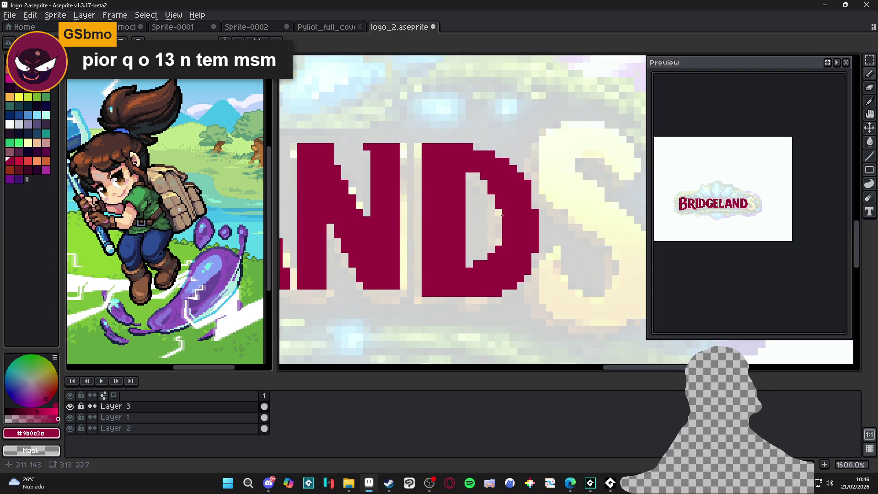
Save the BRIDGELANDS logo file and look over the lettering.
scroll(497, 226, down, 4)
scroll(497, 226, right, 1)
key(ctrl+s)
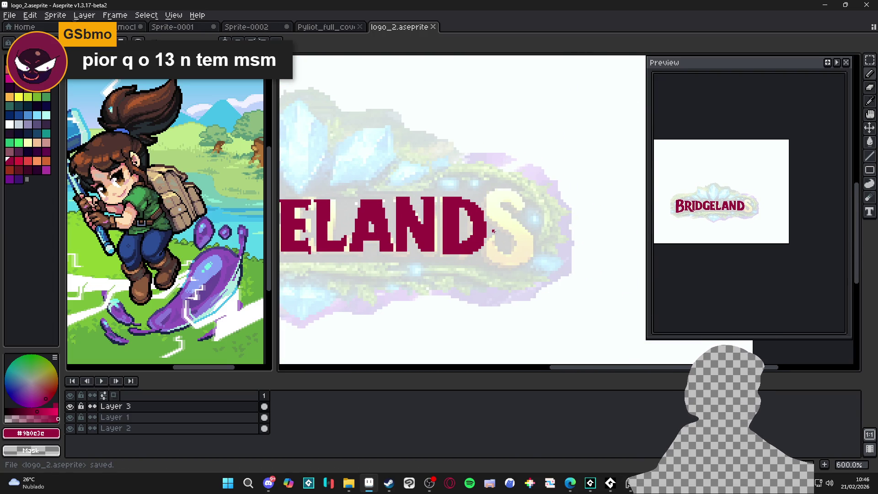
scroll(505, 235, right, 1)
scroll(513, 237, down, 1)
scroll(535, 227, left, 1)
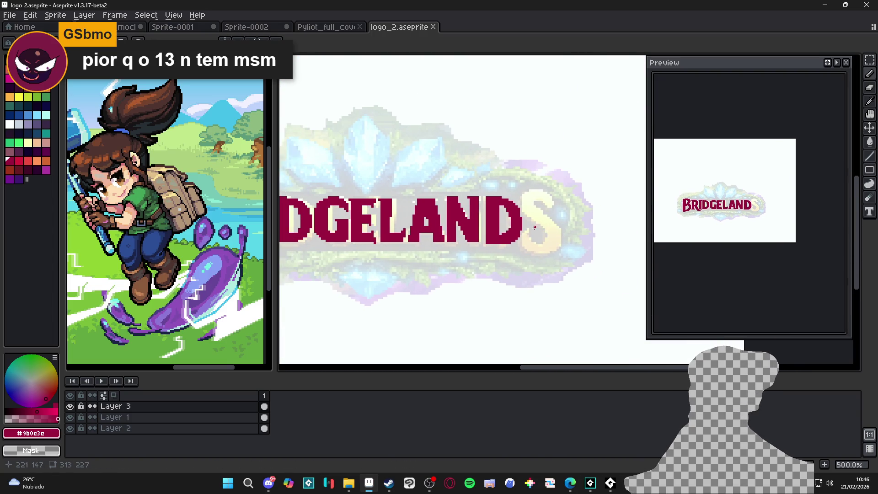
scroll(534, 227, left, 1)
scroll(534, 233, down, 1)
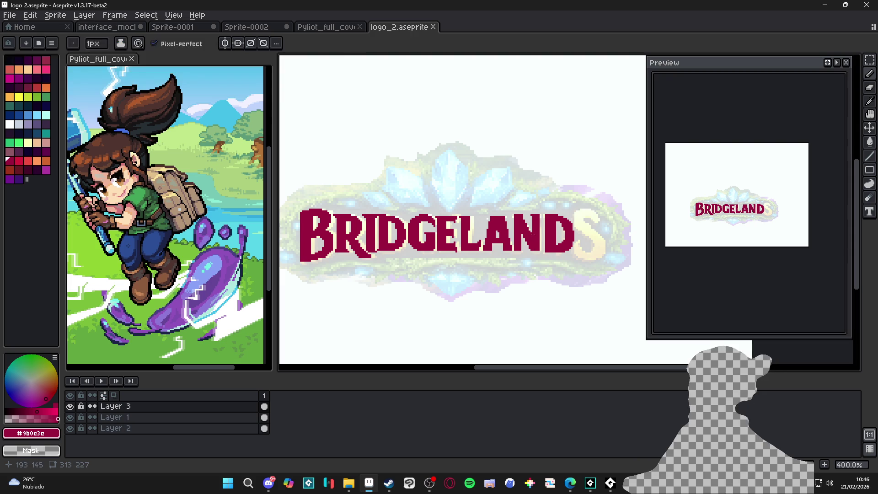
scroll(535, 238, up, 1)
scroll(565, 229, up, 1)
Pan over the ELANDS letters and return to Layer 3 with the Pencil tool.
drag(564, 230, 412, 272)
ctrl+click(457, 271)
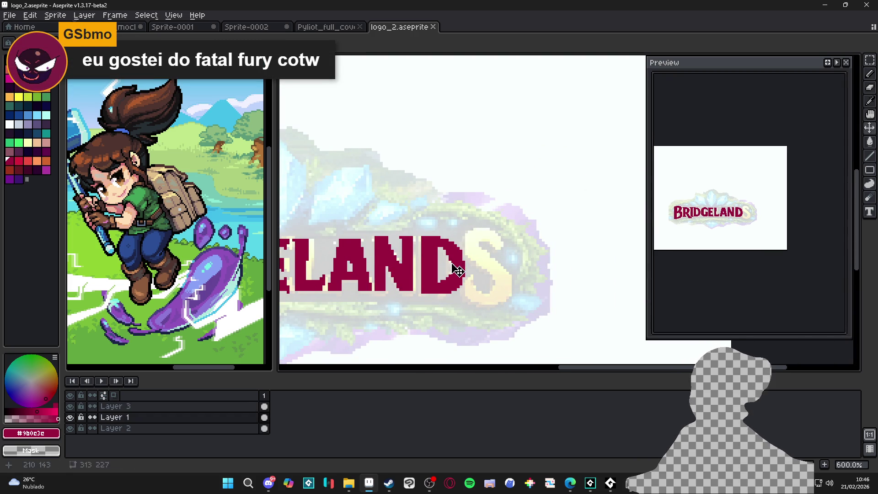
ctrl+click(460, 268)
scroll(461, 265, up, 3)
key(e)
key(b)
scroll(465, 263, down, 4)
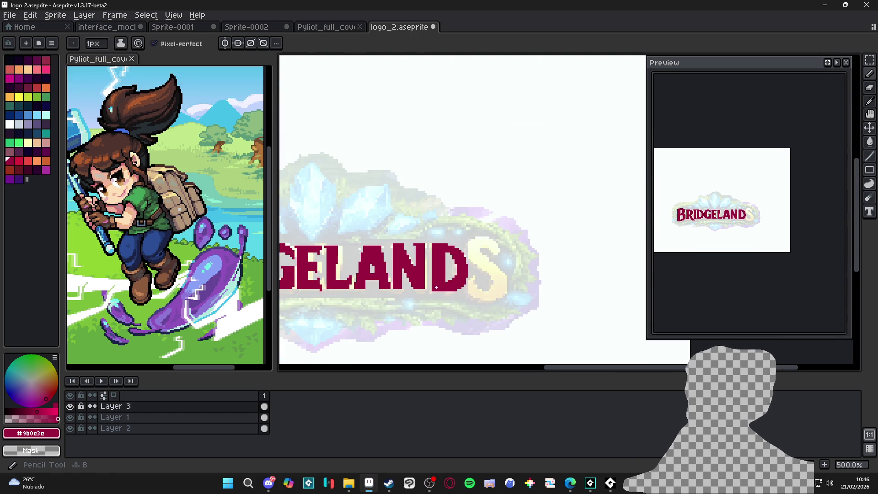
Save the logo again and bring the final S into view.
scroll(438, 287, up, 4)
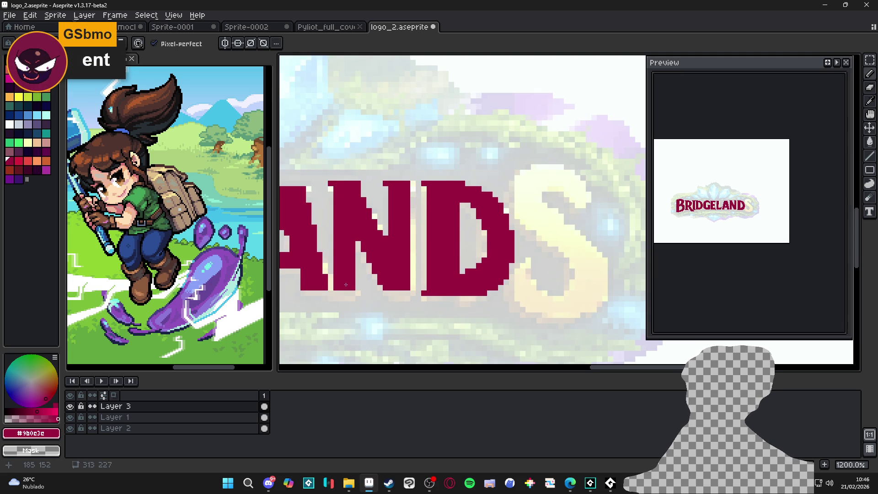
scroll(346, 285, down, 4)
scroll(393, 260, up, 2)
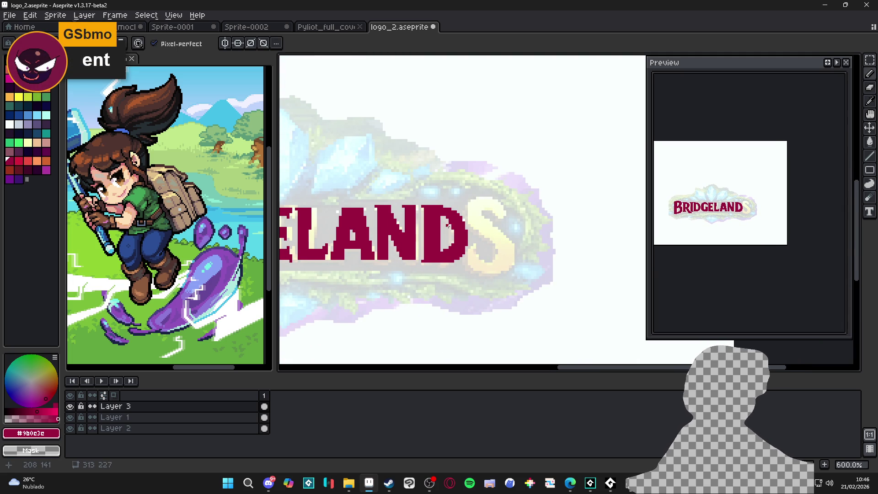
scroll(453, 225, left, 1)
key(ctrl+s)
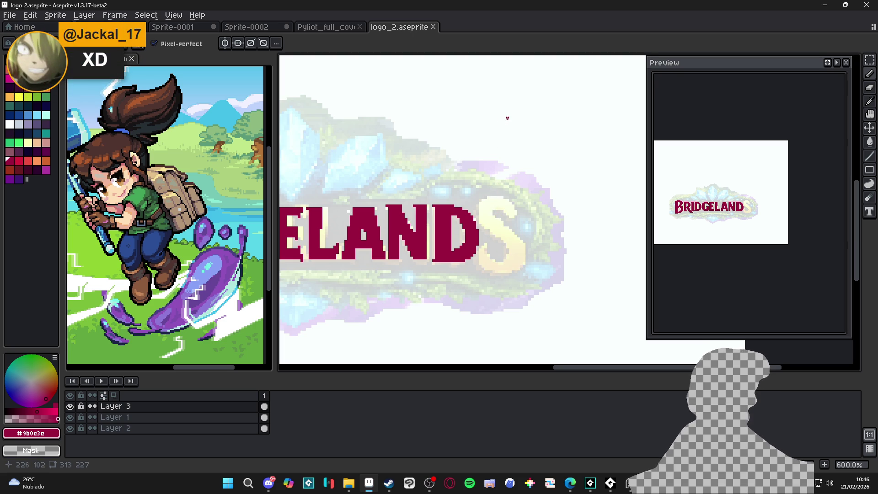
scroll(489, 197, up, 2)
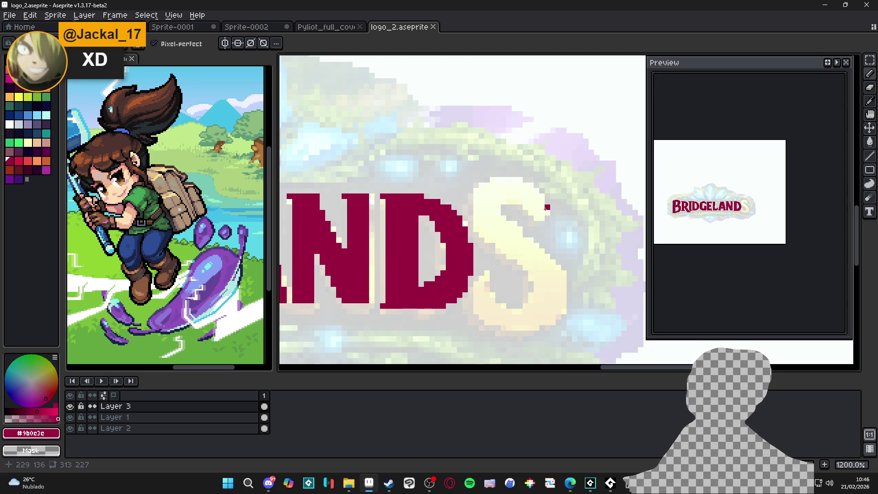
key(ctrl+s)
mouse_move(545, 206)
mouse_down()
mouse_move(573, 202)
mouse_move(537, 175)
mouse_move(501, 191)
mouse_move(514, 233)
mouse_move(556, 256)
mouse_move(569, 286)
mouse_up()
Trace the final S in crimson: its diagonal stroke, bottom curve and bottom-left end.
drag(544, 250, 561, 285)
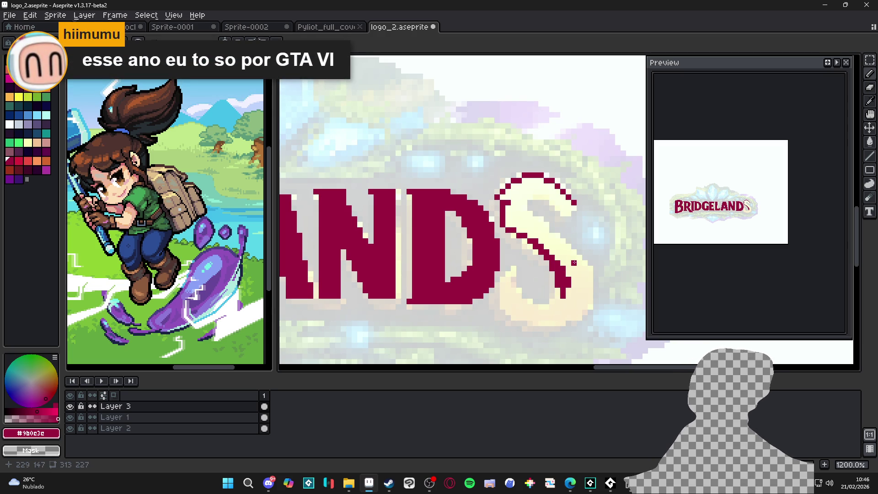
mouse_move(562, 283)
mouse_down()
mouse_move(546, 309)
mouse_move(525, 301)
mouse_up()
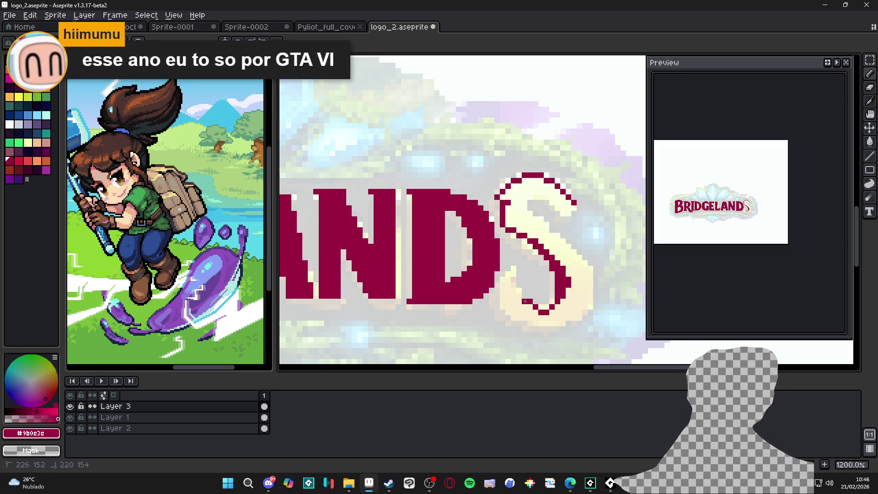
click(520, 291)
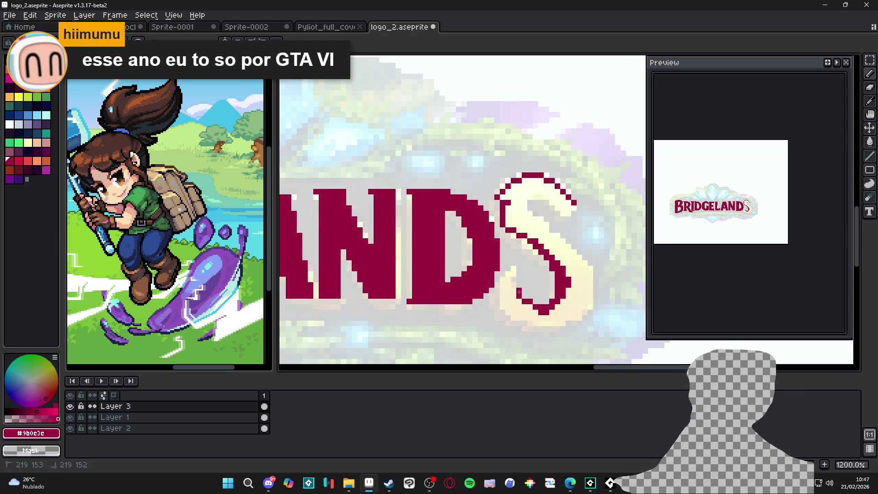
mouse_move(514, 284)
mouse_down()
mouse_move(512, 267)
mouse_move(503, 305)
mouse_move(513, 316)
mouse_move(561, 322)
mouse_move(587, 310)
mouse_move(589, 276)
mouse_move(524, 208)
mouse_up()
scroll(523, 214, up, 1)
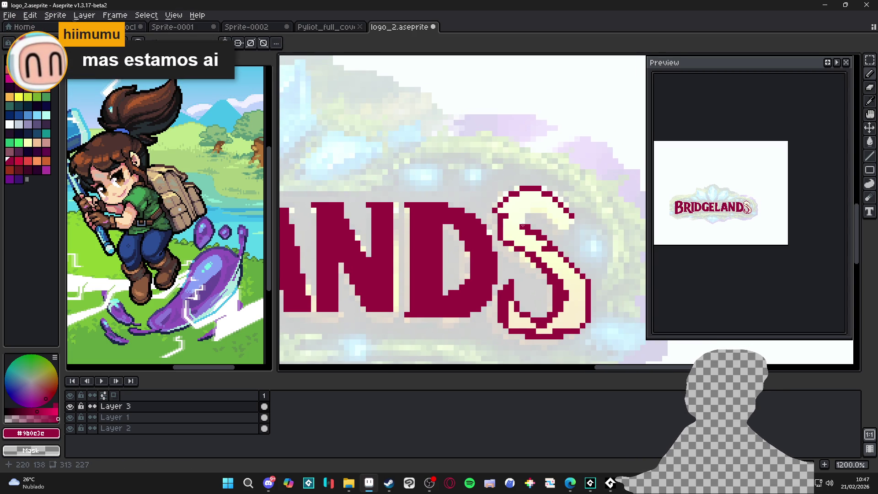
Close the S outline with crimson pixels along its inner top edge, diagonal and right edge.
scroll(523, 207, up, 1)
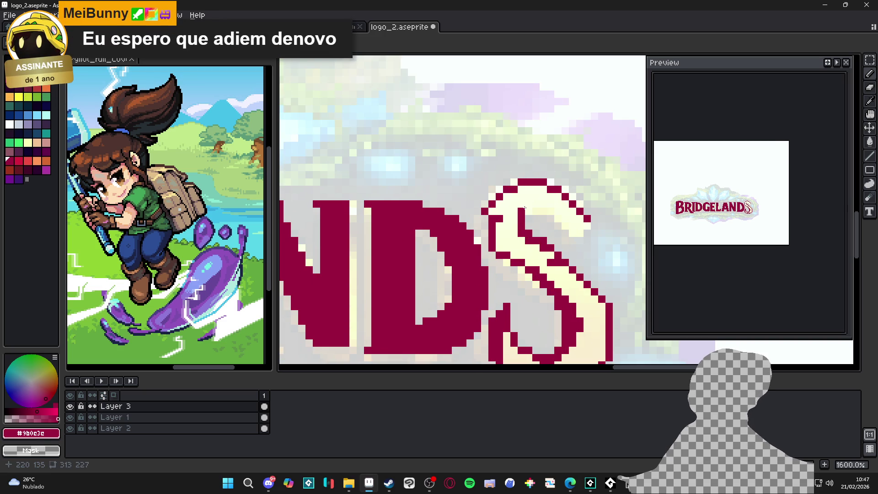
scroll(524, 208, down, 2)
scroll(524, 208, up, 4)
click(529, 213)
click(552, 213)
mouse_move(549, 212)
mouse_down()
mouse_move(575, 213)
mouse_move(574, 223)
mouse_move(607, 245)
mouse_move(618, 224)
mouse_up()
click(464, 225)
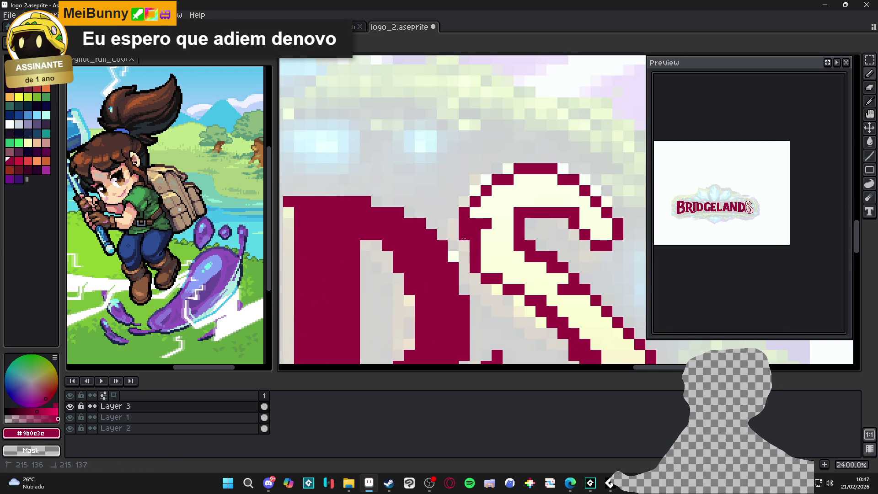
Paint-bucket fill the S's upper and lower bowls solid crimson.
key(g)
click(487, 254)
scroll(498, 312, down, 3)
scroll(497, 312, up, 2)
click(496, 310)
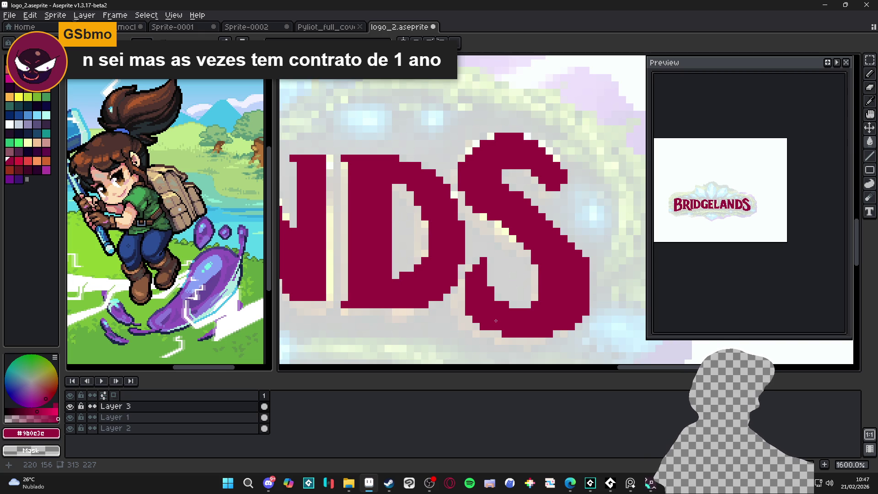
scroll(554, 243, up, 1)
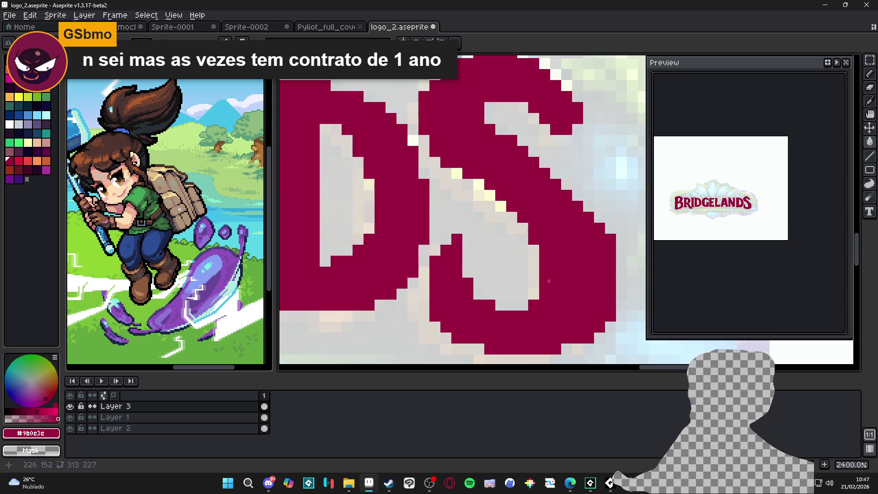
scroll(555, 243, down, 2)
scroll(548, 187, up, 1)
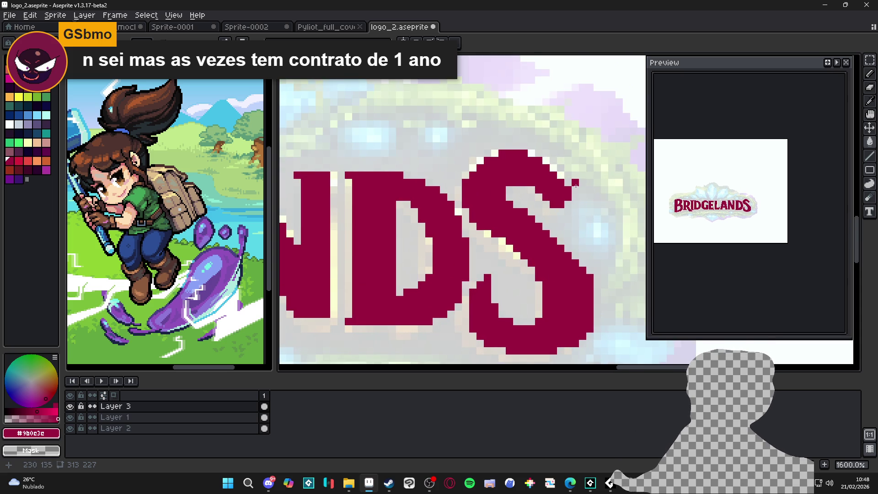
click(569, 187)
key(ctrl+z)
key(b)
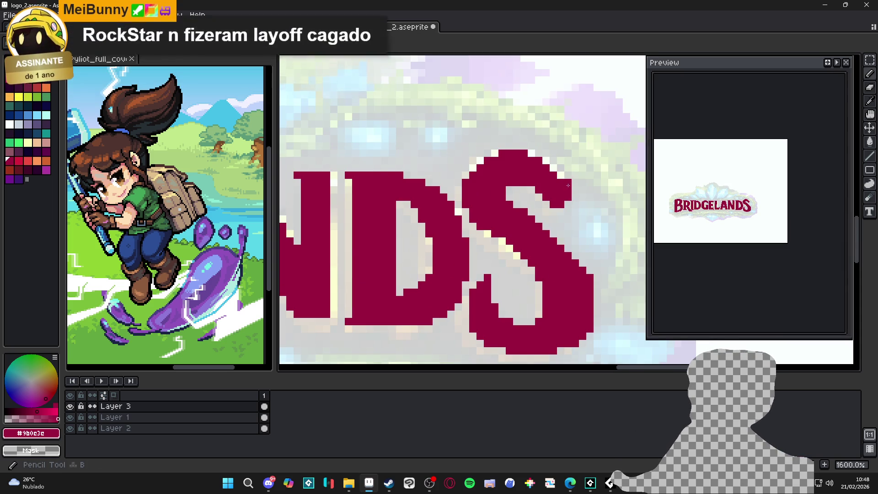
scroll(571, 292, down, 3)
drag(574, 294, 582, 286)
key(ctrl+z)
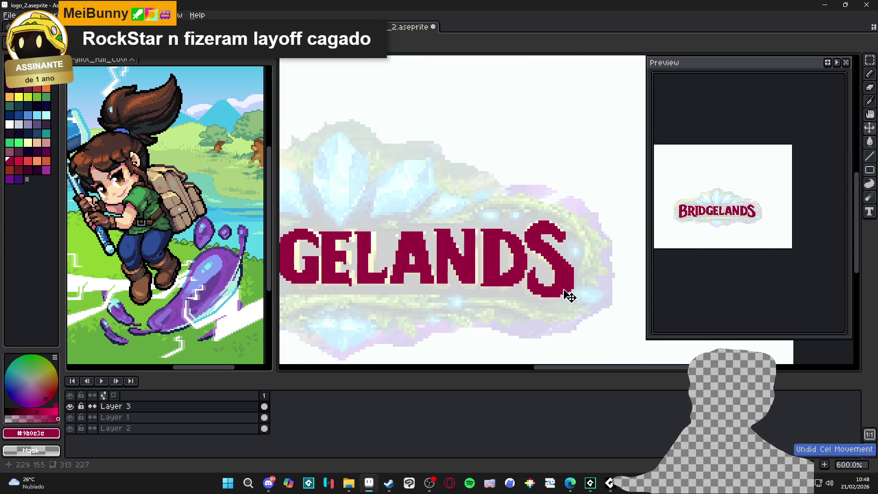
scroll(550, 288, up, 3)
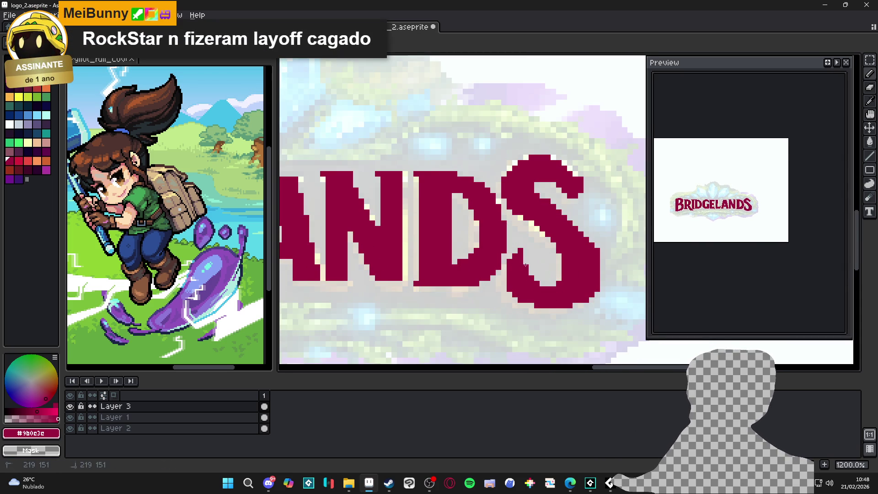
scroll(535, 279, down, 4)
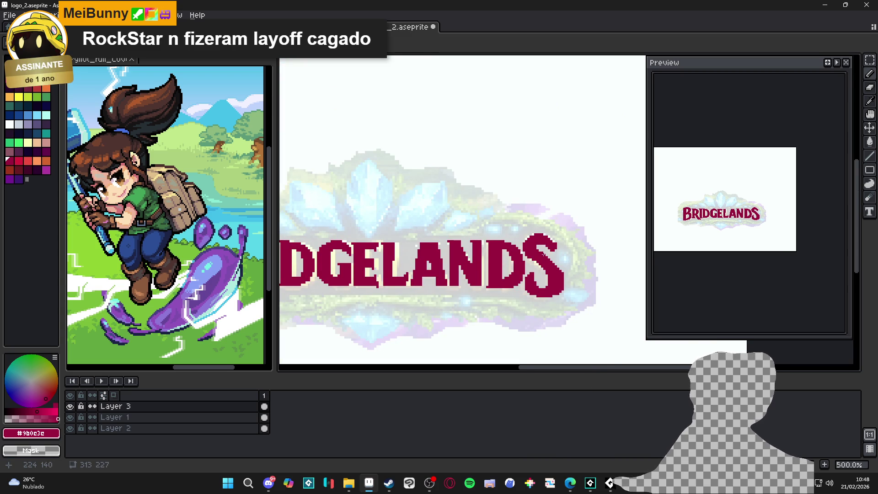
scroll(551, 274, up, 6)
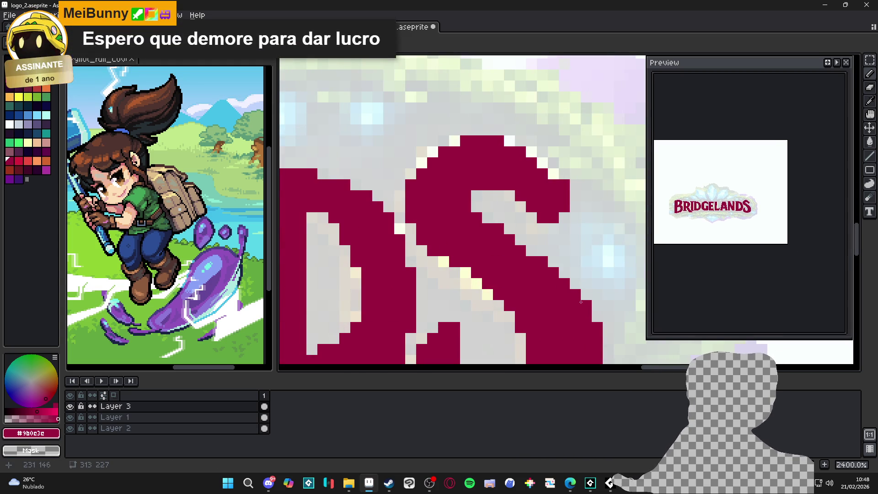
scroll(579, 300, down, 6)
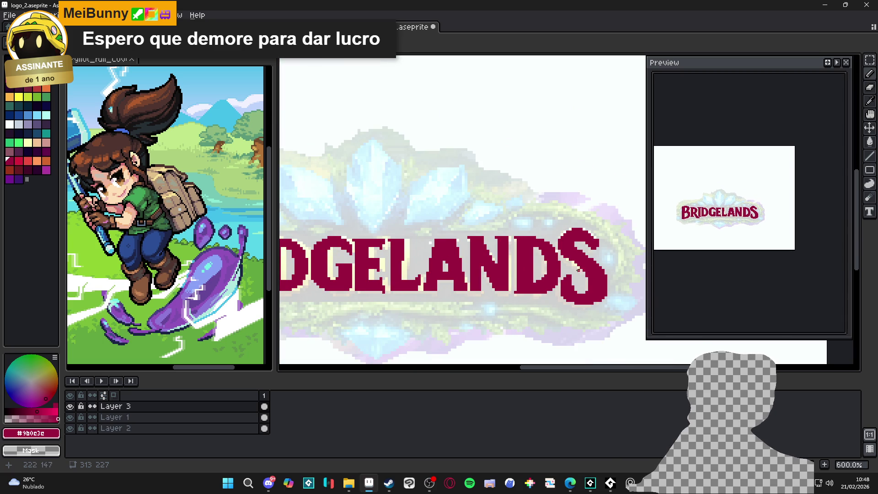
scroll(578, 273, up, 3)
scroll(581, 273, down, 3)
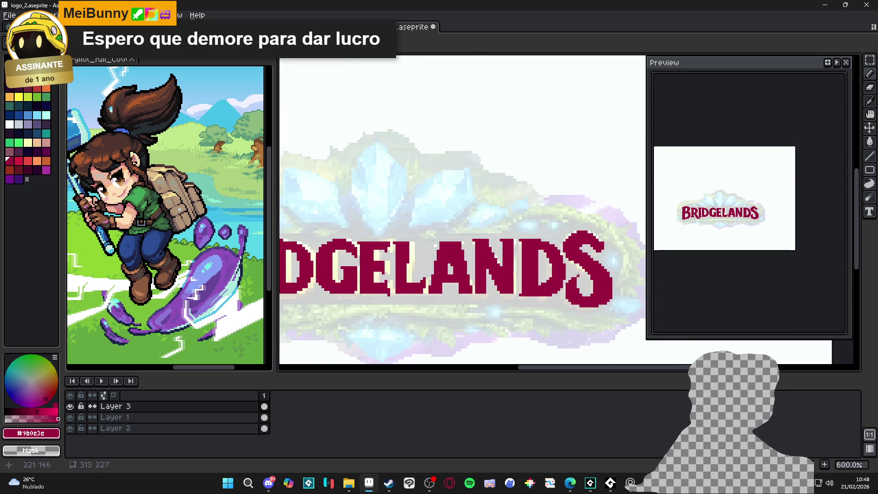
scroll(579, 274, down, 1)
scroll(565, 274, down, 1)
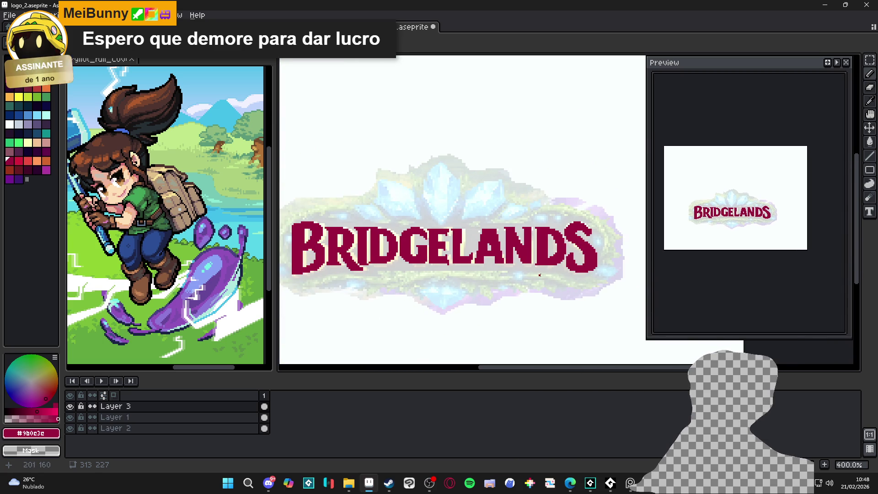
scroll(567, 276, up, 2)
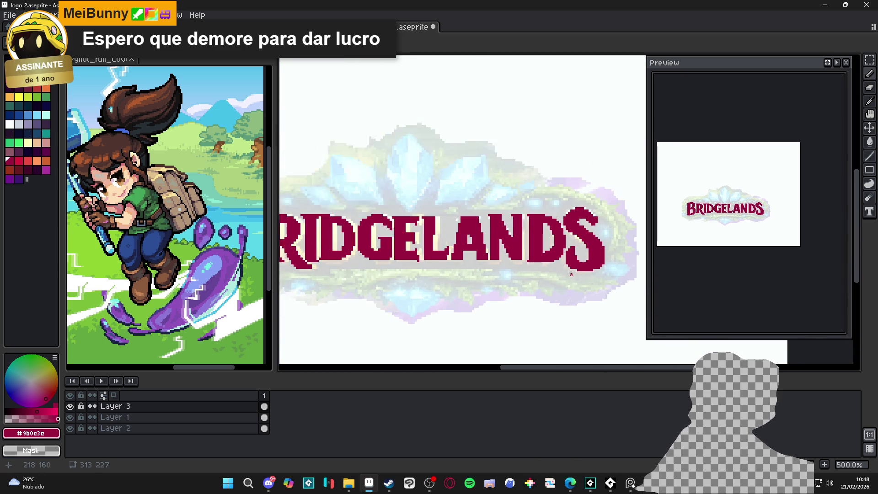
key(w)
click(585, 265)
key(Delete)
key(ctrl+z)
scroll(590, 266, up, 1)
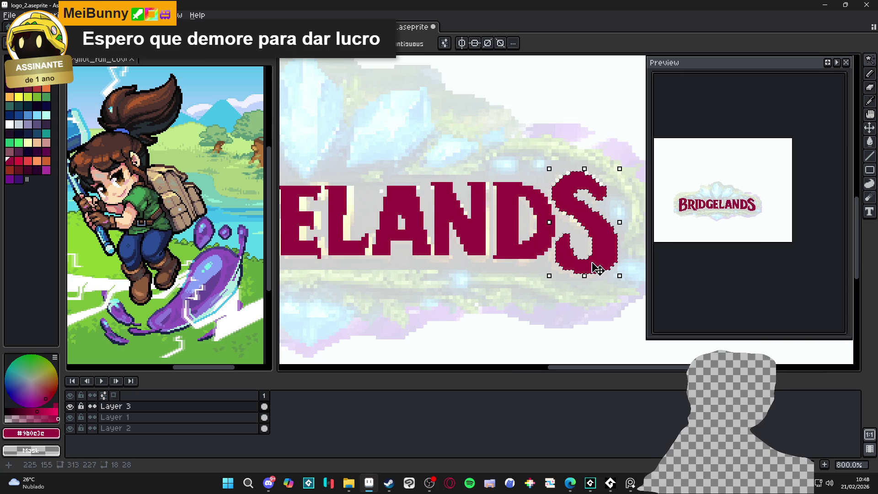
scroll(590, 266, down, 3)
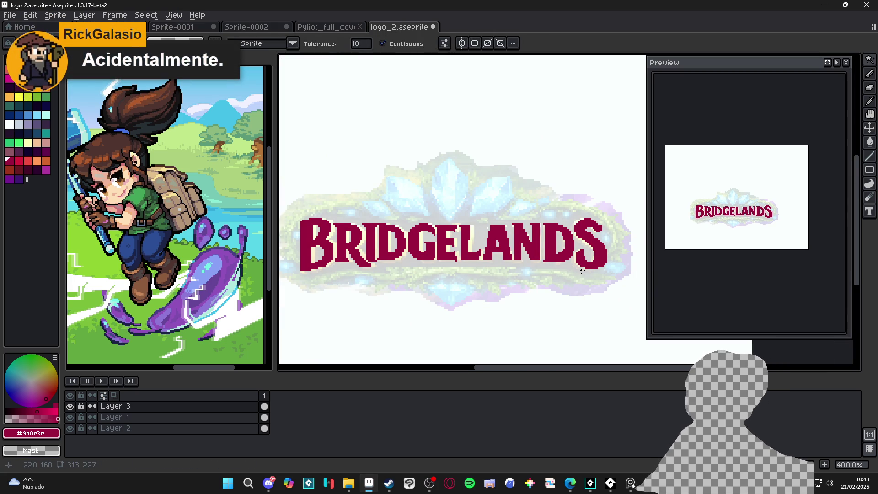
scroll(567, 272, right, 1)
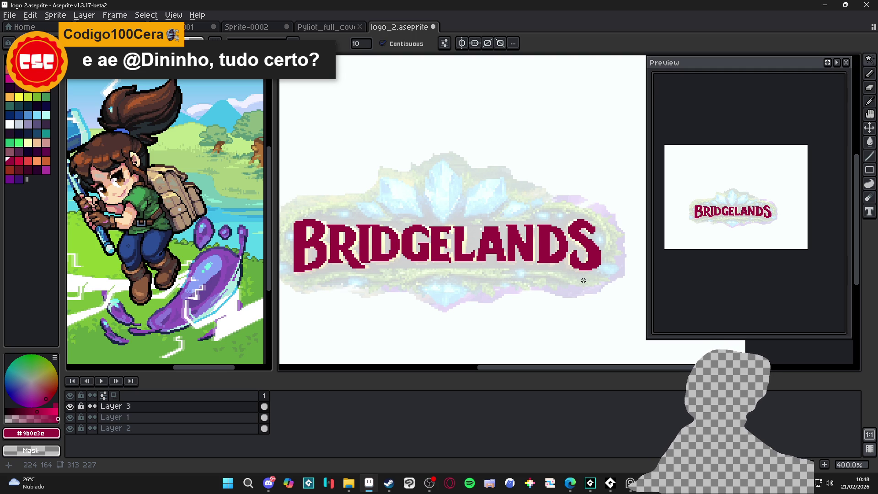
Glance at the Pyliot cover artwork, then return to logo_2 and save it.
scroll(526, 285, down, 1)
scroll(323, 284, left, 1)
click(133, 248)
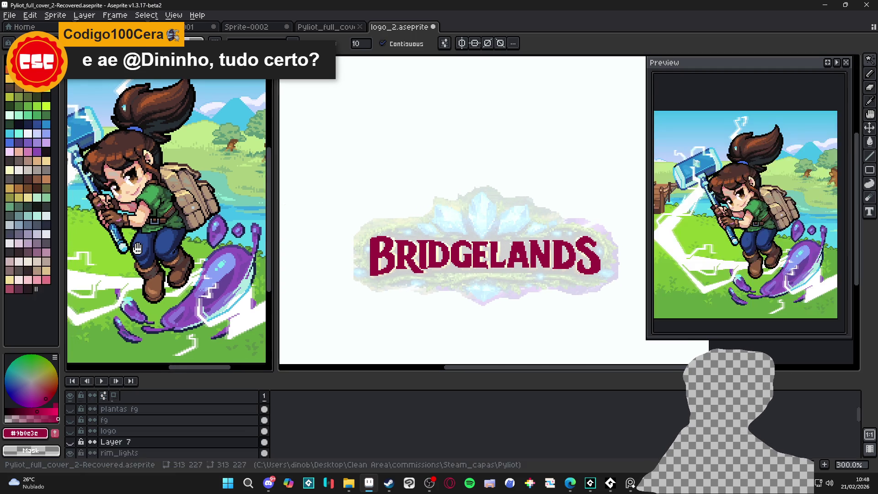
scroll(133, 248, up, 1)
click(488, 280)
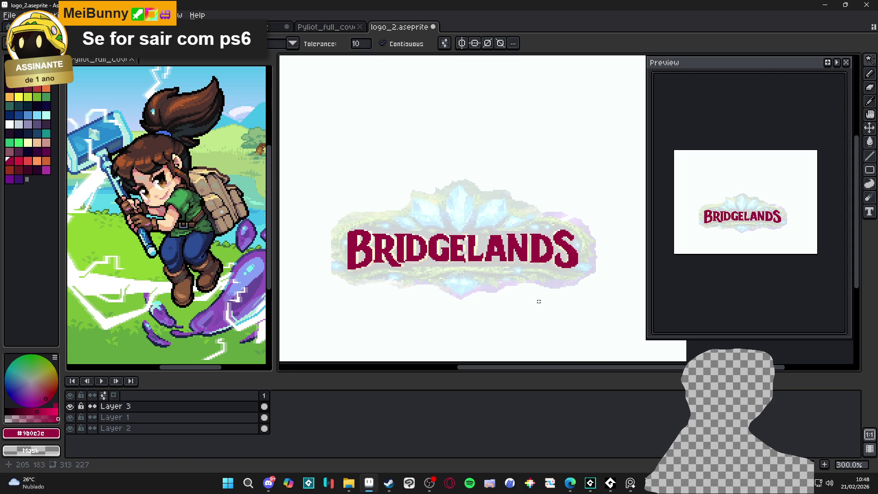
key(ctrl+s)
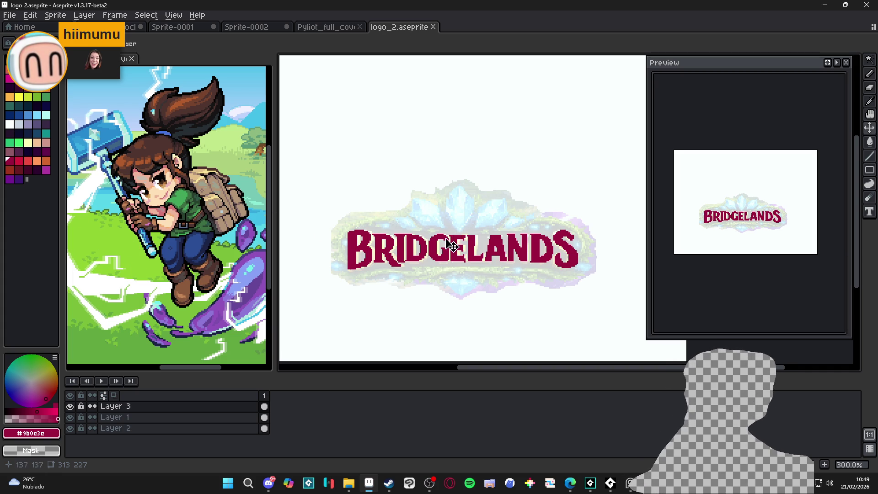
Frame the lettering and crest, moving from the Move tool to the Rectangular Marquee.
scroll(447, 249, up, 3)
key(v)
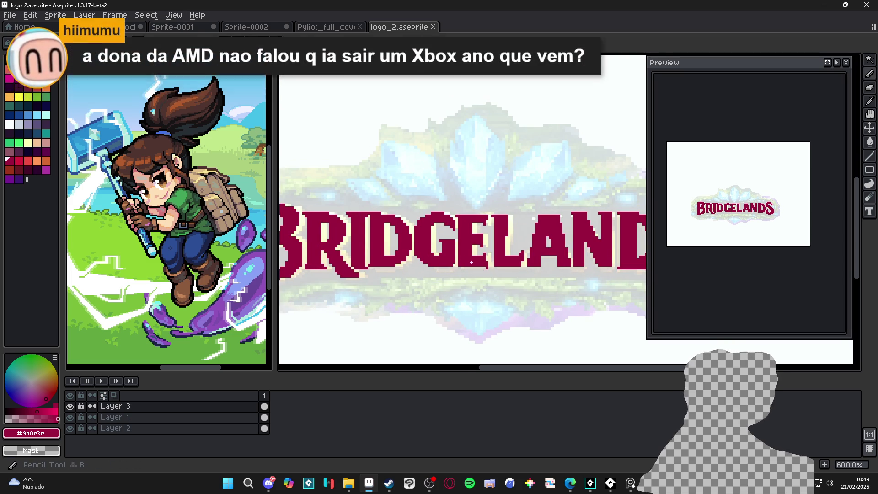
scroll(471, 262, down, 1)
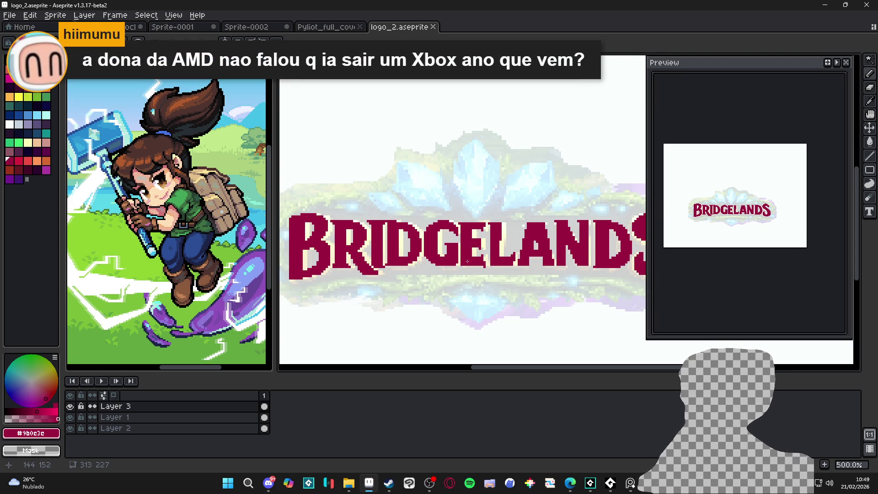
scroll(468, 262, down, 1)
scroll(453, 252, up, 3)
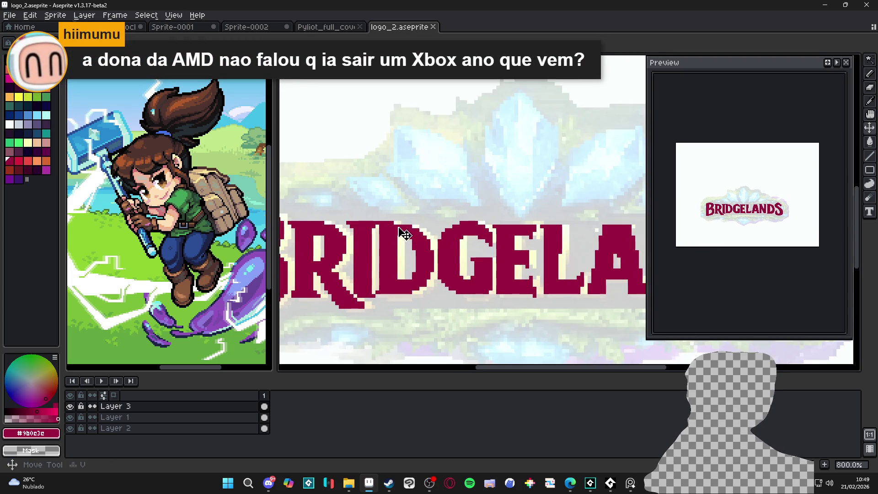
scroll(388, 233, up, 3)
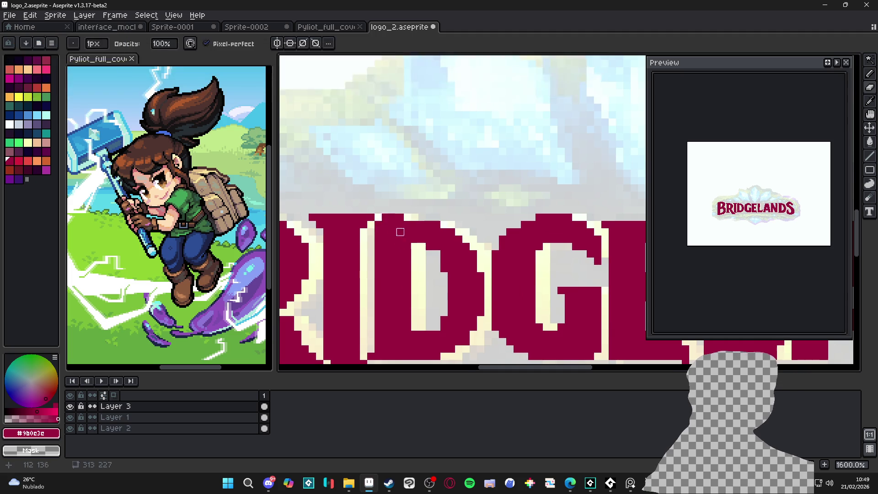
scroll(409, 255, down, 5)
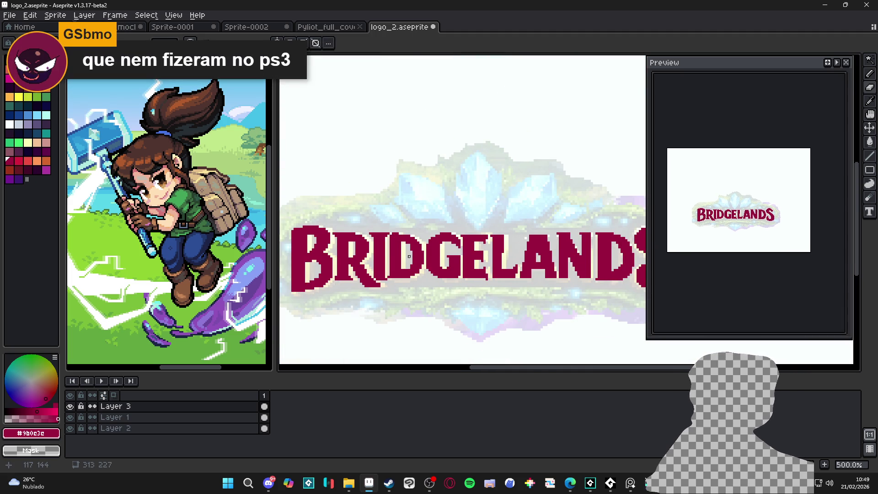
scroll(409, 256, down, 1)
scroll(409, 258, up, 1)
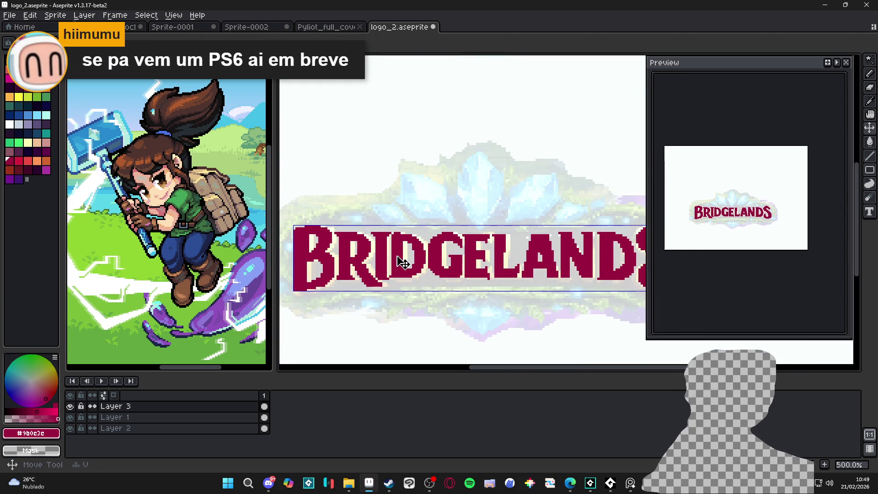
key(m)
scroll(391, 235, up, 2)
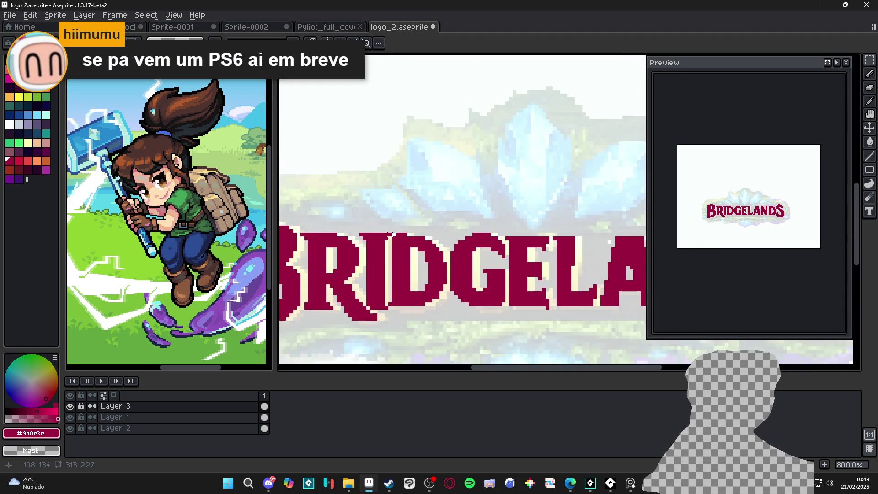
scroll(397, 234, down, 1)
scroll(357, 236, down, 1)
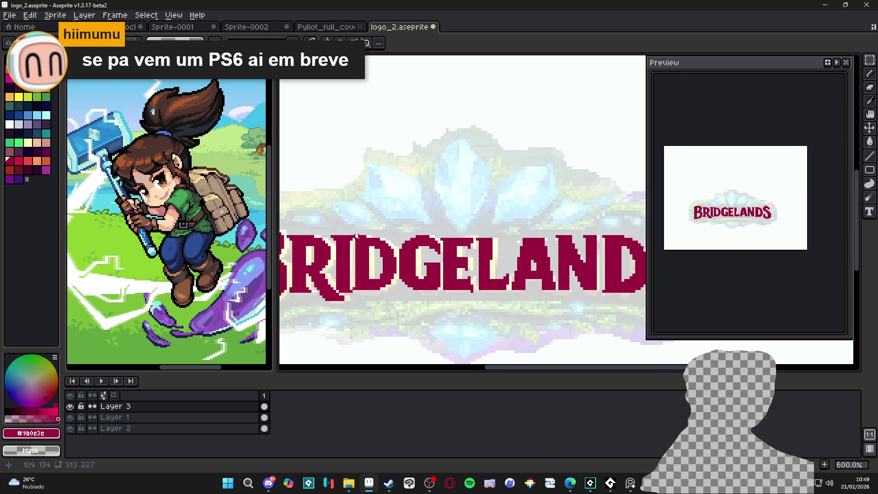
Select the lettering from the I rightward, extending the selection up over the crest and one pixel wider.
mouse_move(355, 235)
mouse_down()
mouse_move(619, 331)
mouse_move(645, 330)
mouse_up()
drag(594, 202, 630, 256)
scroll(361, 246, up, 7)
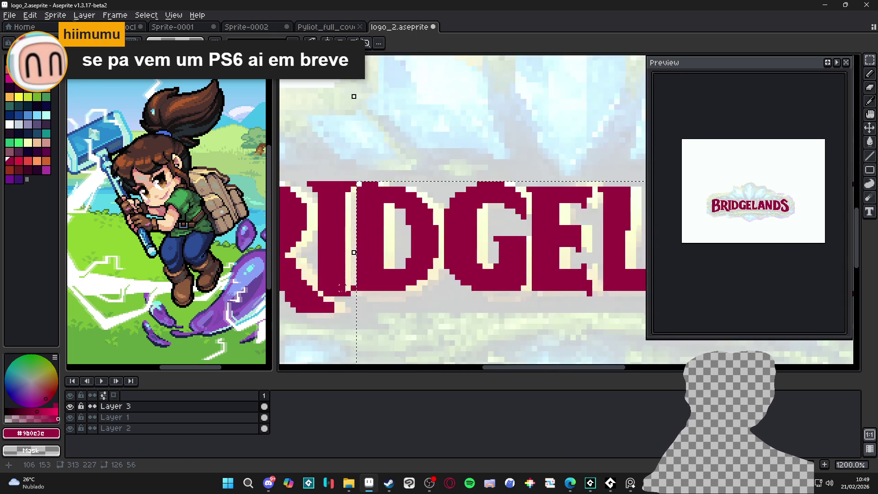
drag(363, 210, 353, 210)
scroll(372, 314, down, 7)
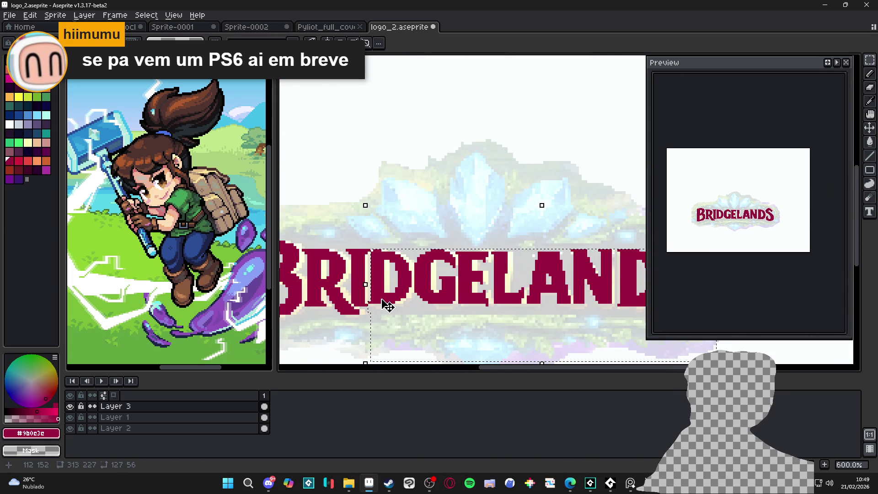
click(415, 289)
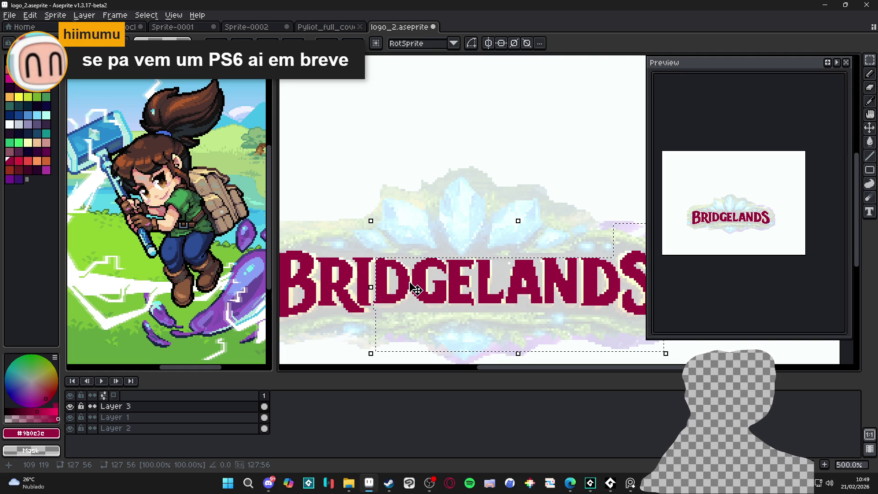
scroll(373, 253, up, 2)
scroll(374, 253, up, 1)
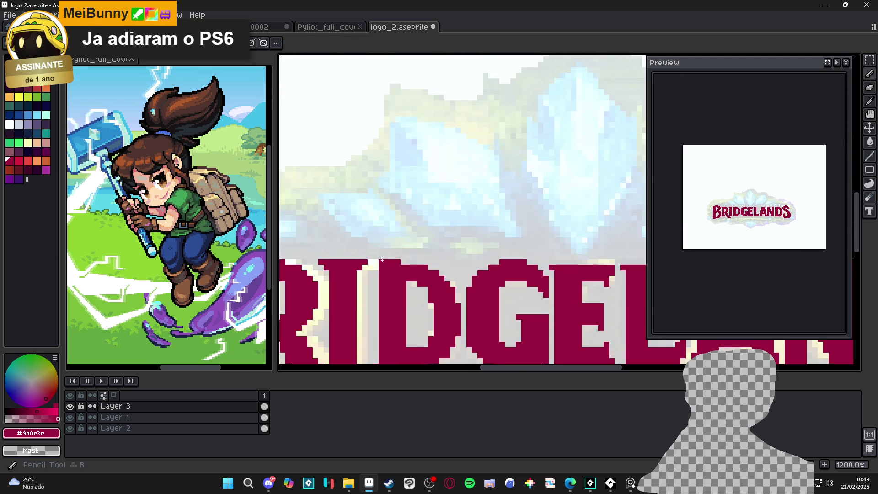
scroll(396, 291, down, 4)
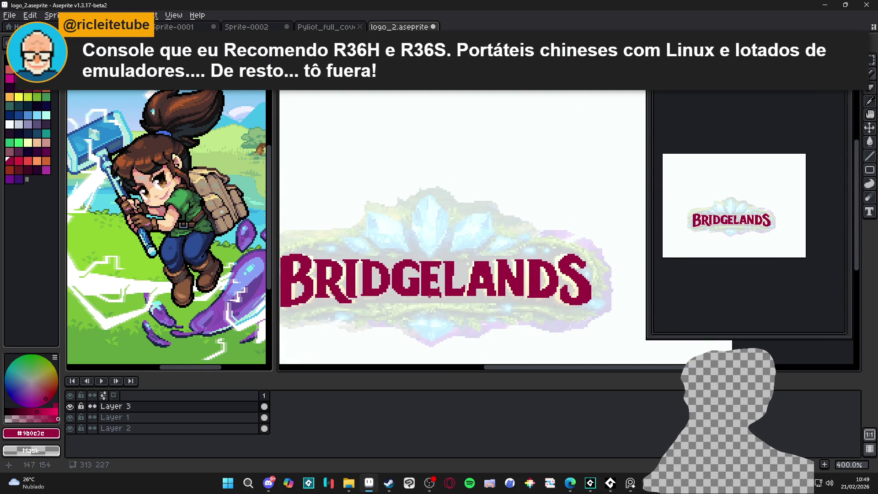
Save logo_2.aseprite with the current lettering.
key(ctrl+s)
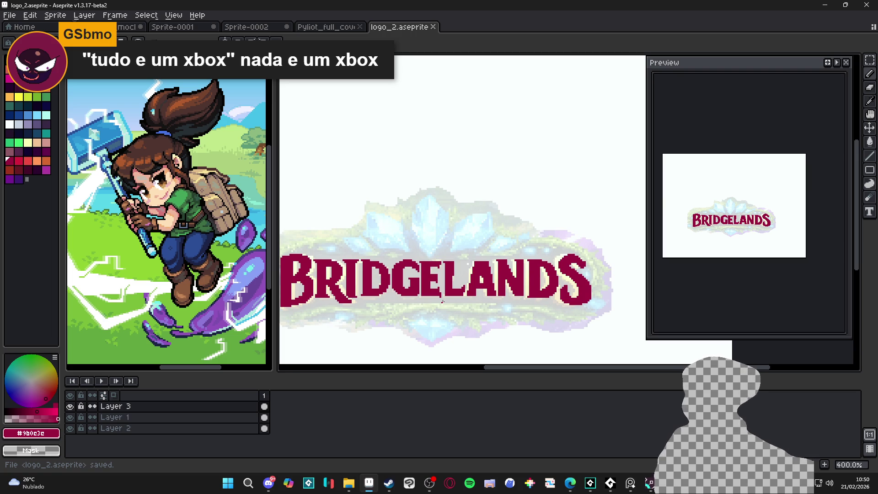
scroll(436, 298, down, 1)
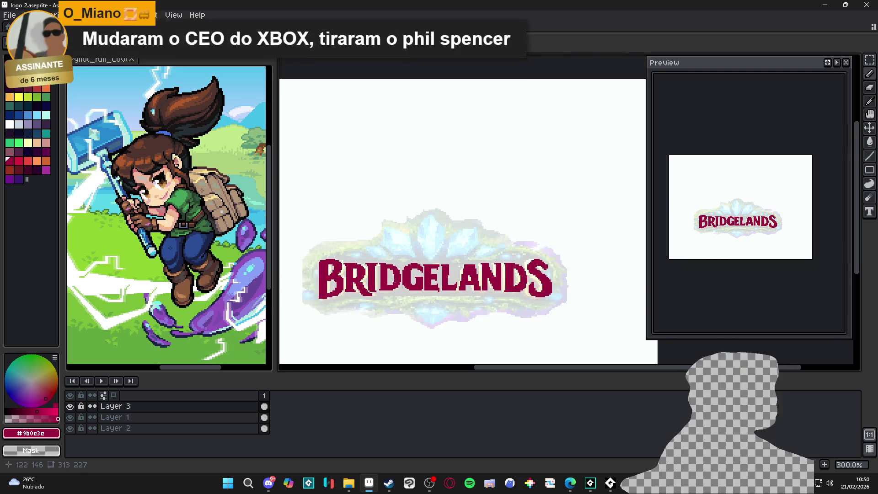
scroll(431, 293, up, 2)
key(b)
scroll(431, 290, down, 1)
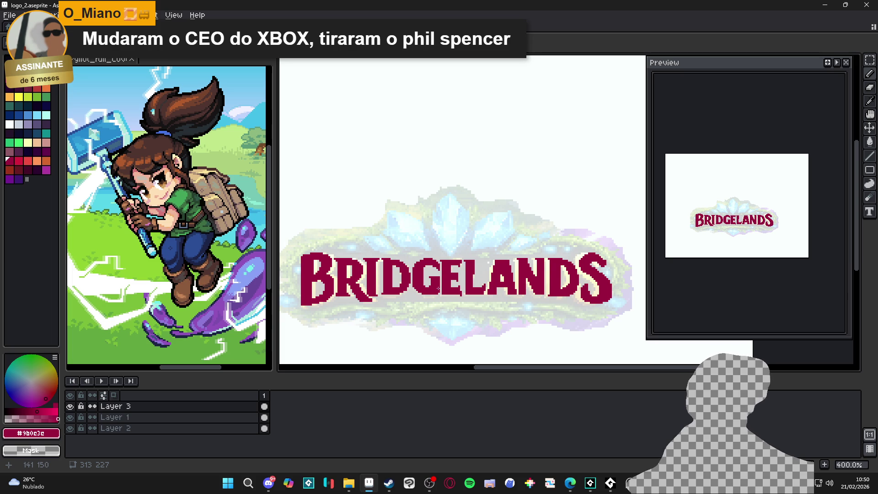
scroll(453, 293, up, 1)
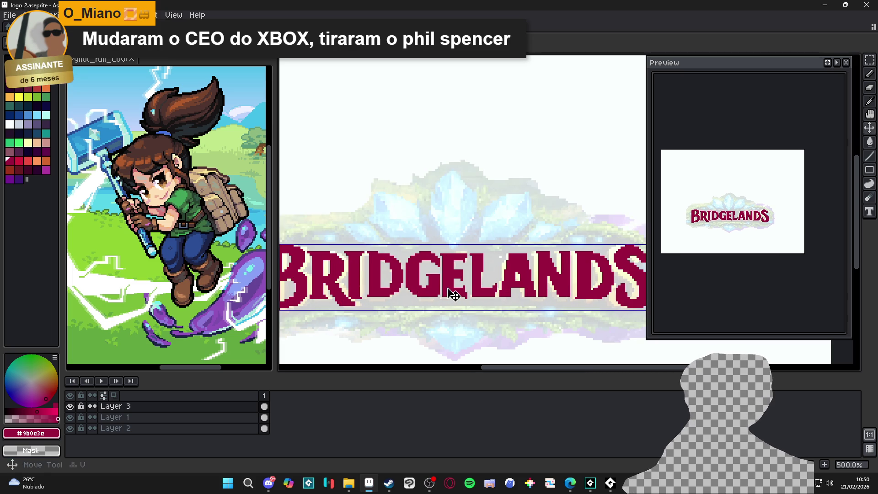
scroll(593, 245, right, 2)
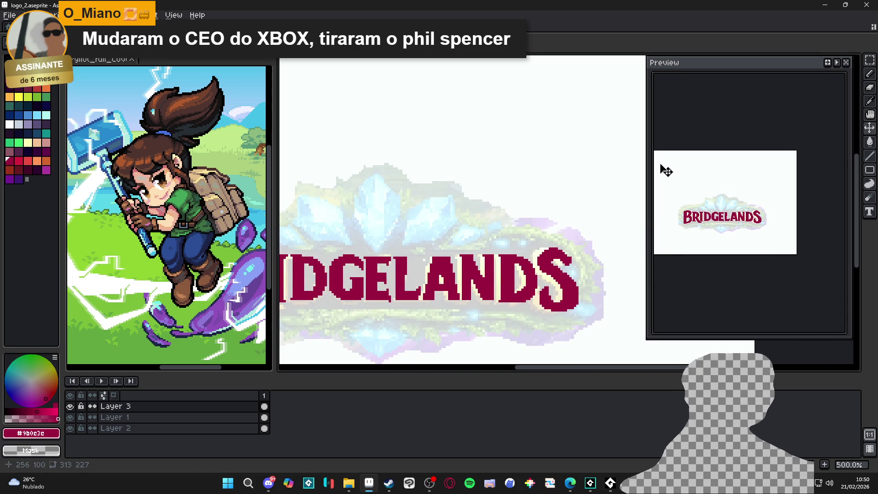
click(865, 60)
scroll(337, 266, up, 1)
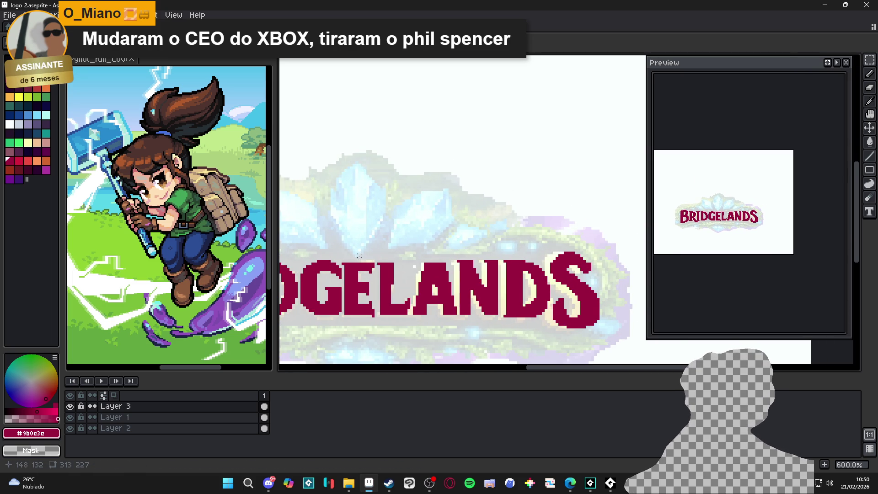
scroll(337, 266, up, 1)
mouse_move(337, 266)
mouse_down()
mouse_move(507, 353)
mouse_move(839, 357)
mouse_up()
scroll(617, 292, right, 2)
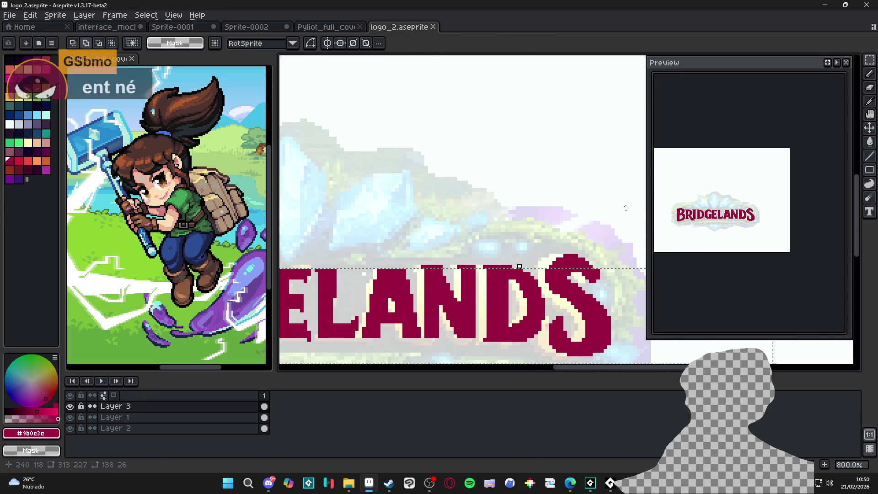
mouse_move(603, 206)
mouse_down()
mouse_move(494, 292)
mouse_move(392, 293)
mouse_up()
scroll(393, 292, down, 1)
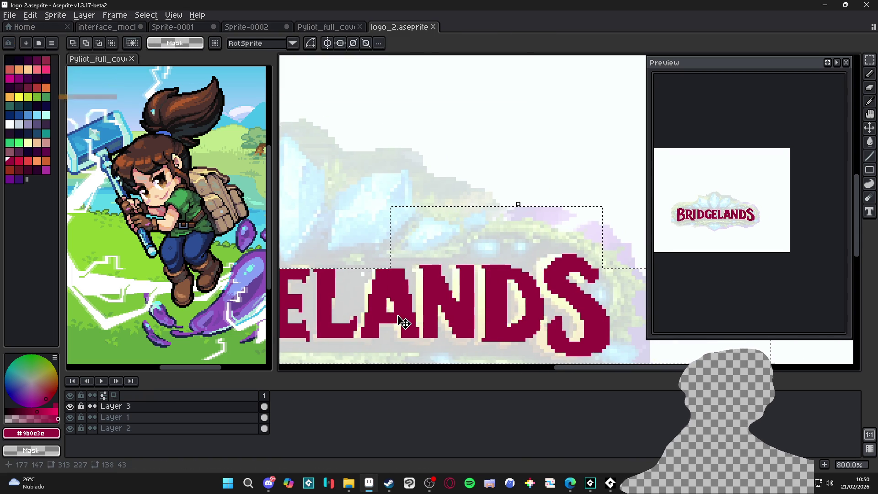
scroll(342, 306, left, 1)
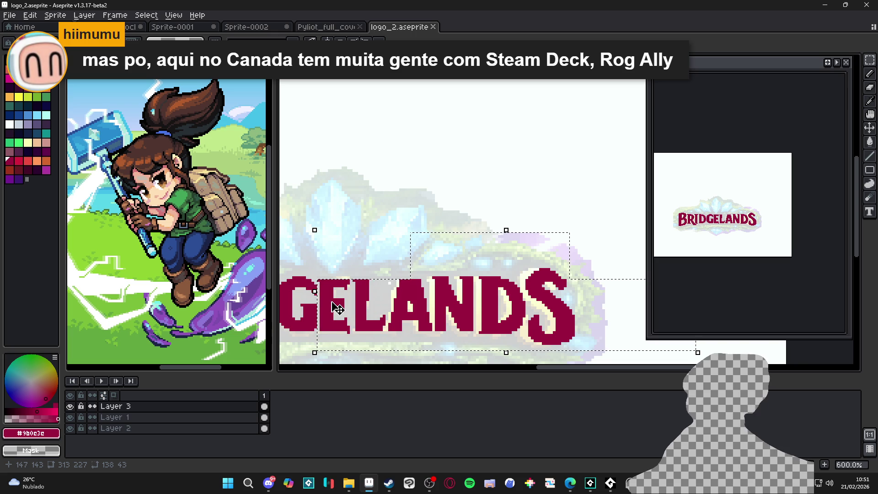
scroll(338, 309, up, 3)
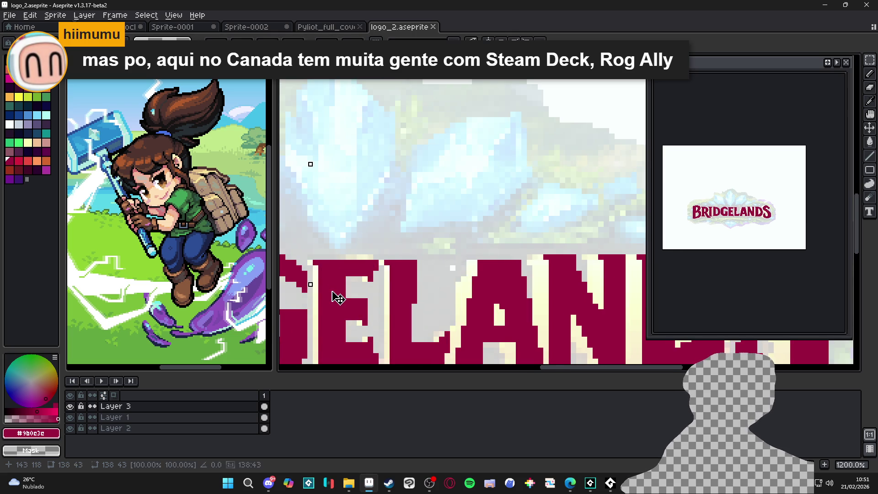
scroll(337, 297, down, 5)
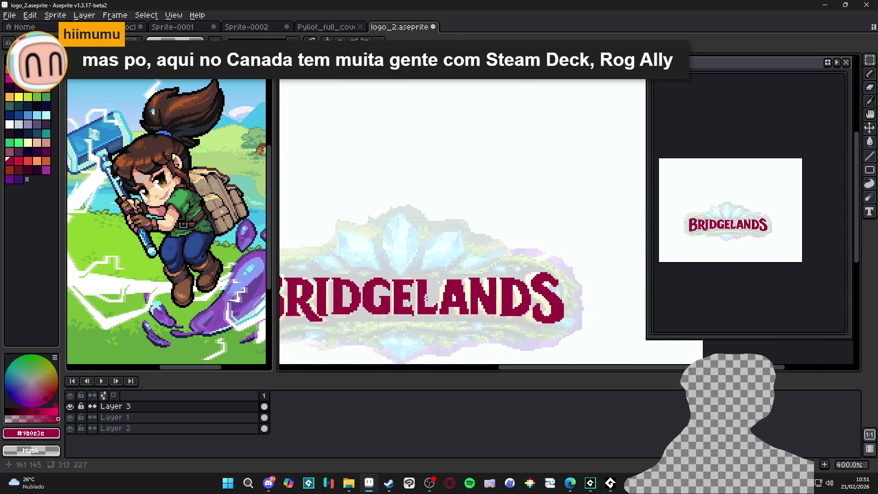
scroll(426, 298, down, 1)
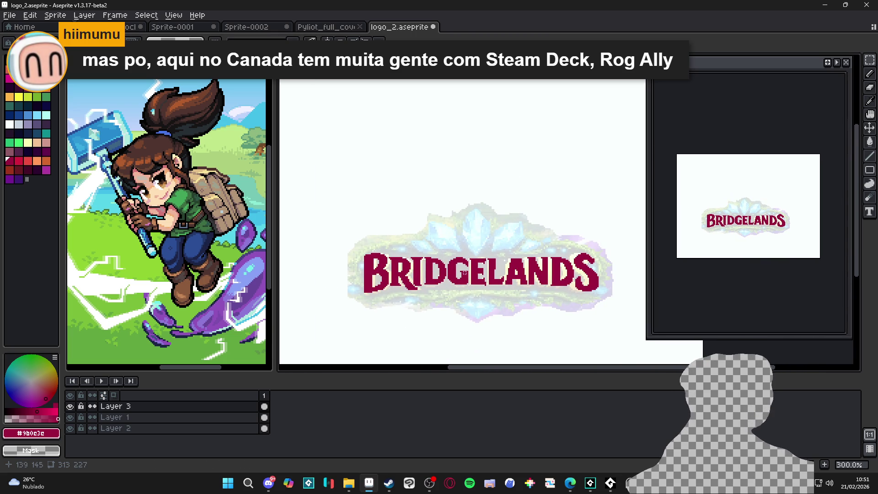
drag(452, 293, 459, 293)
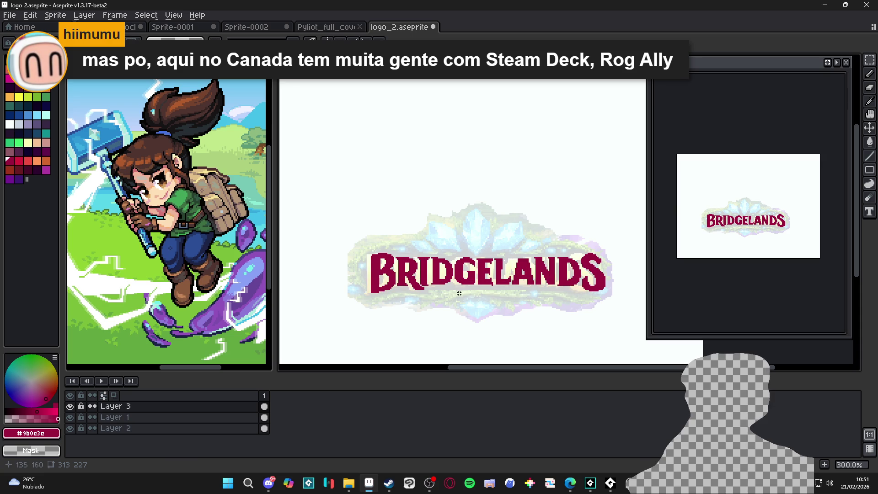
key(ctrl+z)
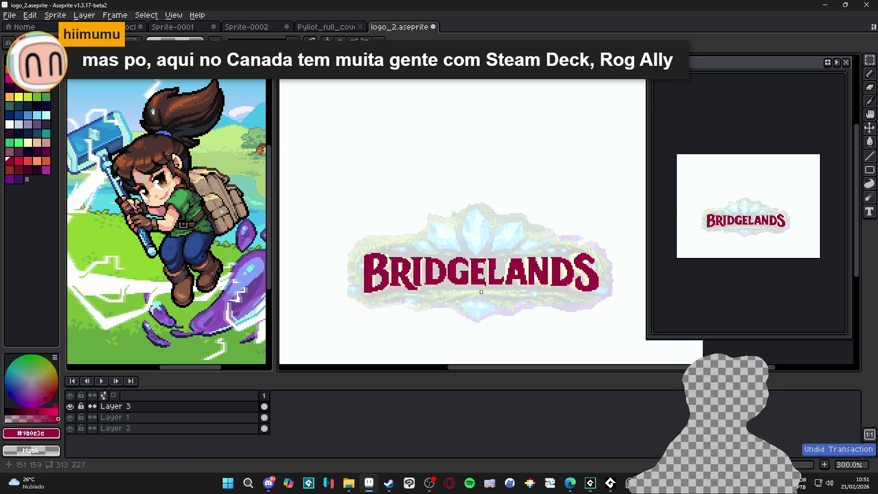
scroll(481, 299, down, 1)
key(b)
scroll(480, 298, up, 7)
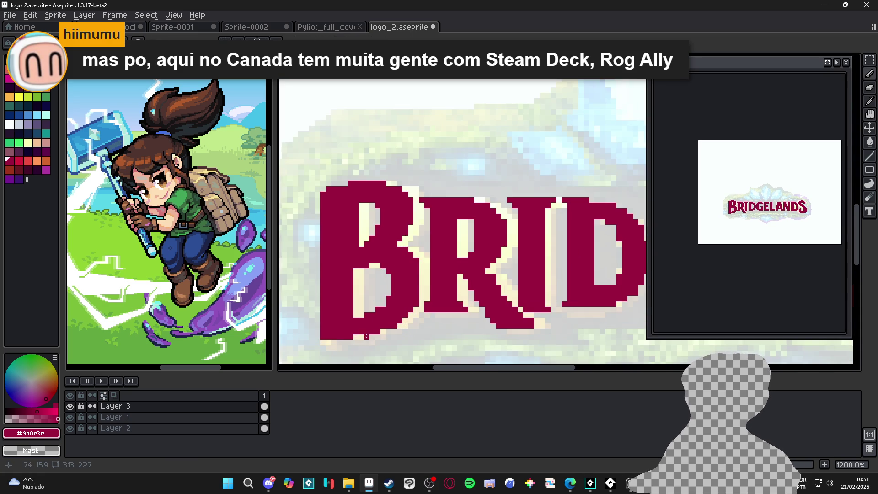
scroll(372, 281, down, 4)
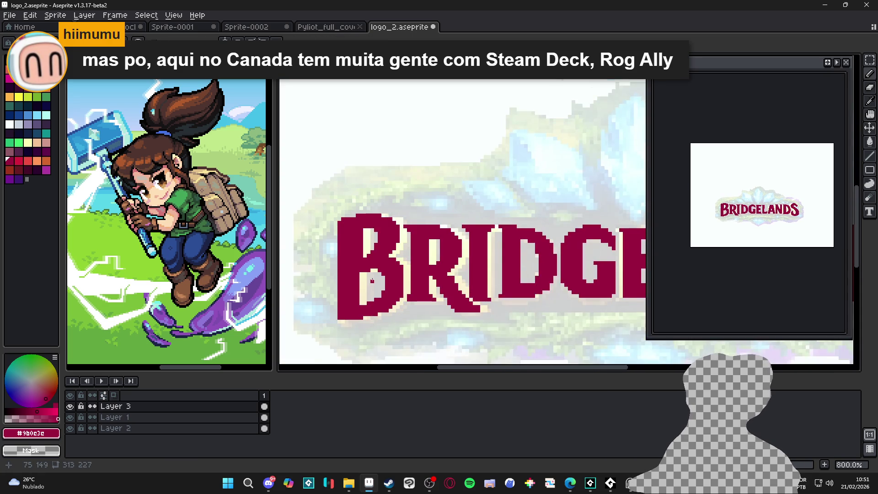
scroll(458, 272, down, 2)
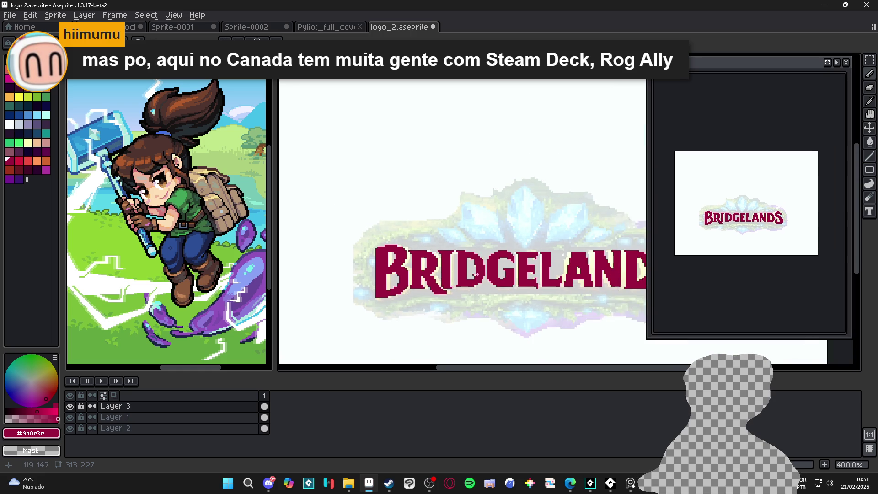
scroll(583, 291, up, 7)
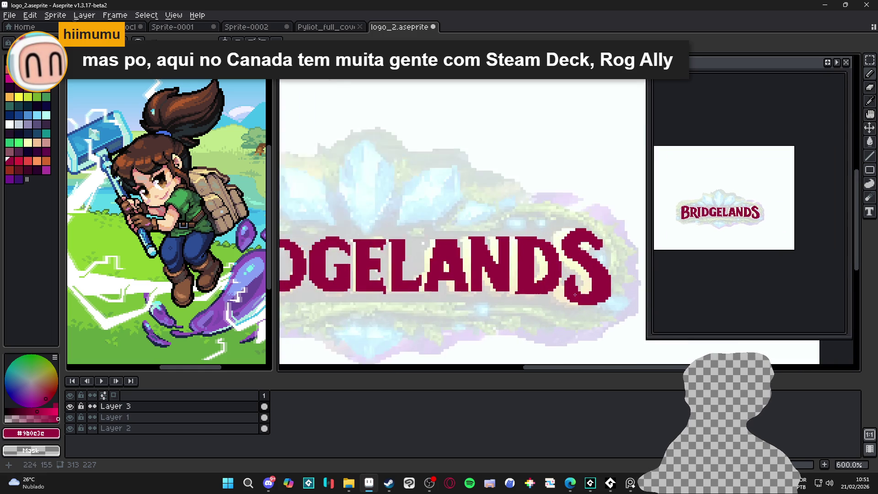
key(e)
scroll(561, 279, down, 2)
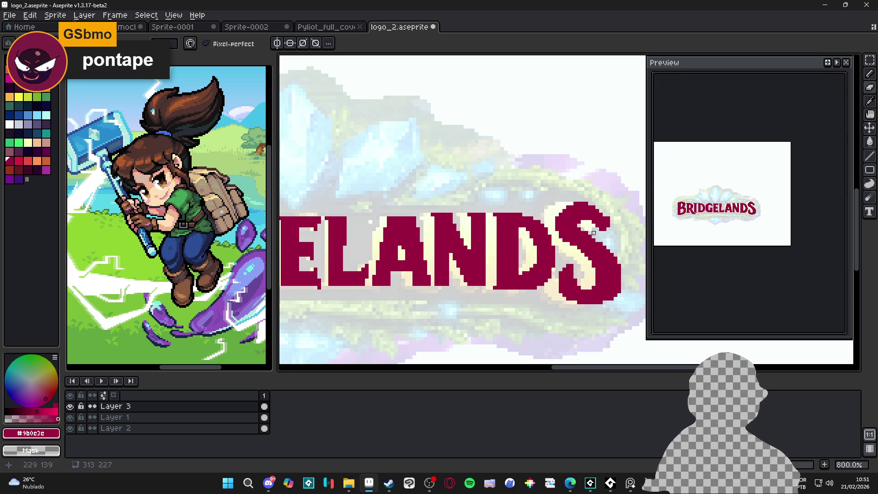
scroll(593, 233, down, 2)
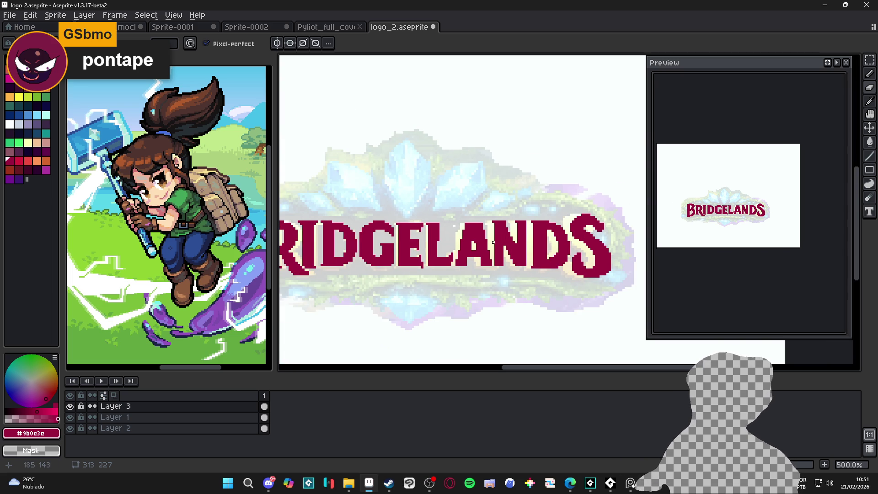
scroll(493, 243, up, 2)
scroll(487, 249, down, 1)
scroll(485, 256, up, 1)
key(b)
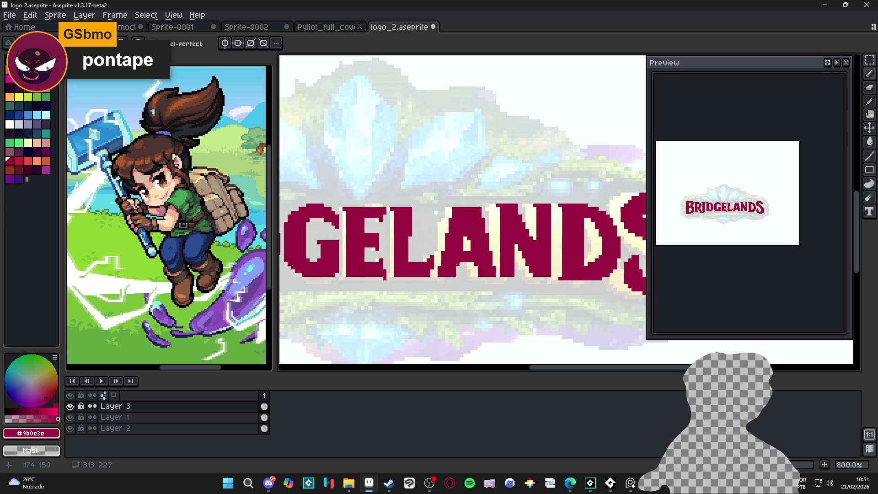
scroll(457, 264, down, 2)
scroll(556, 273, down, 2)
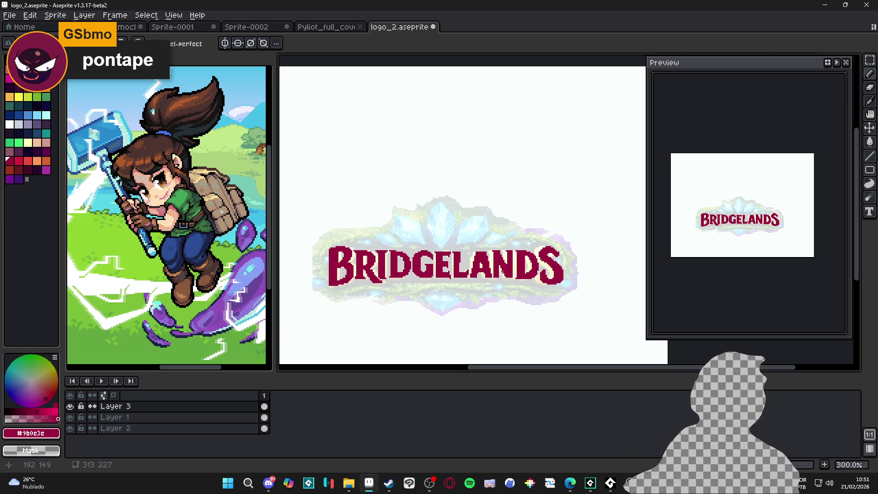
key(ctrl+s)
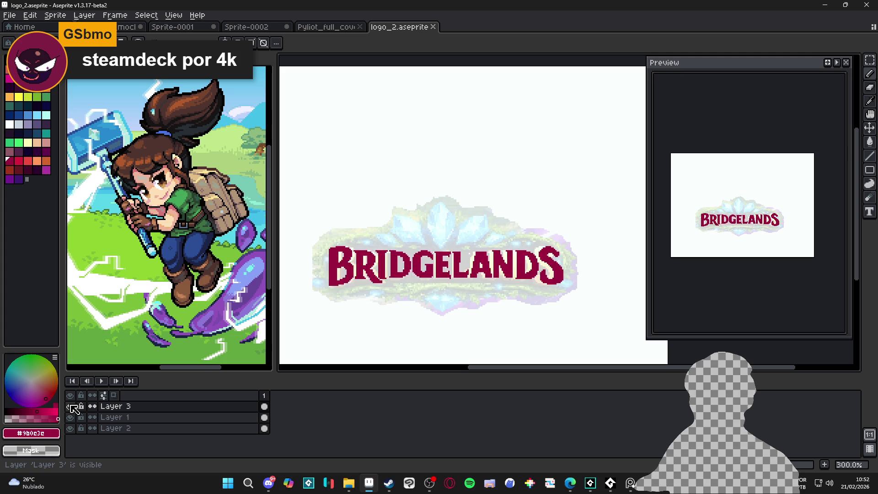
Add Layer 4 above Layer 1 and centre a vertical symmetry axis on the logo.
click(123, 418)
key(shift+n)
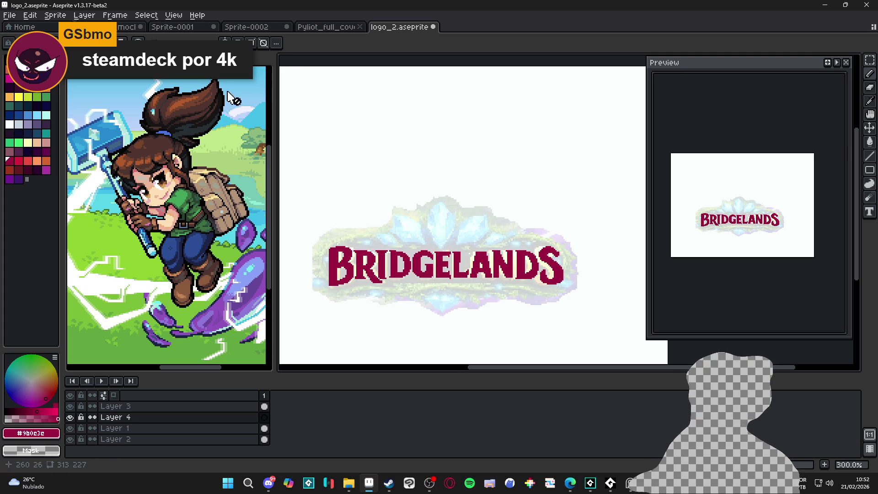
click(224, 43)
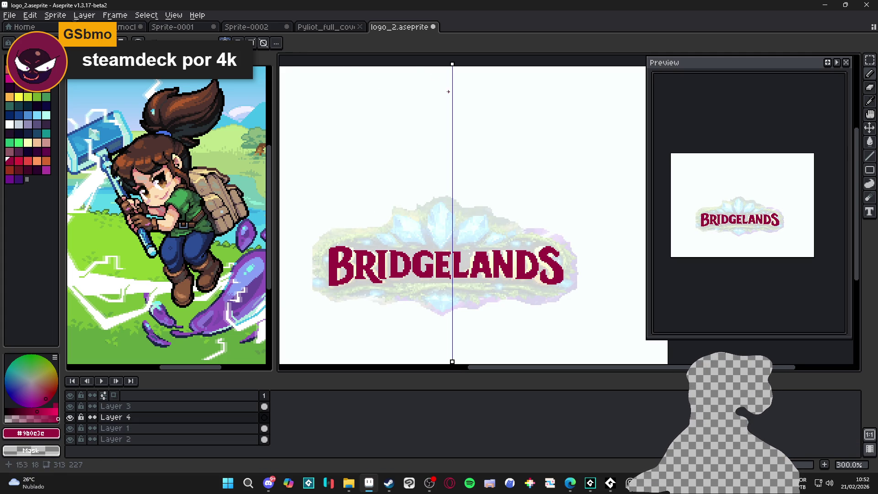
drag(453, 65, 440, 65)
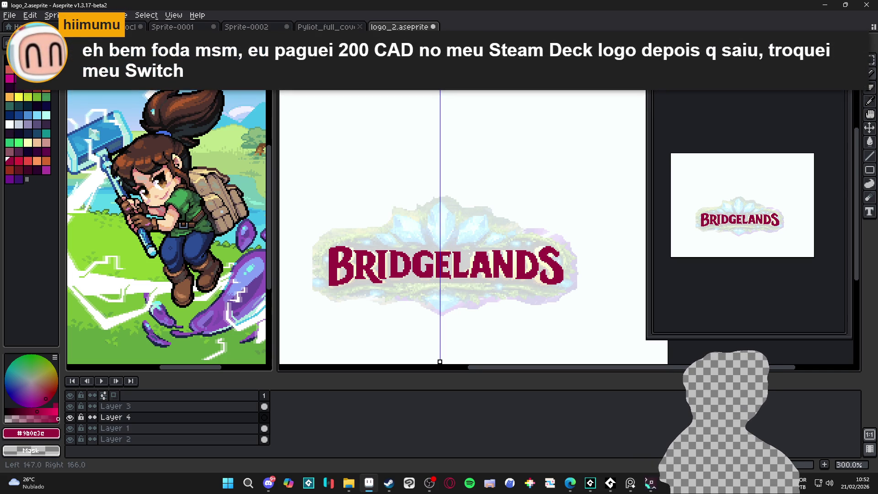
scroll(440, 201, up, 3)
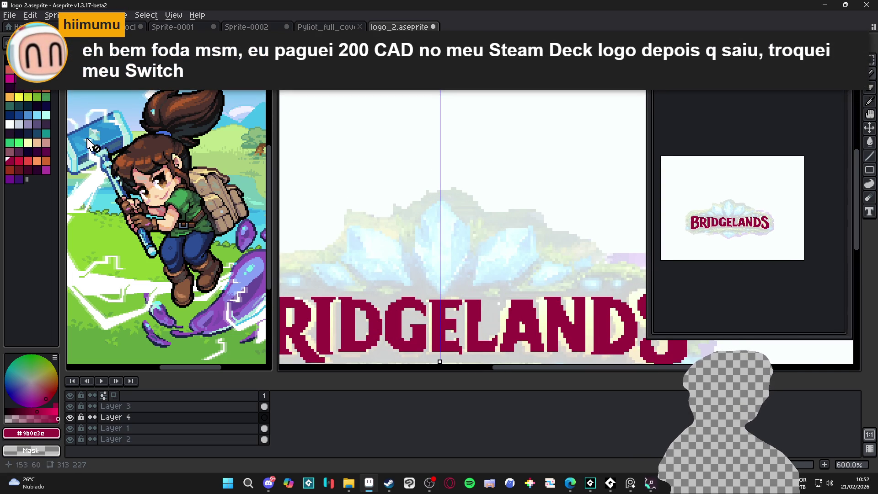
scroll(398, 182, down, 2)
drag(407, 203, 430, 195)
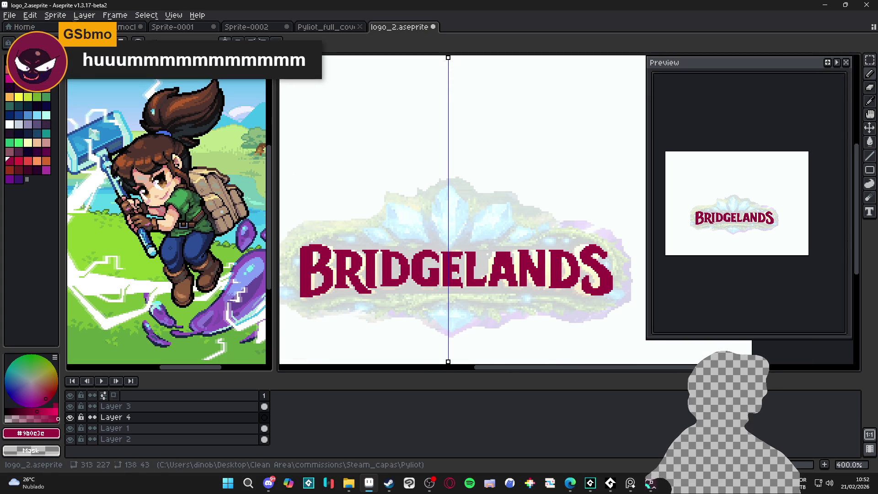
Load the AAP-Splendor128 palette preset and pick pale lavender (index 44) as the colour.
click(9, 42)
click(290, 165)
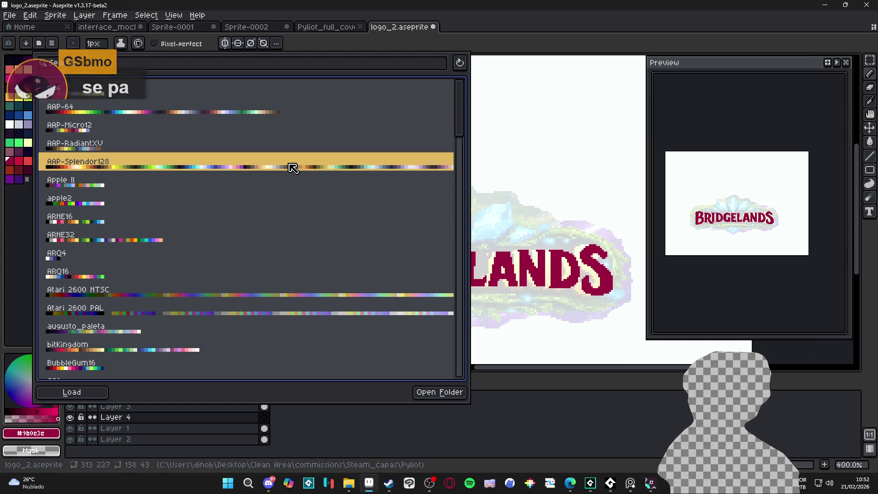
click(20, 312)
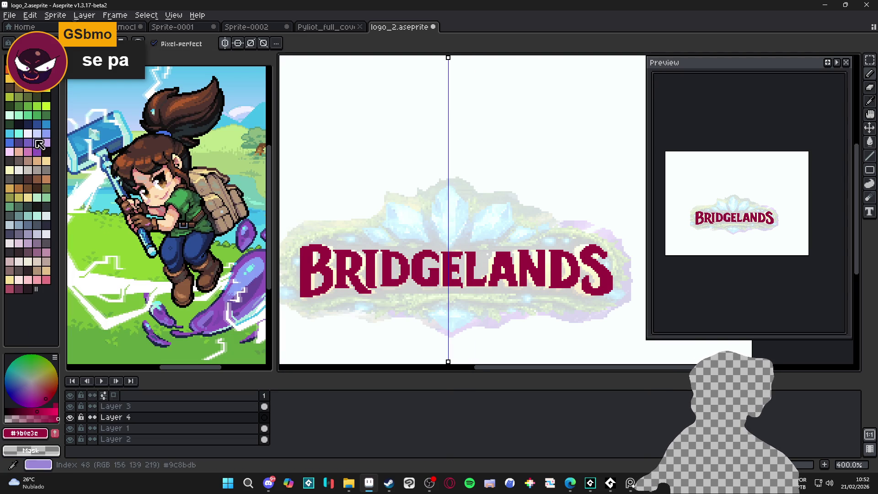
click(45, 134)
scroll(451, 184, up, 3)
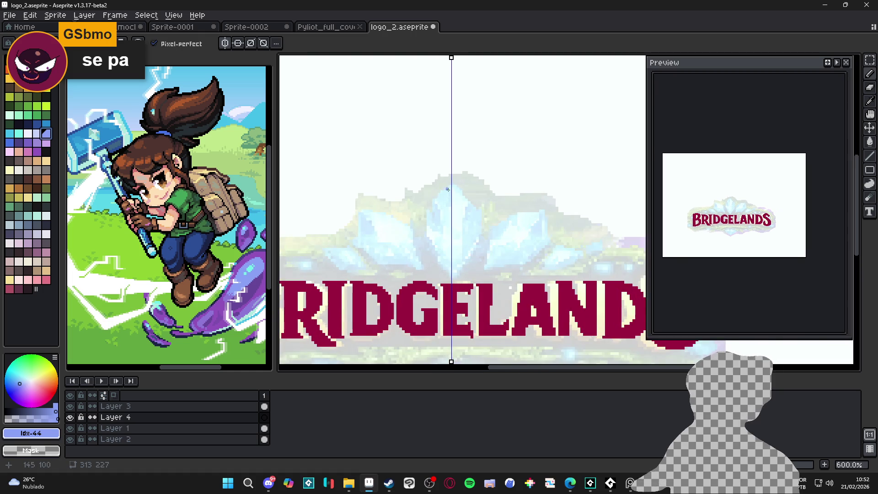
Outline the central crystal petal symmetrically down to its bottom point and fill it blue.
mouse_move(453, 184)
mouse_down()
mouse_move(425, 210)
mouse_move(426, 254)
mouse_up()
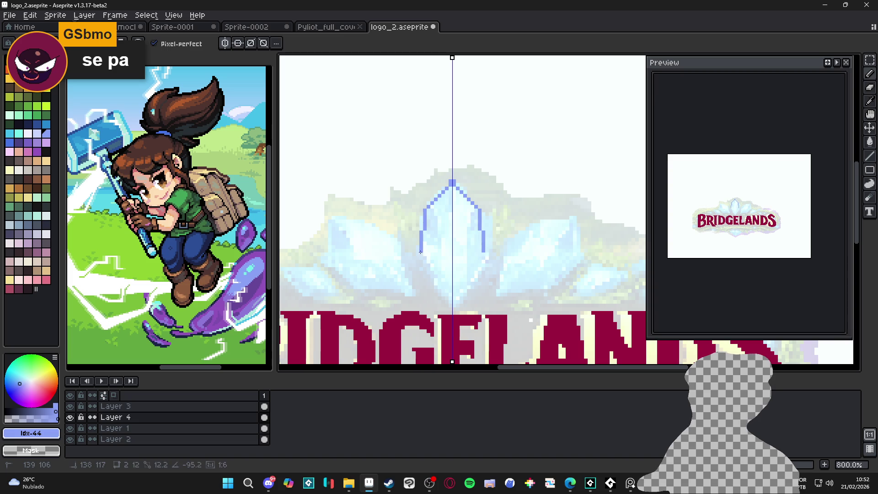
shift+click(418, 254)
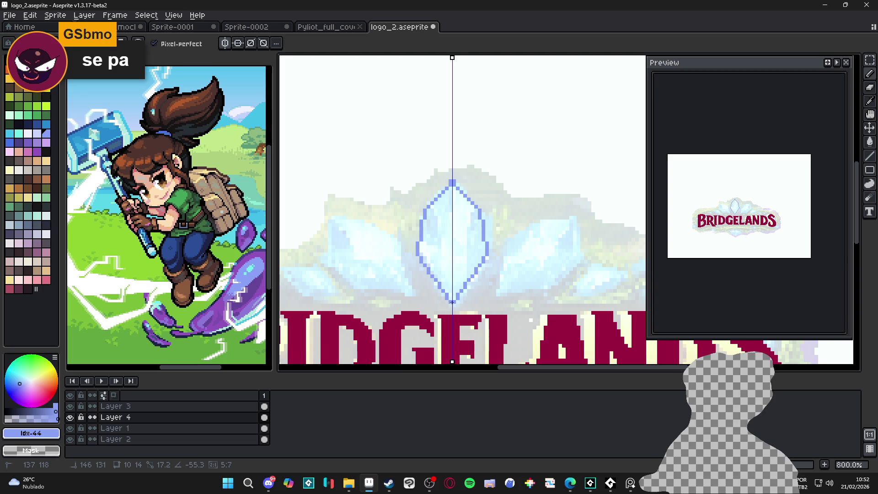
shift+click(450, 304)
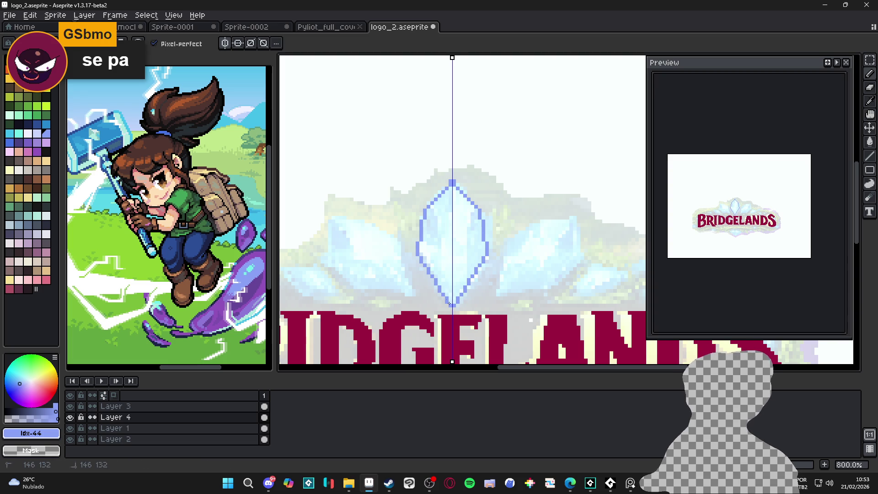
shift+click(413, 257)
key(ctrl+z)
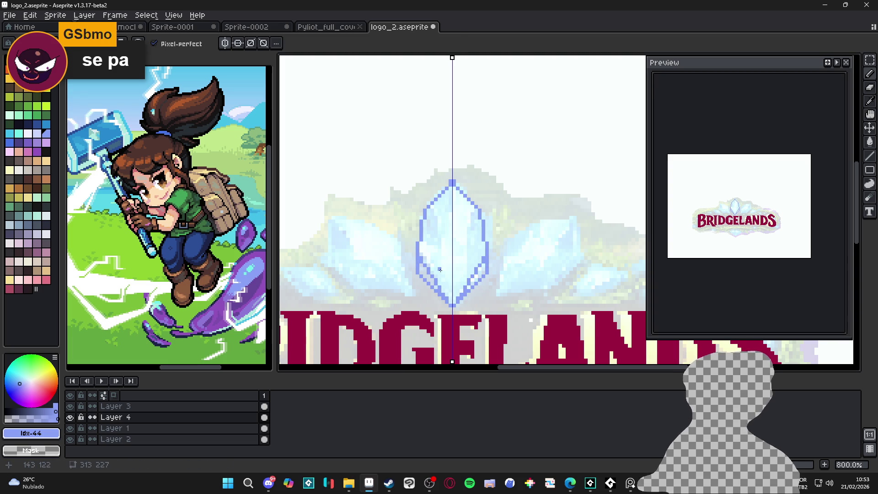
key(g)
click(440, 270)
click(422, 275)
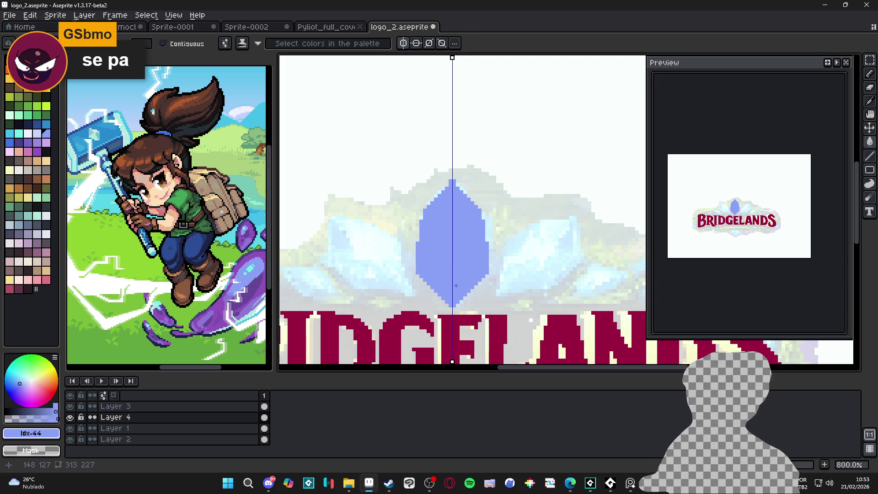
Draw the mirrored side petal outlines beside the central crystal and fill them blue.
key(b)
scroll(456, 283, down, 2)
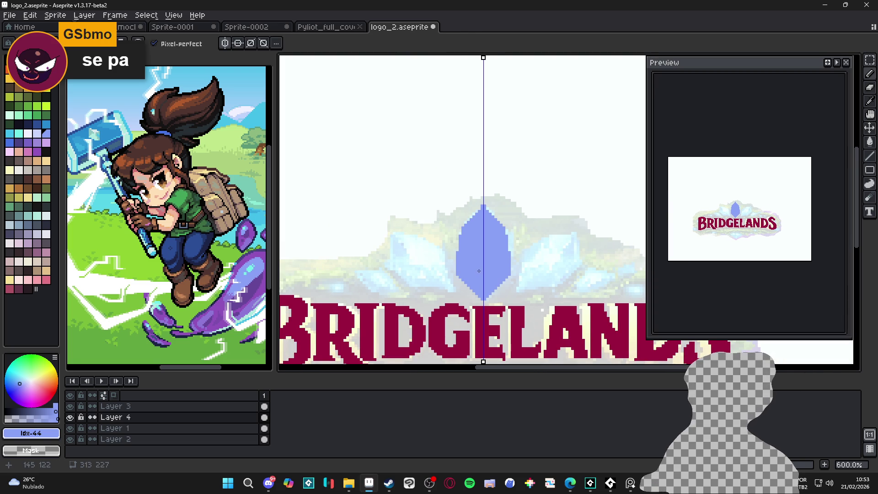
scroll(484, 301, up, 5)
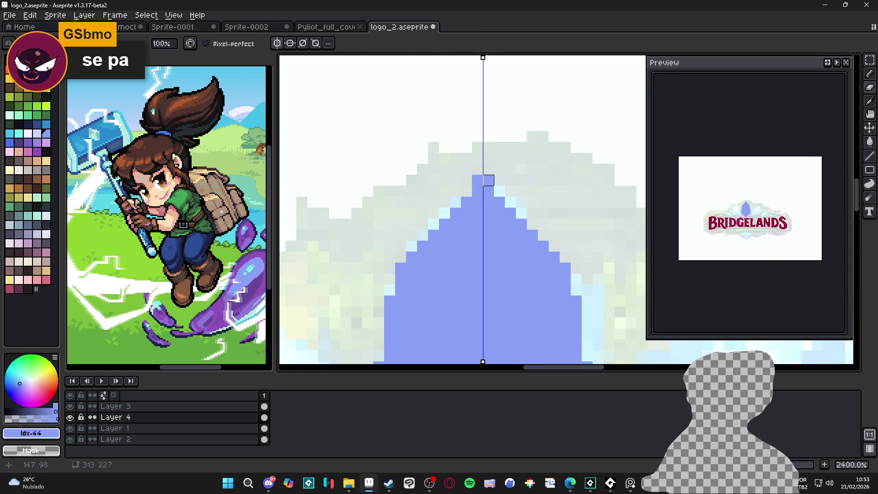
scroll(491, 213, down, 5)
scroll(464, 268, up, 3)
click(470, 277)
shift+click(383, 275)
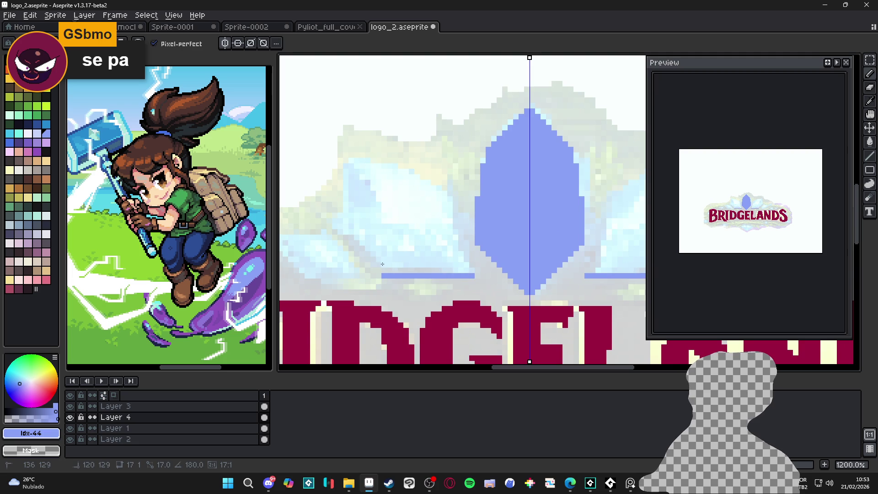
drag(382, 264, 344, 226)
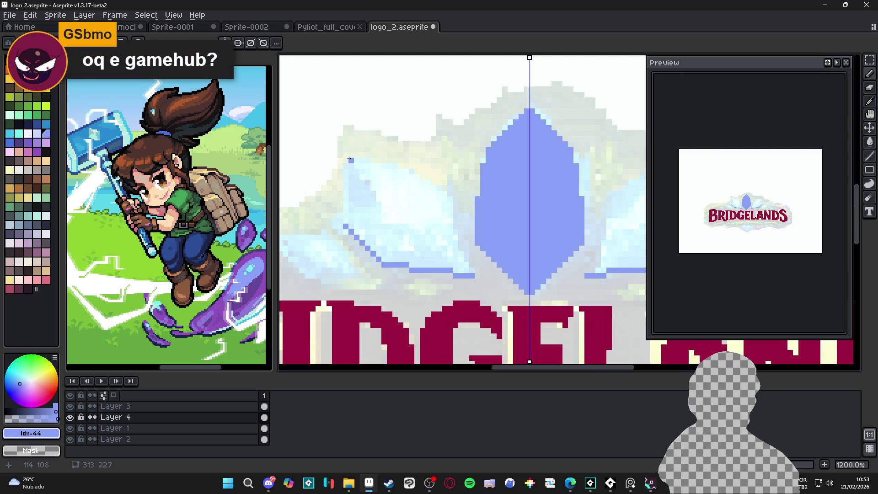
click(346, 159)
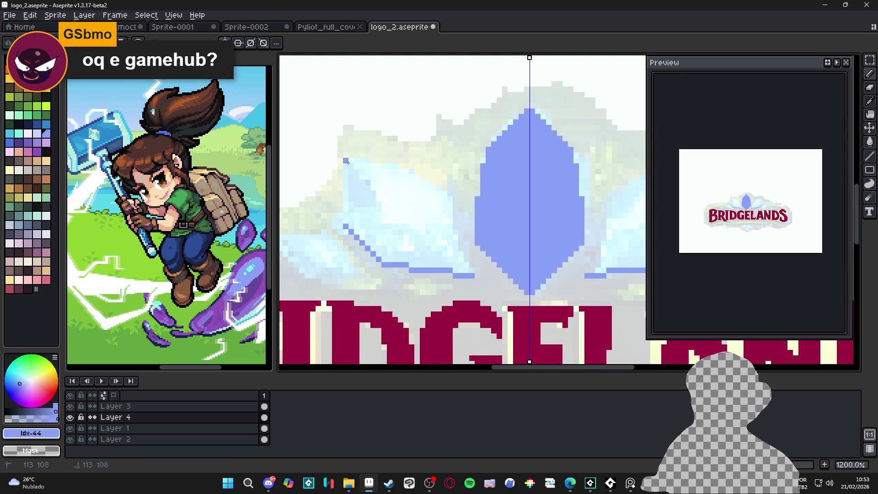
shift+click(345, 227)
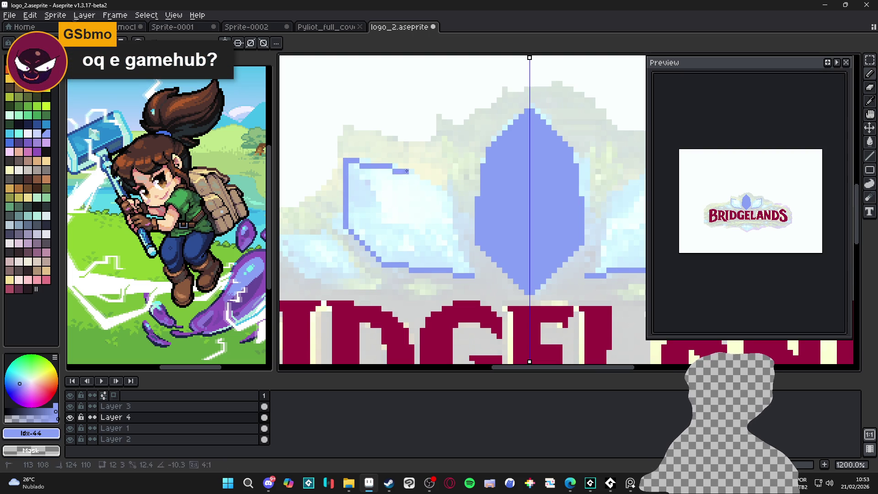
shift+click(395, 161)
shift+click(449, 188)
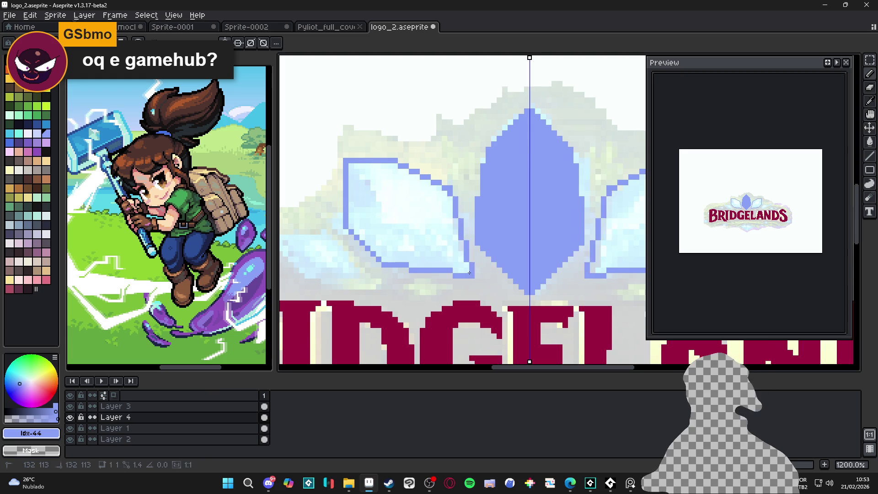
key(g)
click(460, 261)
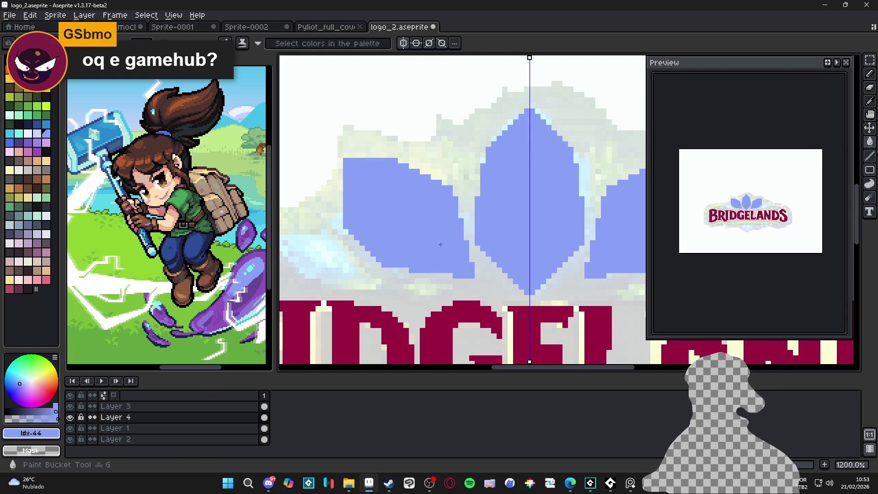
Outline the small mirrored outer petals at the emblem's edges.
scroll(442, 229, down, 3)
drag(388, 247, 406, 259)
scroll(407, 258, up, 5)
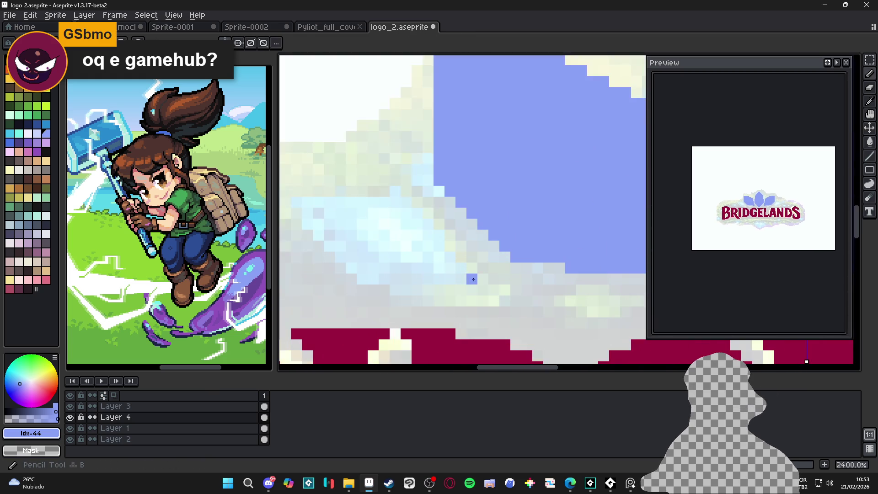
mouse_move(462, 280)
mouse_down()
mouse_move(392, 196)
mouse_move(298, 201)
mouse_up()
mouse_move(357, 204)
mouse_down()
mouse_move(422, 282)
mouse_move(361, 215)
mouse_up()
drag(420, 279, 513, 291)
Frame the whole logo and save logo_2.aseprite.
scroll(456, 259, down, 6)
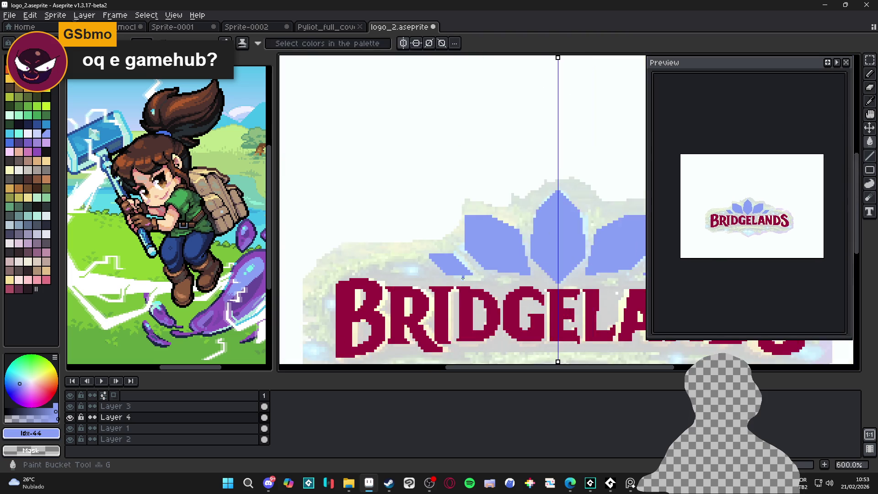
drag(417, 284, 432, 247)
key(ctrl+s)
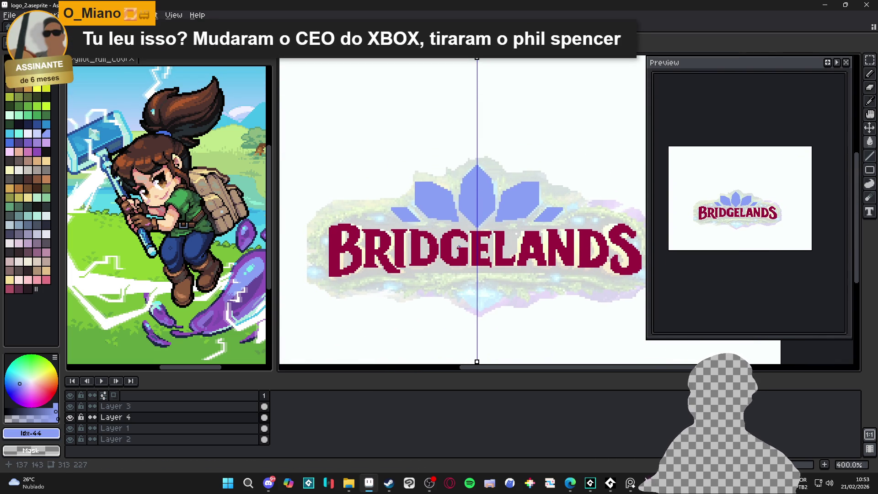
scroll(486, 287, up, 3)
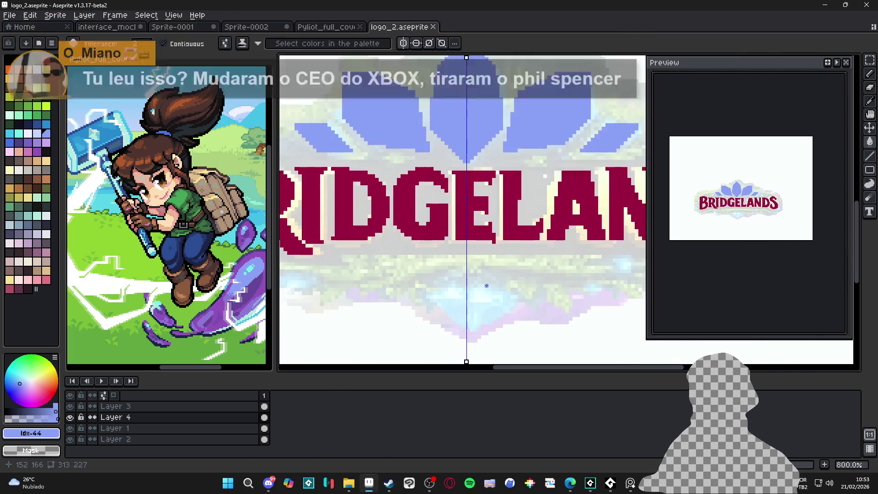
Draw a mirrored diamond outline below the lettering, redoing its edges as a flatter chevron.
scroll(467, 262, up, 2)
key(b)
click(458, 255)
shift+click(515, 312)
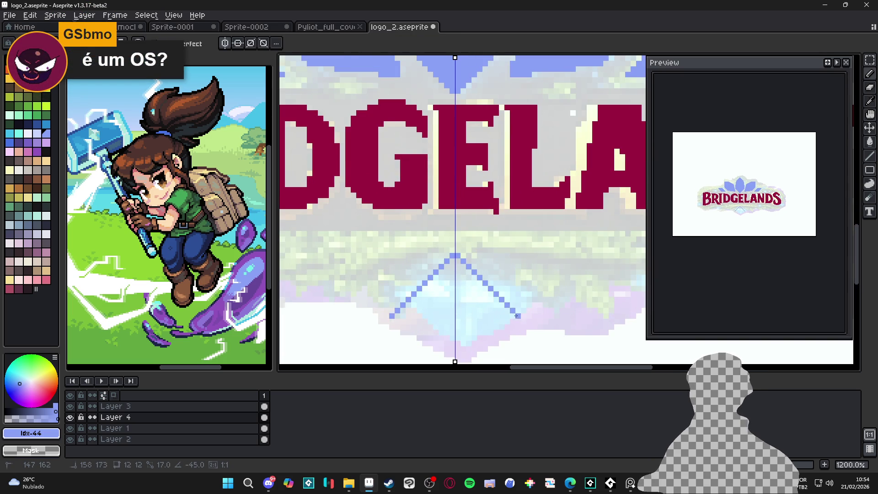
shift+click(511, 307)
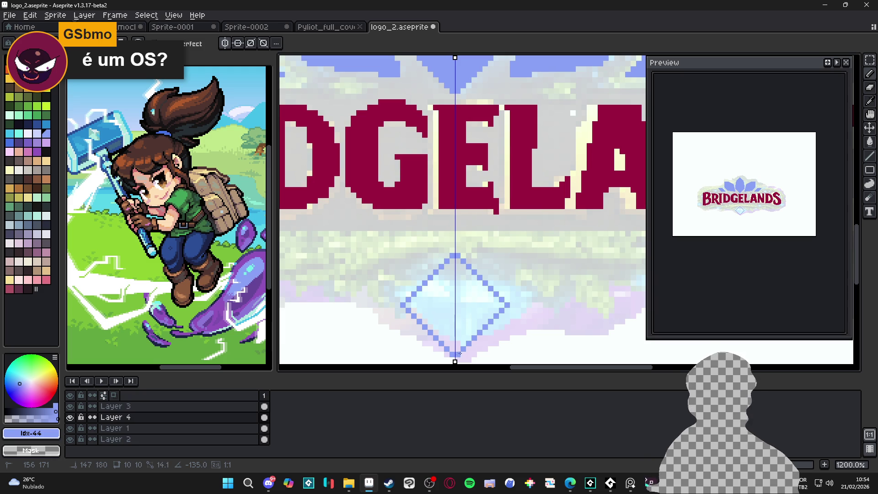
scroll(477, 315, up, 1)
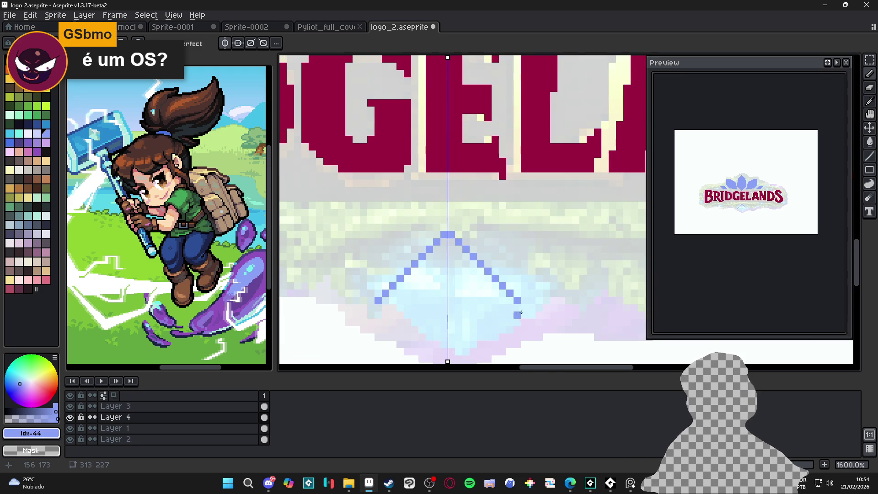
scroll(489, 286, down, 1)
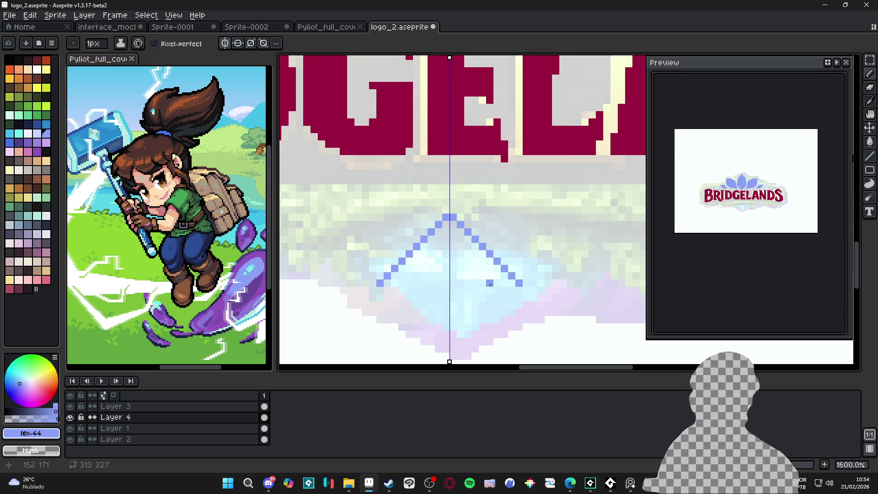
scroll(508, 268, down, 1)
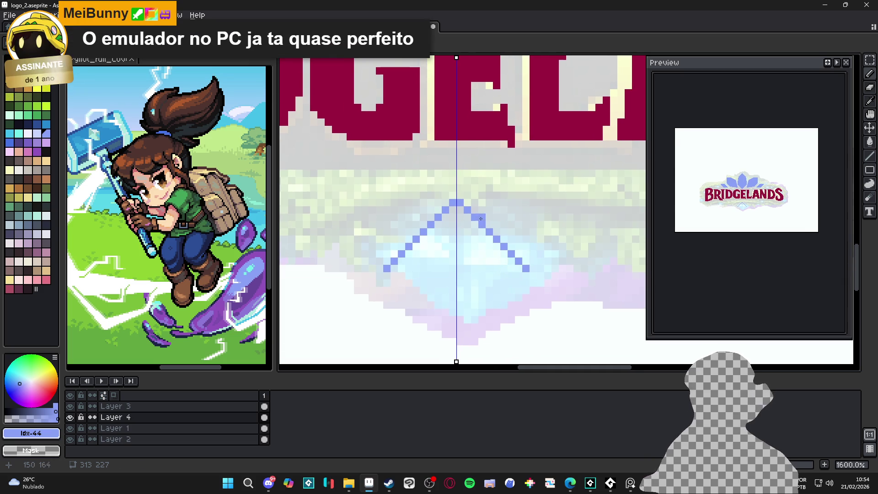
key(ctrl+z)
mouse_move(458, 208)
mouse_down()
mouse_move(523, 237)
mouse_move(459, 317)
mouse_move(430, 327)
mouse_move(424, 315)
mouse_move(492, 295)
mouse_move(456, 318)
mouse_move(457, 310)
mouse_up()
Fill the diamond gem with blue.
key(g)
click(475, 276)
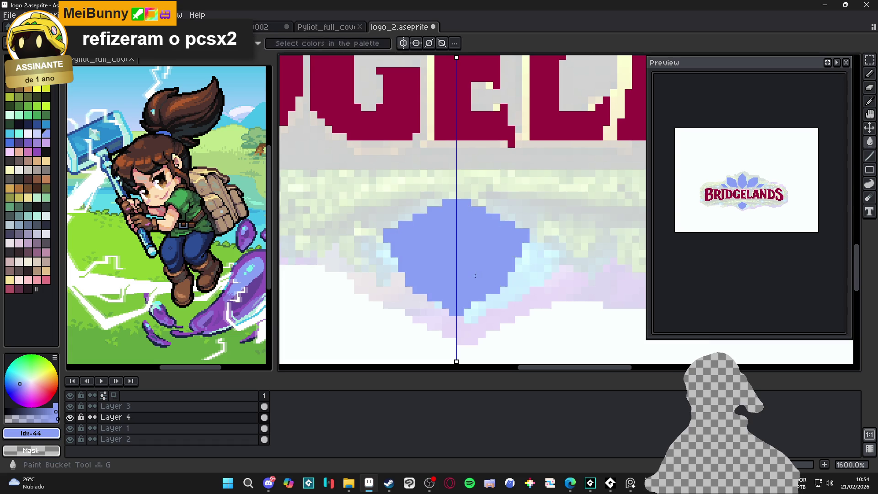
scroll(475, 275, down, 3)
scroll(457, 273, down, 3)
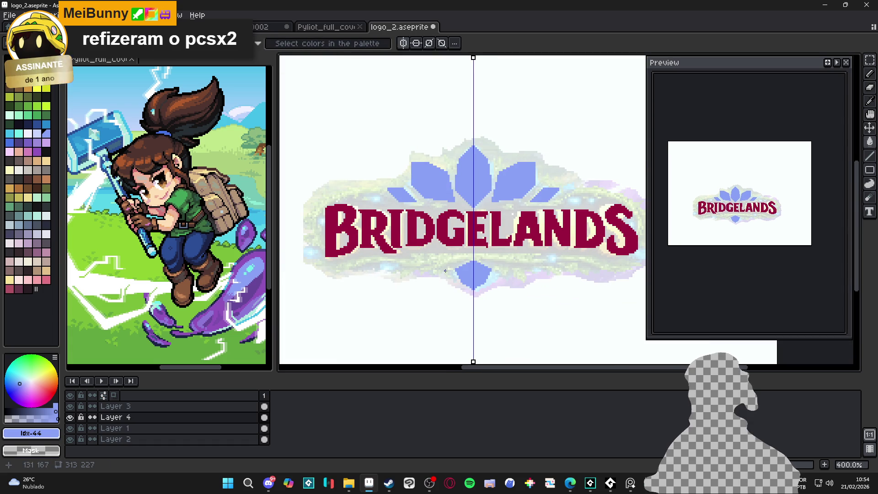
scroll(445, 271, down, 1)
drag(435, 269, 447, 277)
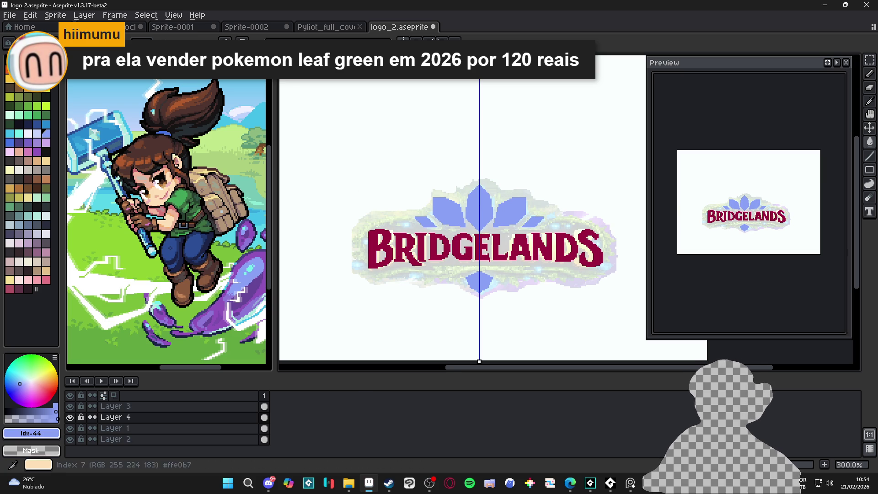
Eyedrop black from the reference, select the lotus emblem, and open the Outline effect.
alt+click(111, 134)
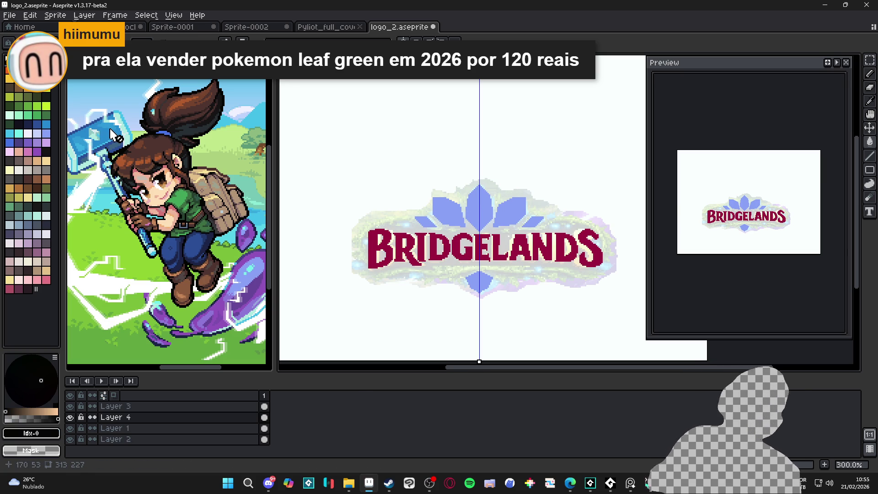
key(m)
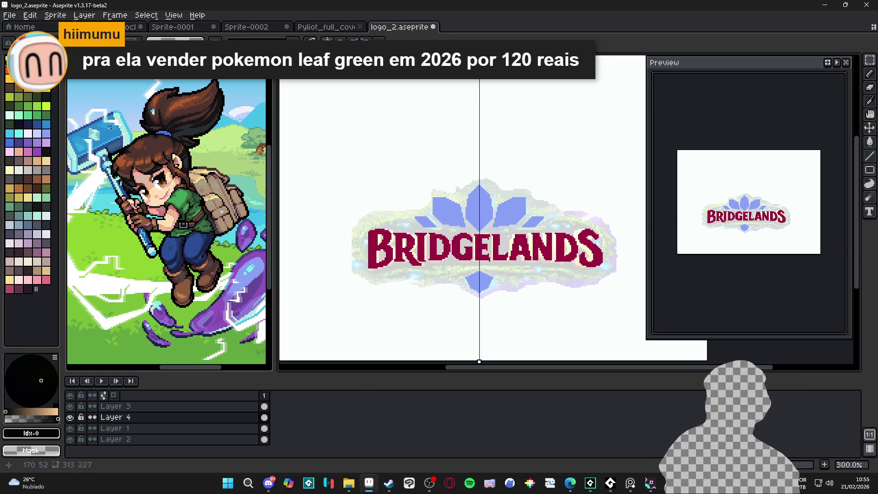
scroll(440, 198, up, 1)
scroll(440, 198, up, 2)
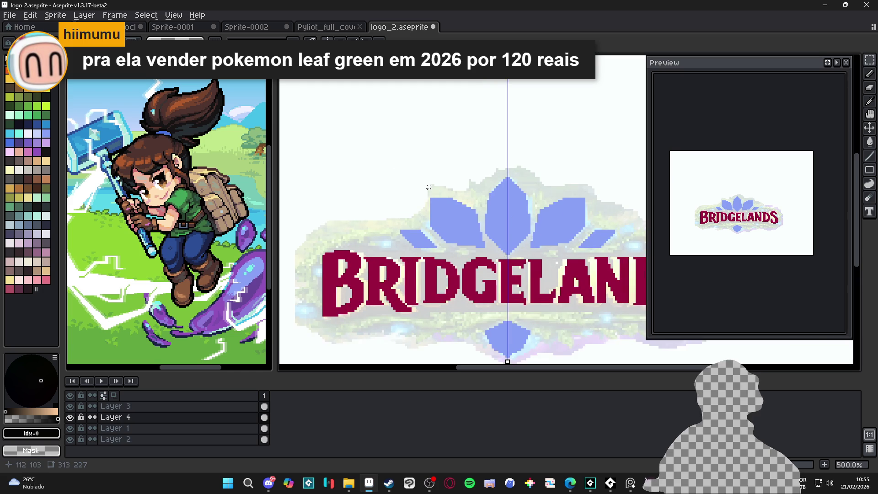
scroll(428, 188, down, 1)
mouse_move(352, 174)
mouse_down()
mouse_move(526, 180)
mouse_move(533, 251)
mouse_move(570, 253)
mouse_up()
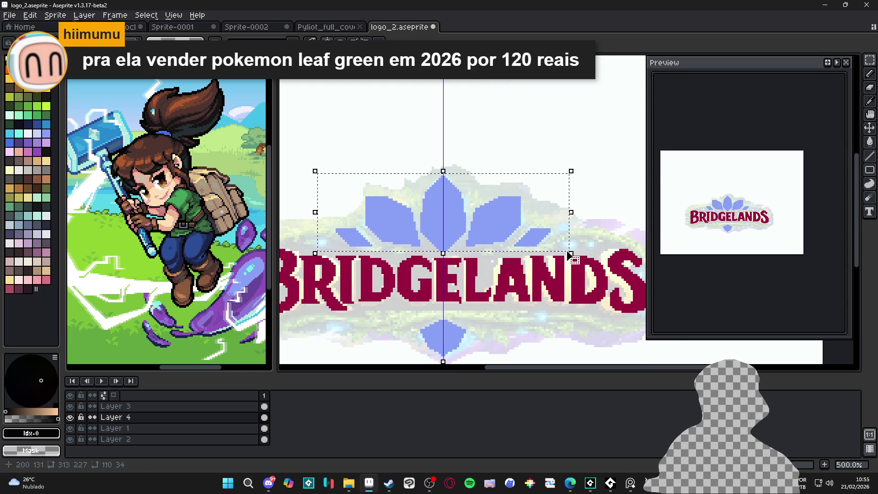
key(shift+o)
Give the selected lotus emblem a black outline with the circle shape.
click(496, 87)
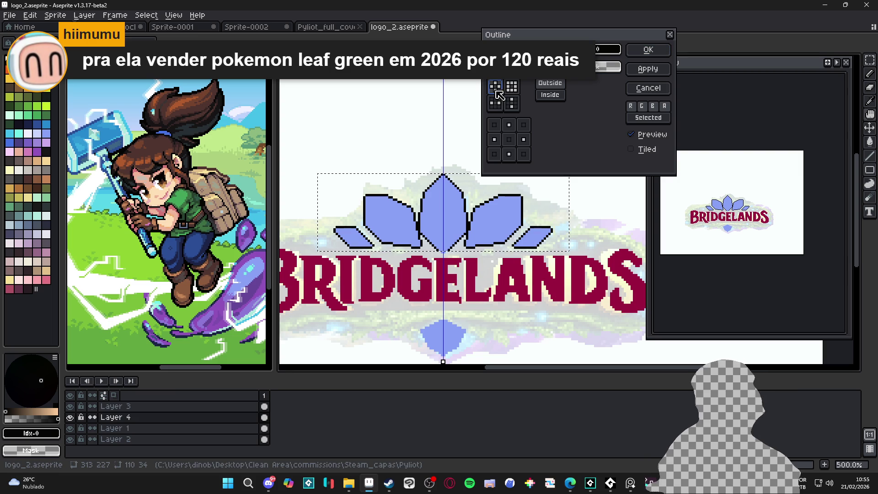
click(648, 50)
scroll(452, 250, up, 2)
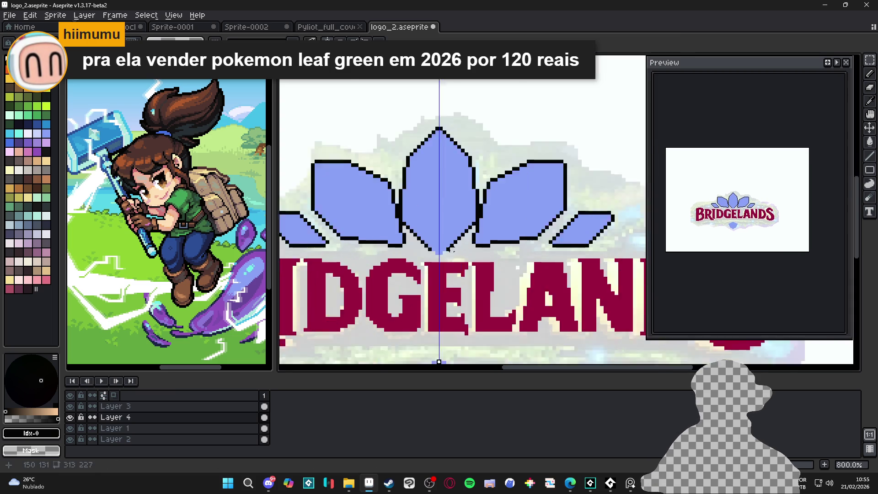
scroll(452, 251, up, 1)
scroll(450, 257, down, 4)
scroll(450, 257, up, 3)
Select the area around the lower diamond gem and apply the black outline to it.
drag(450, 270, 463, 272)
key(ctrl+z)
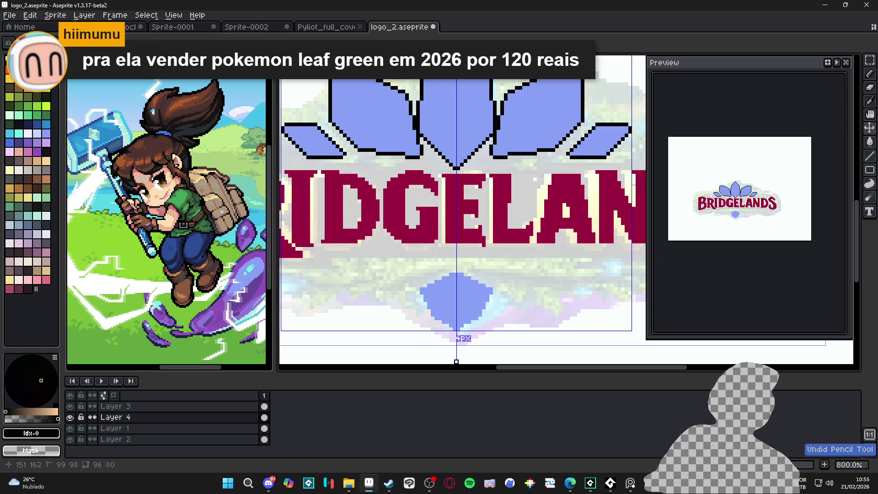
key(u)
mouse_move(400, 267)
mouse_down()
mouse_move(435, 276)
mouse_move(514, 340)
mouse_up()
key(ctrl+z)
key(m)
key(shift+o)
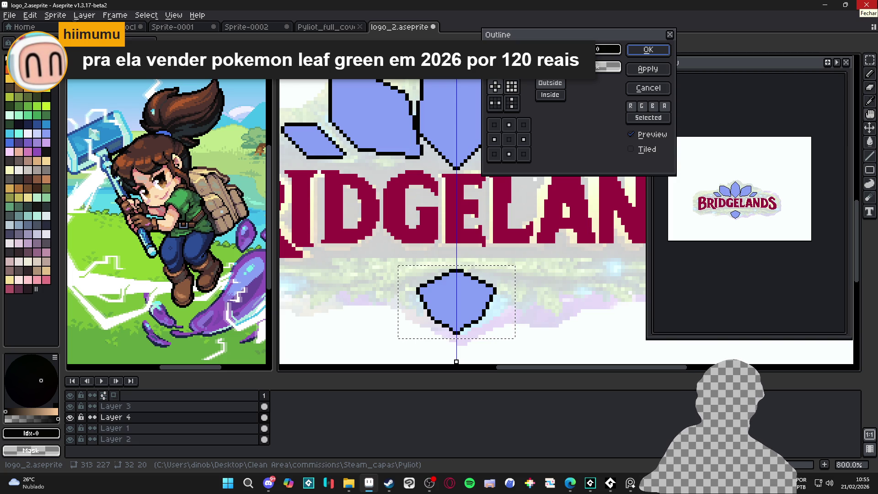
click(649, 54)
Deselect, then erase the stray pixels at the diamond's tip.
key(ctrl+d)
scroll(474, 302, up, 4)
key(b)
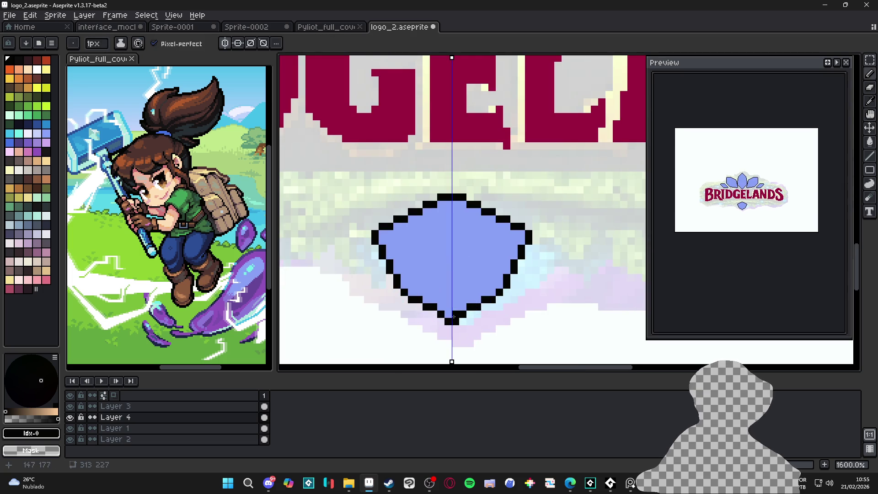
key(e)
click(452, 320)
scroll(452, 320, down, 4)
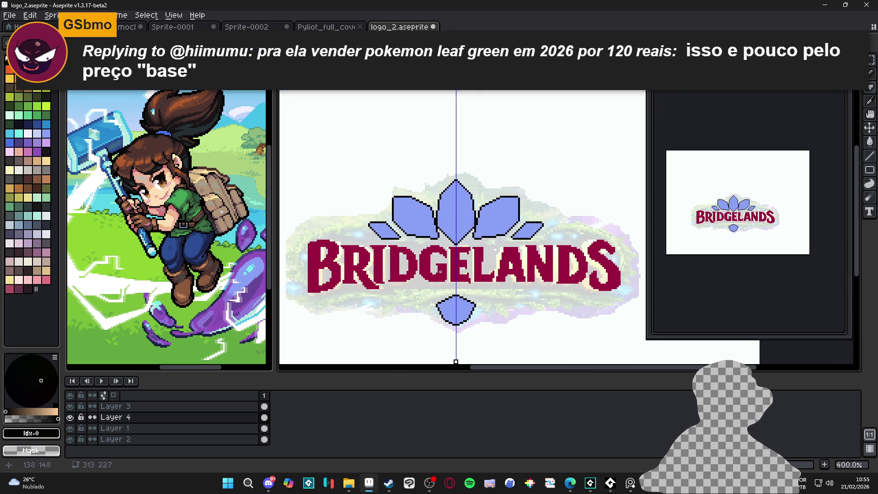
Choose cyan and draw a mirrored cyan V across the centre petal.
drag(436, 272, 454, 258)
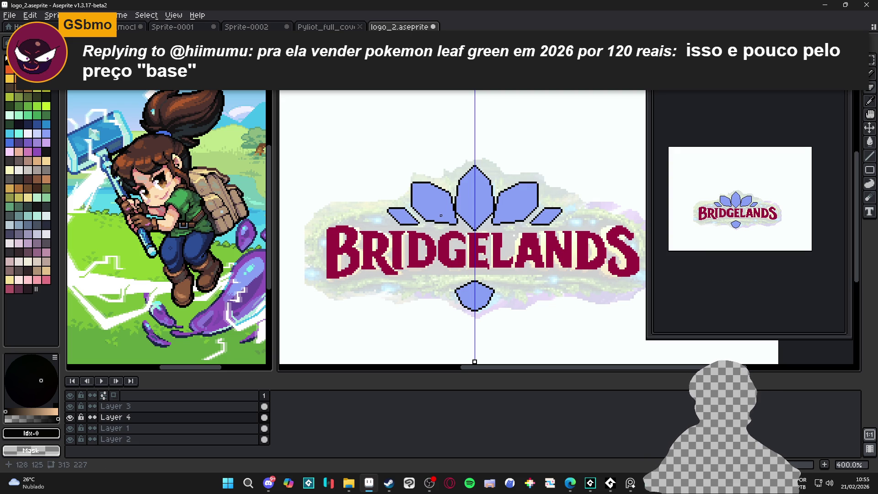
scroll(471, 186, up, 1)
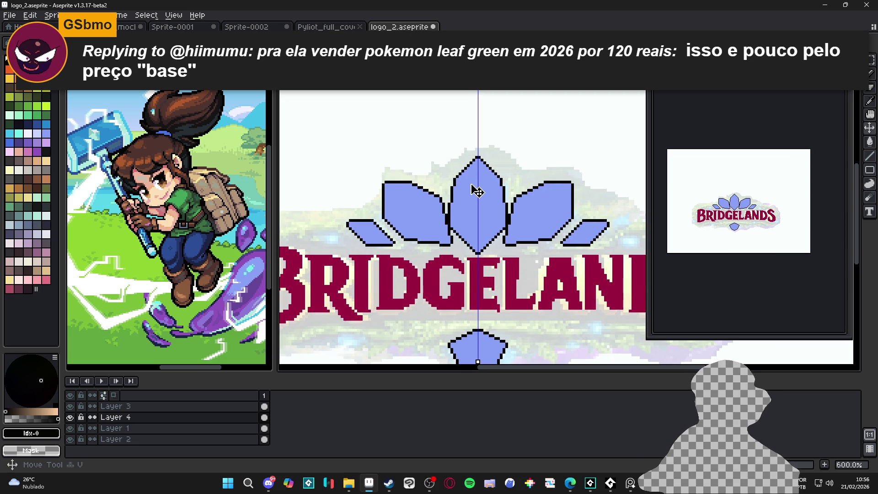
alt+click(474, 183)
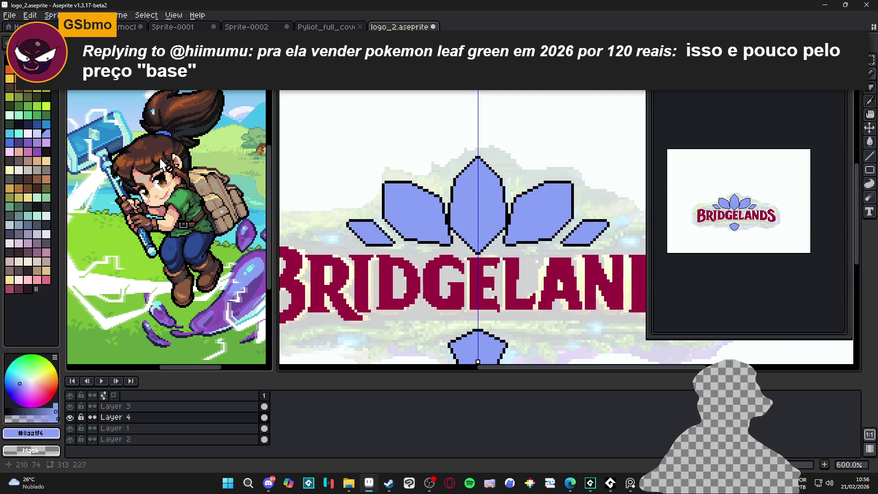
click(19, 133)
scroll(460, 176, up, 3)
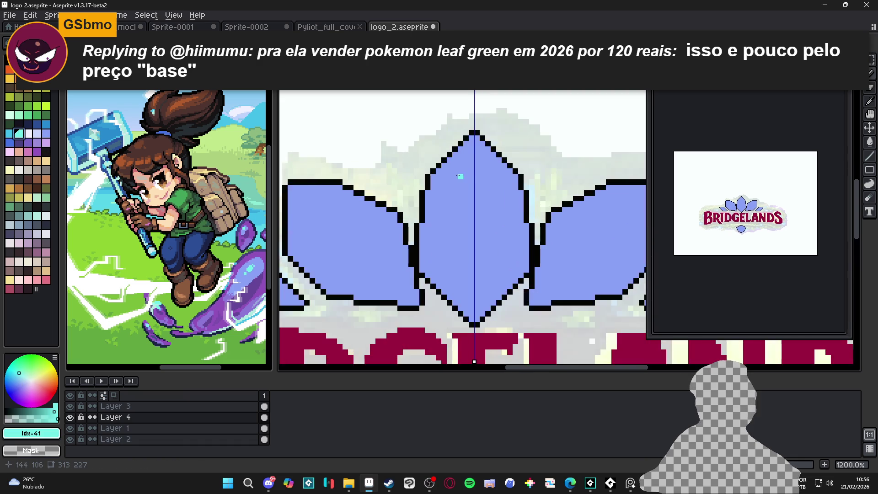
mouse_move(443, 176)
mouse_down()
mouse_move(473, 212)
mouse_move(478, 194)
mouse_up()
click(438, 171)
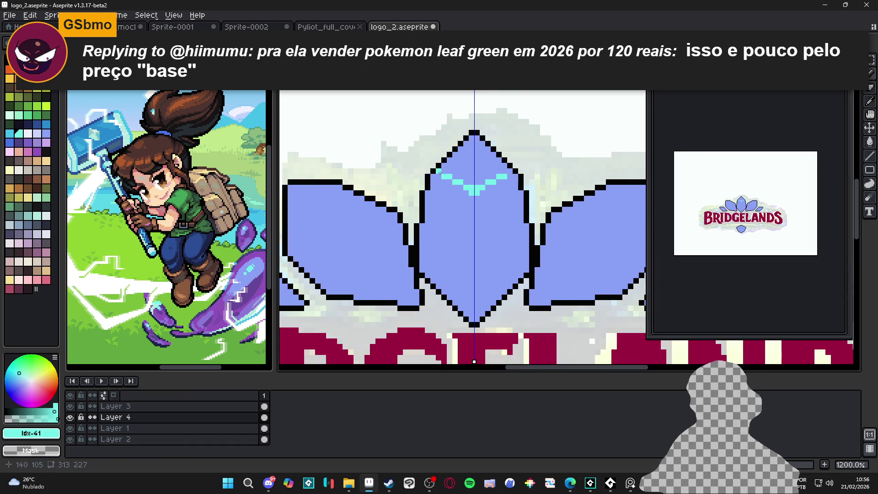
Draw mirrored cyan lines meeting at the centre petal and fill its tip cyan.
scroll(459, 166, down, 3)
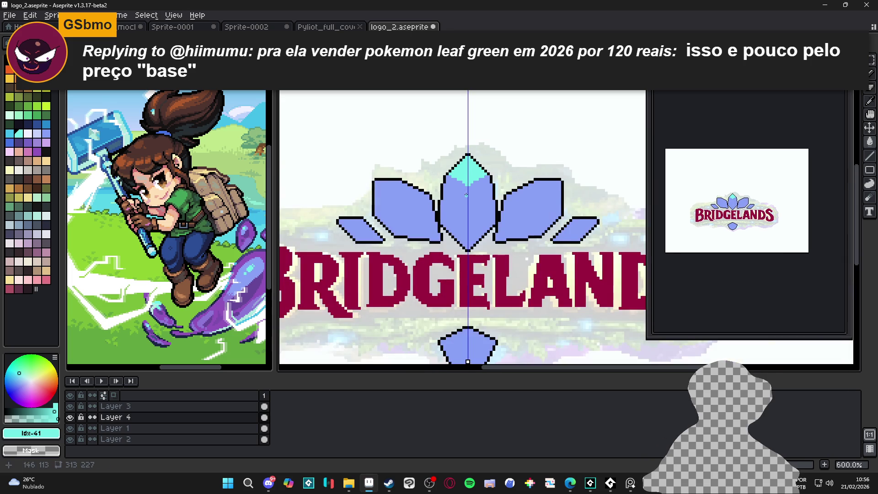
scroll(476, 192, up, 1)
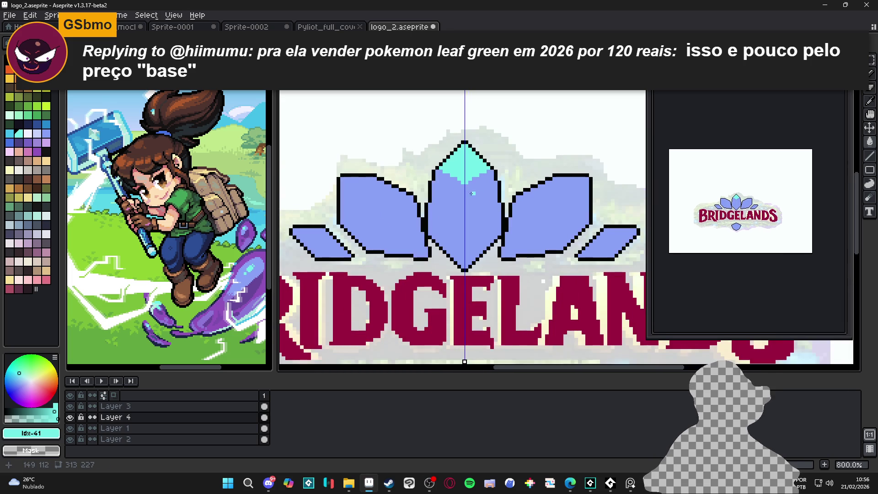
scroll(456, 189, up, 2)
scroll(459, 187, down, 2)
scroll(463, 186, up, 2)
drag(461, 192, 465, 167)
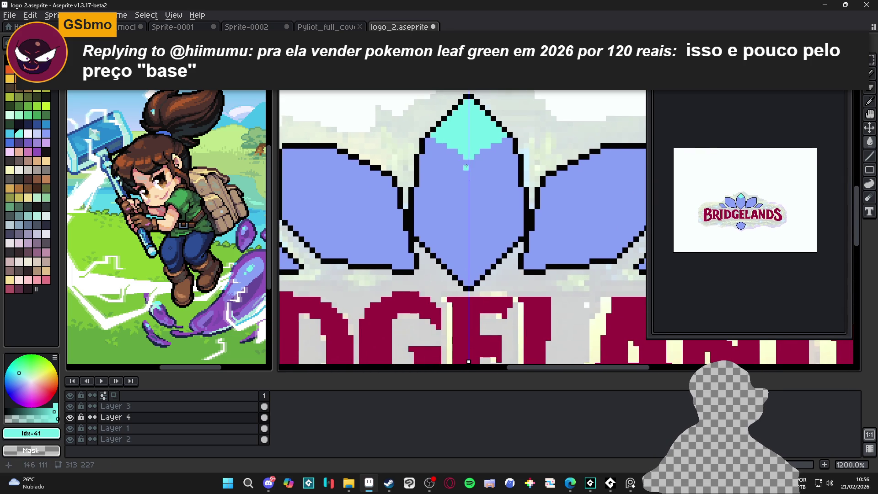
scroll(434, 147, up, 1)
click(437, 146)
key(ctrl+z)
drag(430, 140, 476, 182)
key(g)
click(451, 150)
Draw a cyan line along the left petal's top edge and fill the strip above it cyan.
key(b)
scroll(449, 148, down, 4)
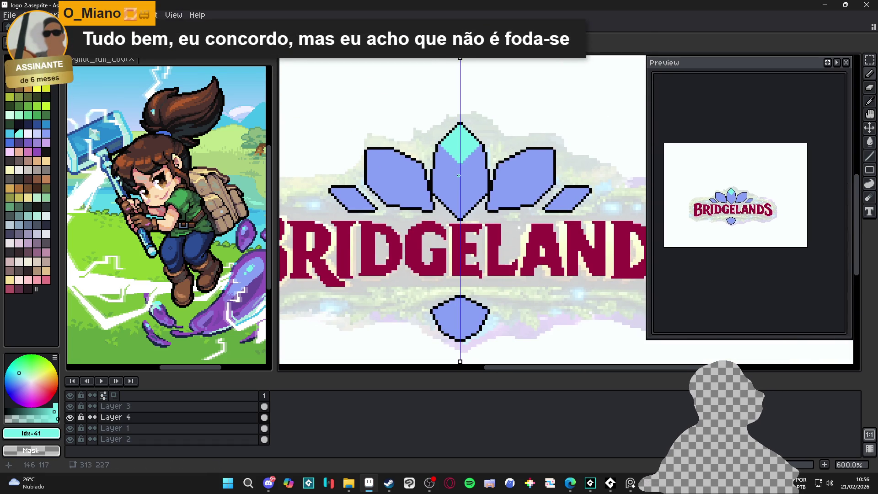
scroll(442, 173, up, 3)
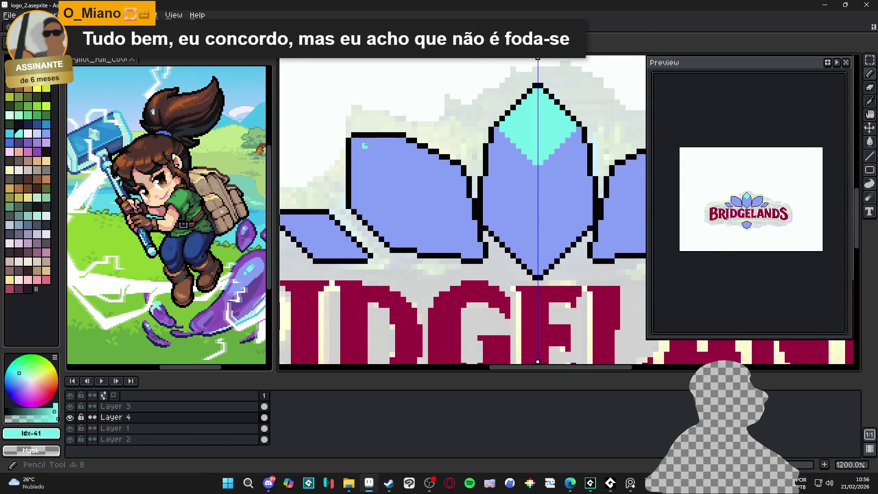
mouse_move(352, 140)
mouse_down()
mouse_move(436, 190)
mouse_move(419, 182)
mouse_up()
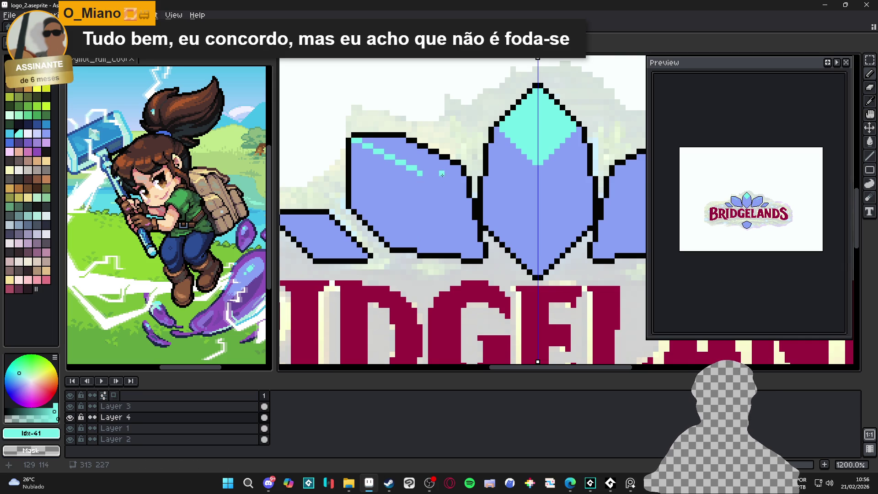
key(g)
click(420, 158)
scroll(421, 158, down, 4)
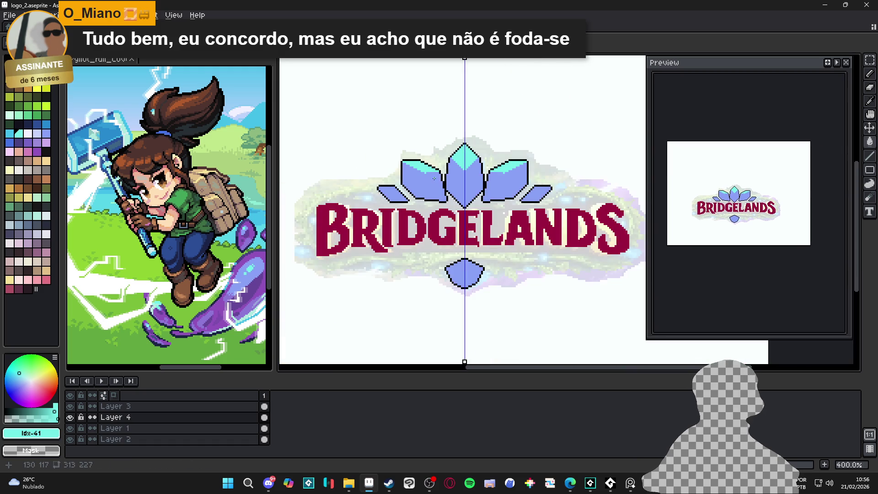
Eyedrop cyan #73efe8 and draw a mirrored diagonal cyan facet line across the side petals.
scroll(423, 164, up, 2)
alt+click(426, 172)
scroll(426, 174, down, 2)
scroll(425, 171, up, 2)
alt+click(416, 165)
scroll(416, 169, up, 4)
key(b)
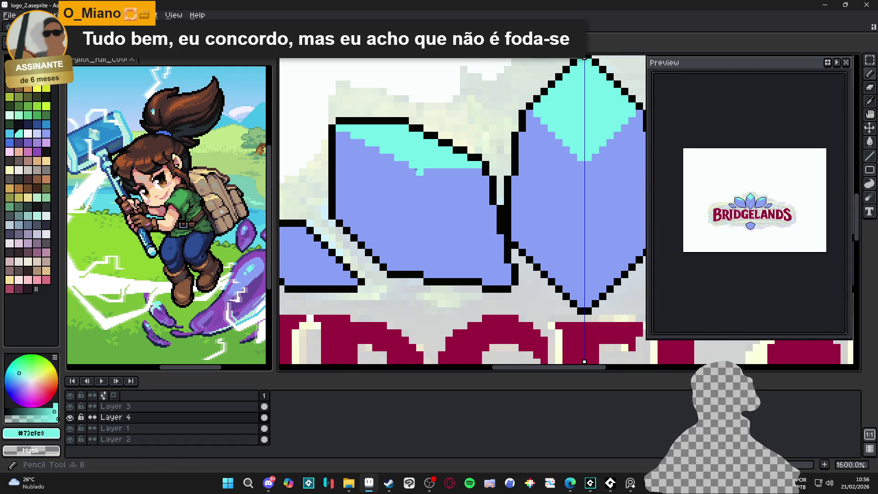
drag(482, 256, 459, 242)
shift+click(485, 271)
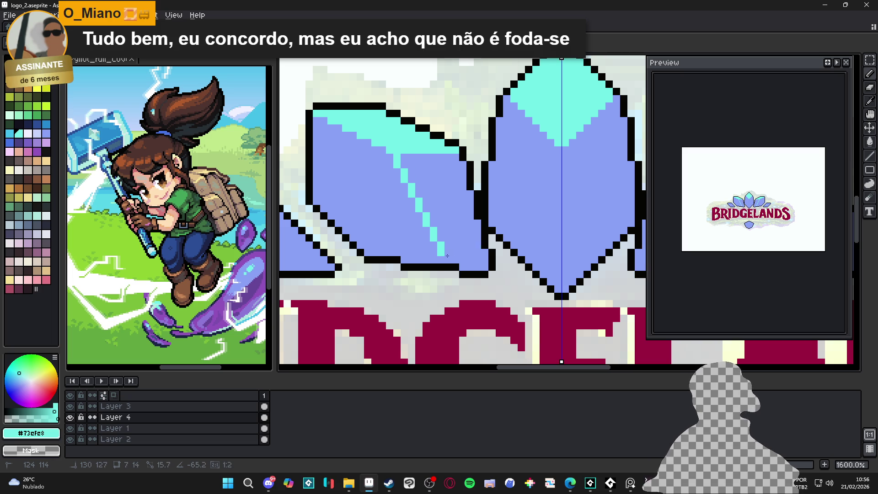
shift+click(449, 264)
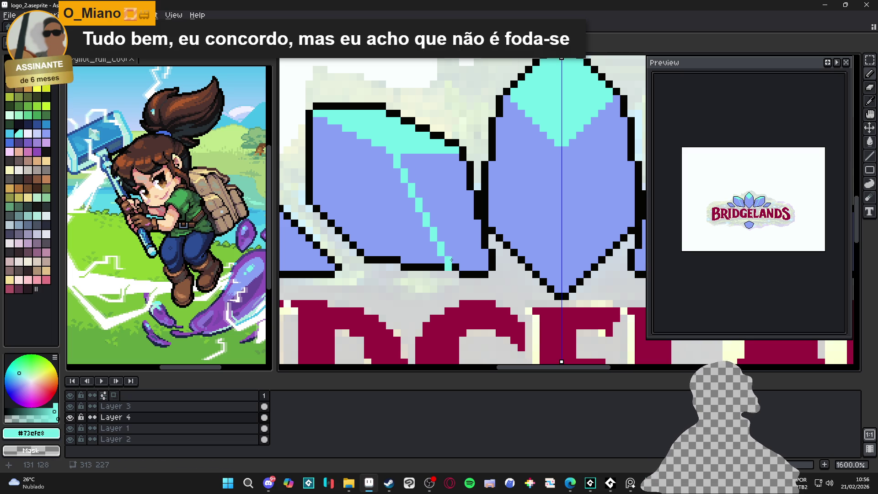
Add cyan highlight lines and a bottom pixel to the small outer petals.
scroll(451, 274, down, 4)
scroll(442, 261, up, 4)
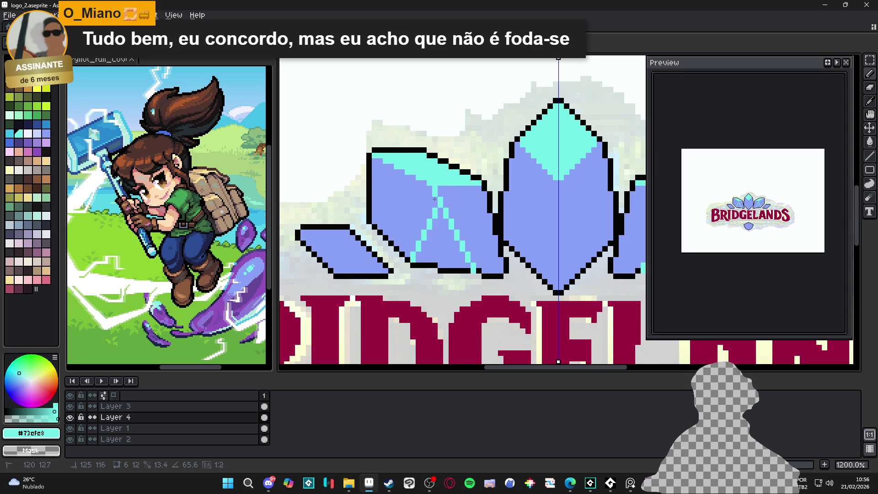
scroll(435, 199, down, 5)
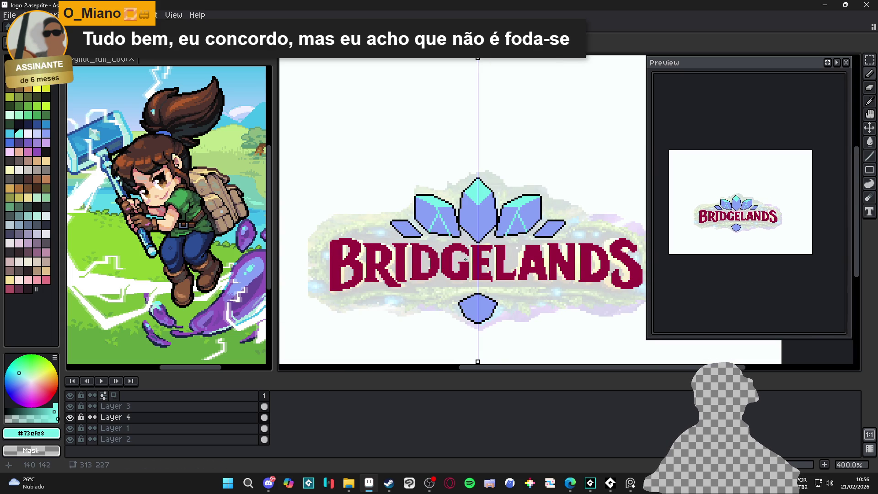
scroll(399, 236, up, 6)
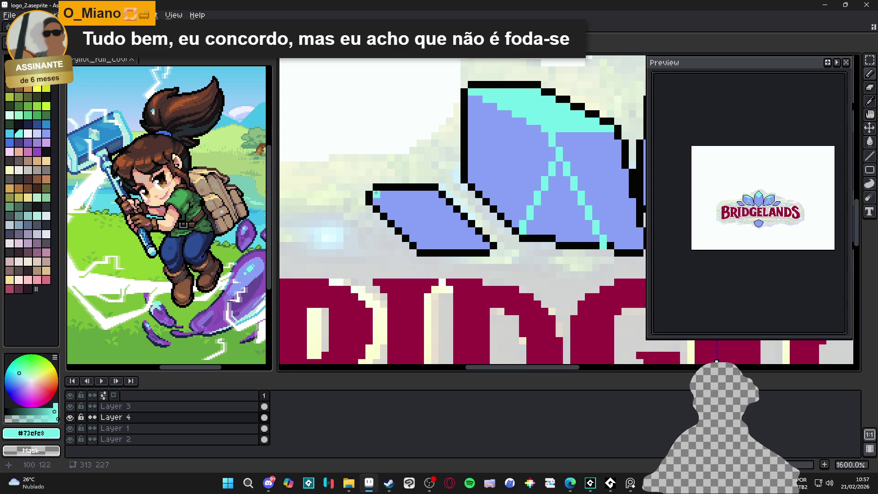
shift+click(486, 247)
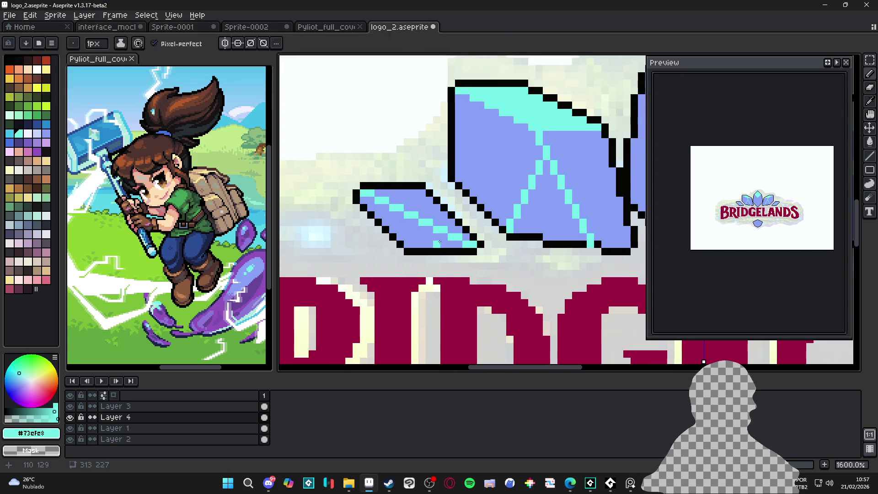
click(437, 243)
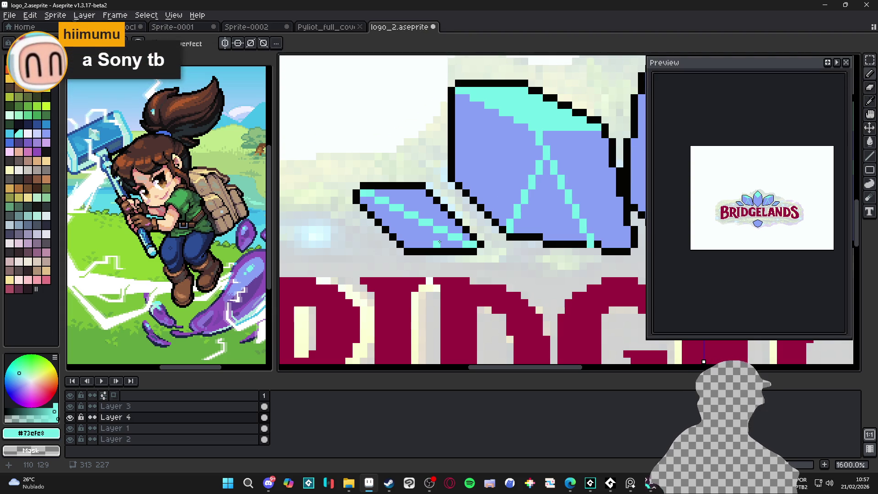
scroll(444, 242, down, 3)
Draw a mirrored cyan V on the bottom gem and fill its upper half cyan.
key(g)
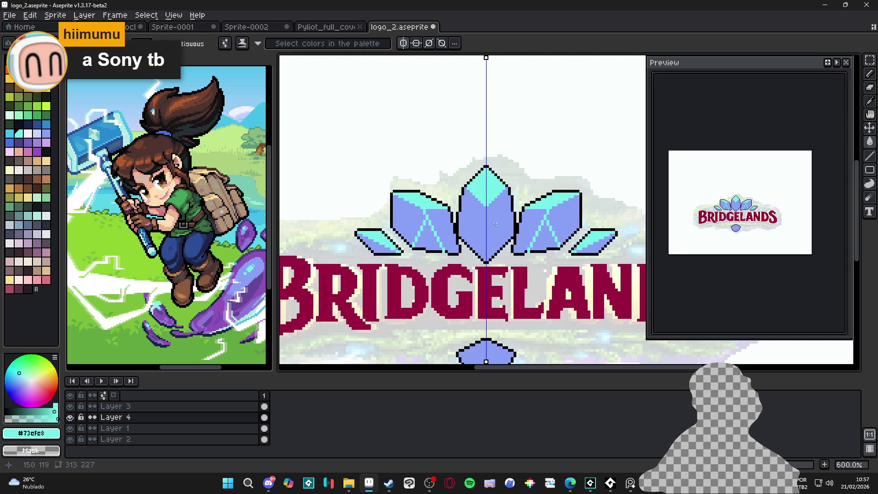
scroll(484, 219, down, 1)
scroll(477, 211, up, 2)
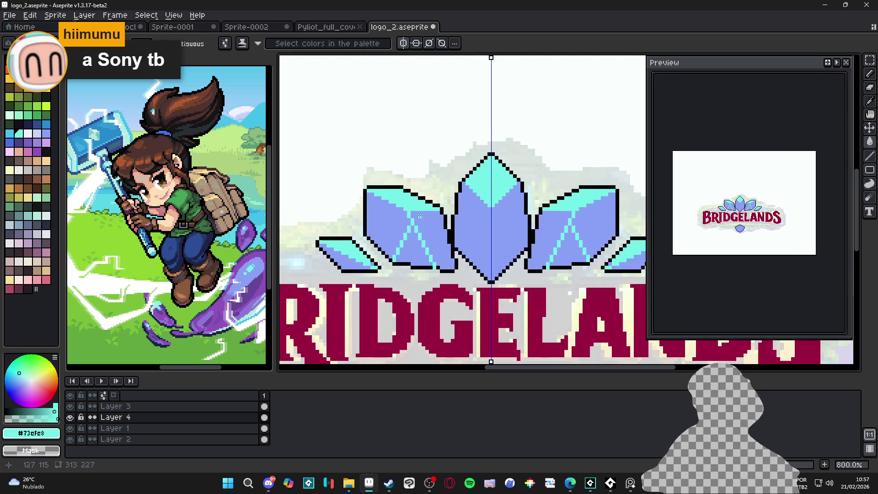
scroll(415, 218, down, 2)
scroll(467, 280, up, 2)
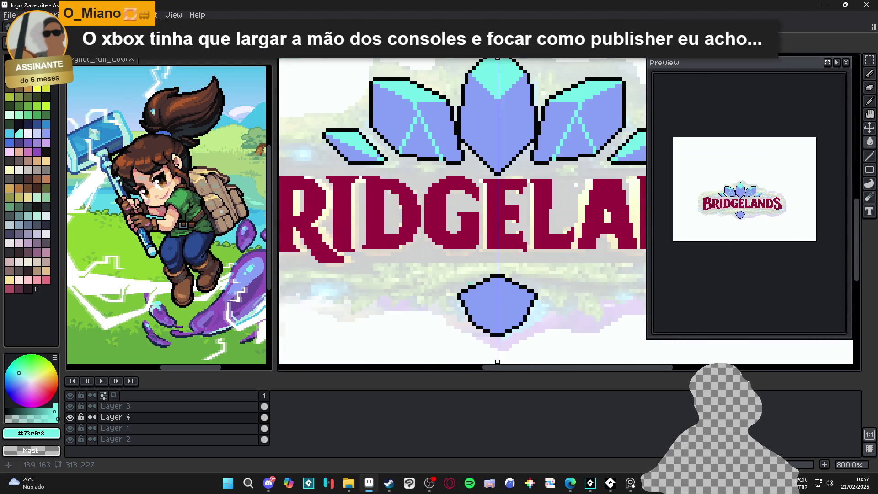
scroll(467, 280, up, 3)
click(462, 303)
key(ctrl+z)
mouse_move(463, 303)
mouse_down()
mouse_move(524, 303)
mouse_move(521, 329)
mouse_up()
key(g)
click(519, 302)
scroll(508, 274, down, 3)
key(b)
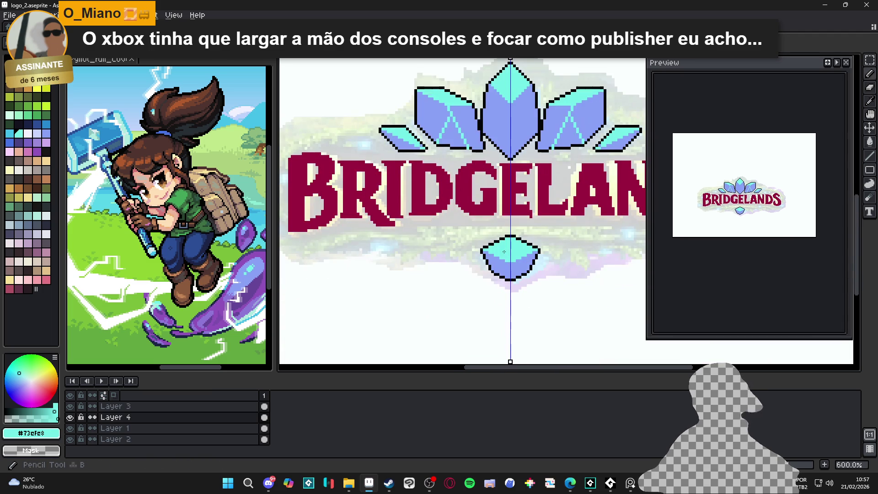
scroll(503, 138, up, 1)
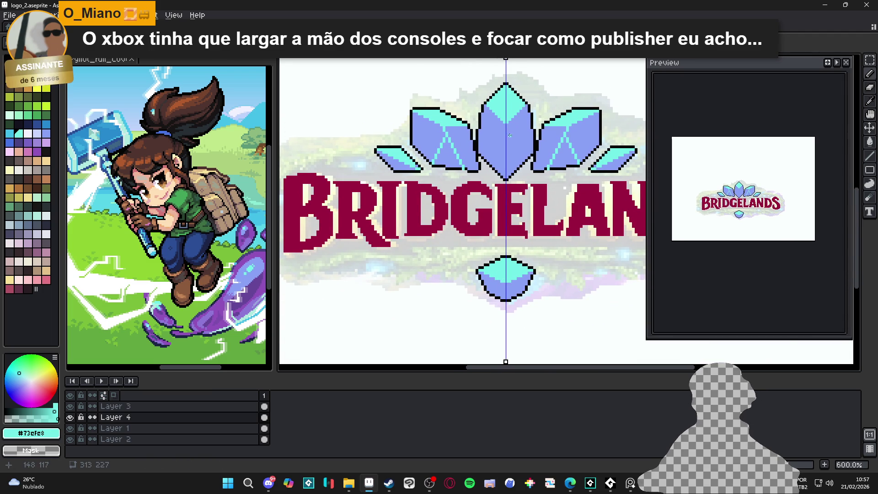
scroll(494, 116, up, 2)
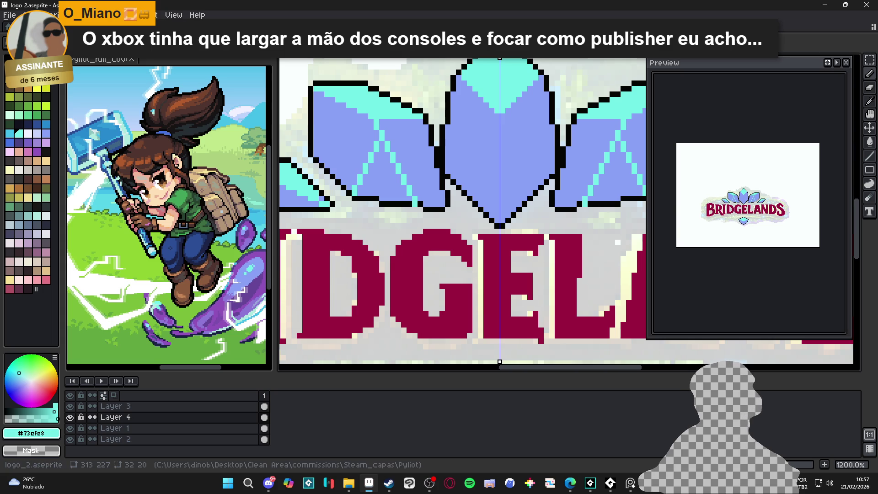
Turn off symmetry and draw a cyan line down the centre crystal's middle.
key(alt+s)
mouse_move(497, 116)
mouse_down()
mouse_move(498, 224)
mouse_move(499, 194)
mouse_up()
scroll(499, 221, down, 4)
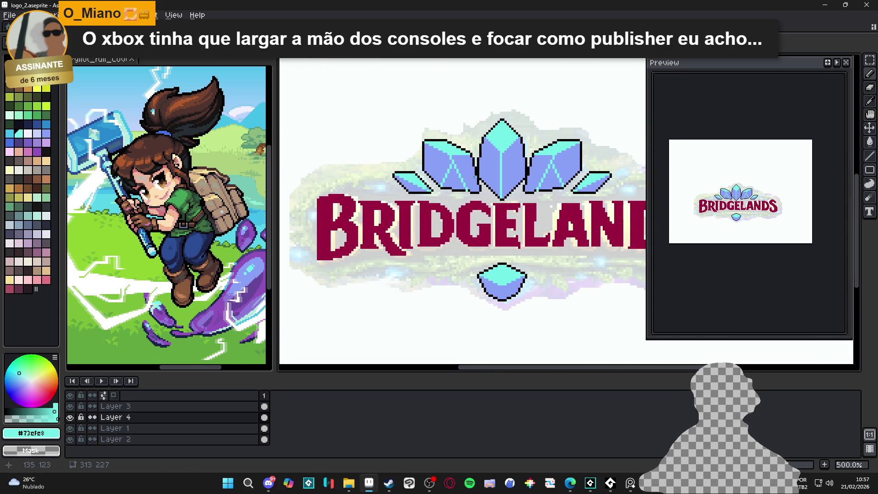
scroll(471, 174, up, 2)
Pick a darker blue and shade the small petal's lower edge with it.
click(9, 142)
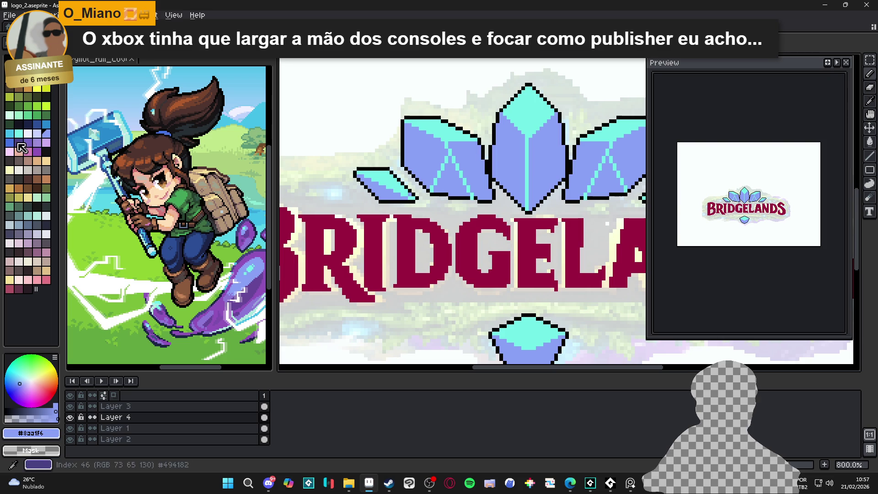
scroll(402, 192, down, 2)
scroll(389, 197, up, 5)
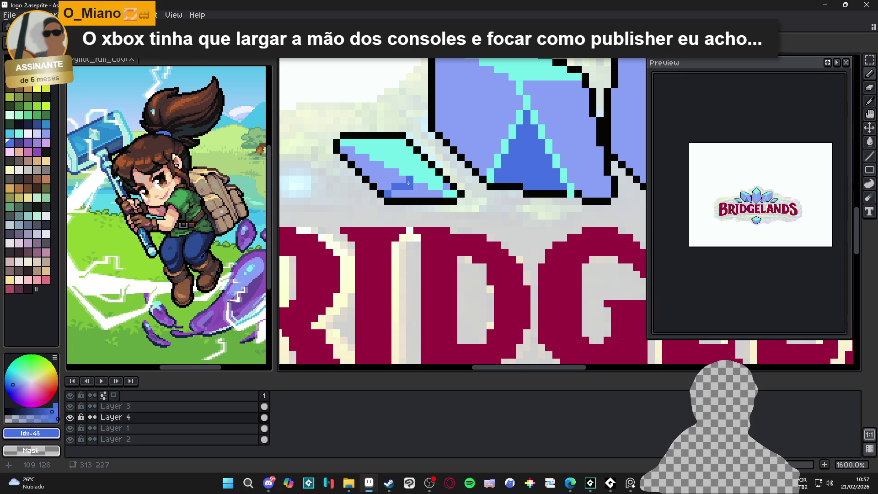
key(b)
drag(408, 187, 439, 194)
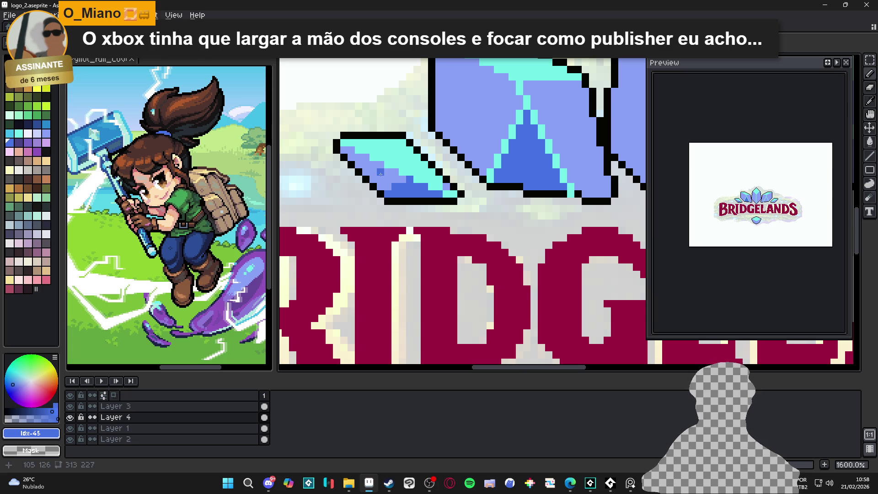
scroll(401, 177, down, 1)
scroll(393, 227, right, 3)
Eyedrop the facet blue and paint over the cyan edge pixels of the right triangle.
mouse_move(393, 228)
mouse_down()
mouse_move(512, 231)
mouse_move(529, 217)
mouse_up()
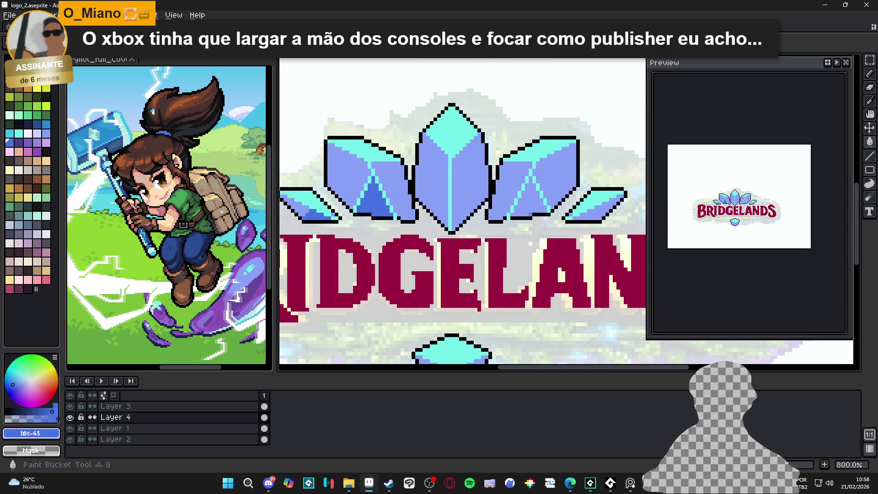
scroll(529, 203, up, 1)
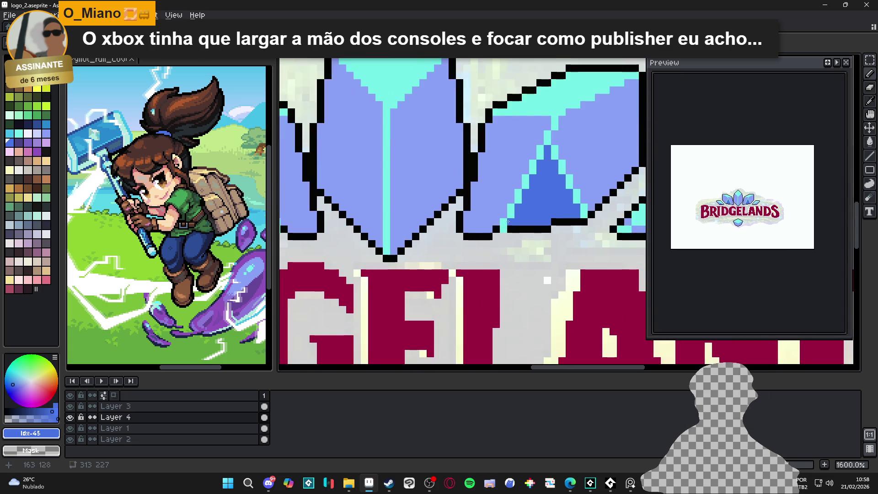
alt+click(537, 221)
alt+click(503, 221)
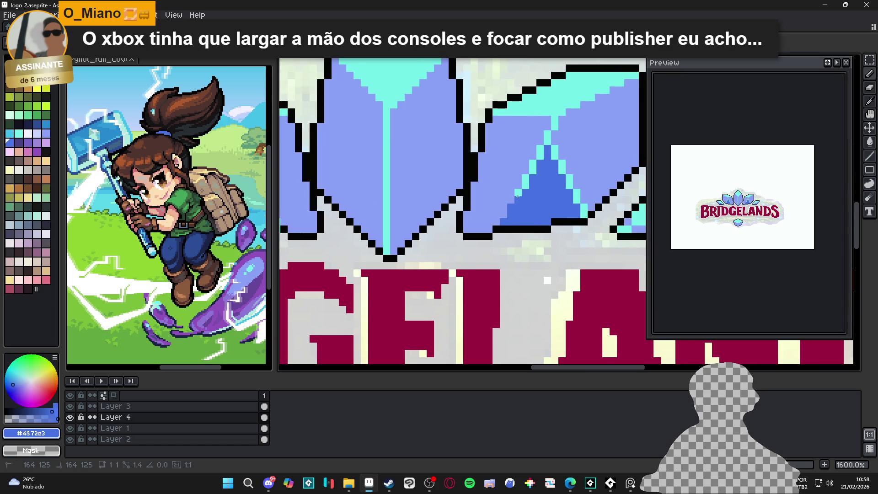
click(530, 171)
click(539, 151)
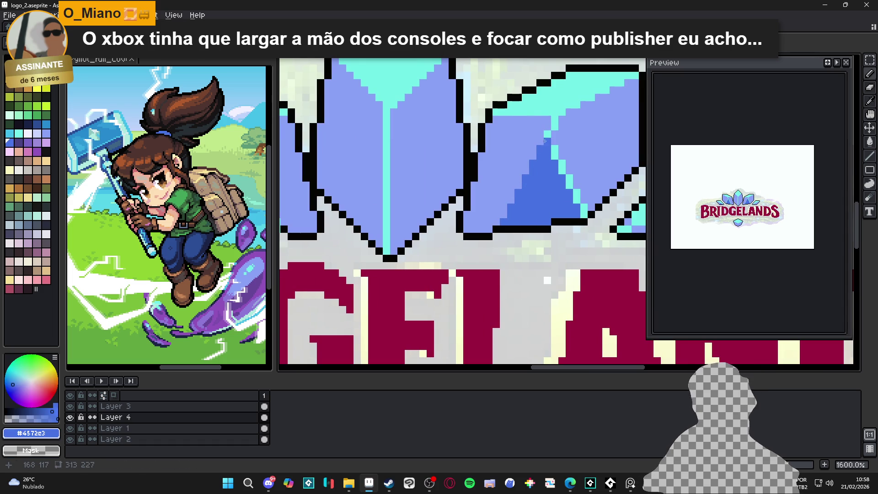
click(551, 148)
click(559, 160)
click(566, 177)
click(568, 182)
click(574, 198)
click(581, 208)
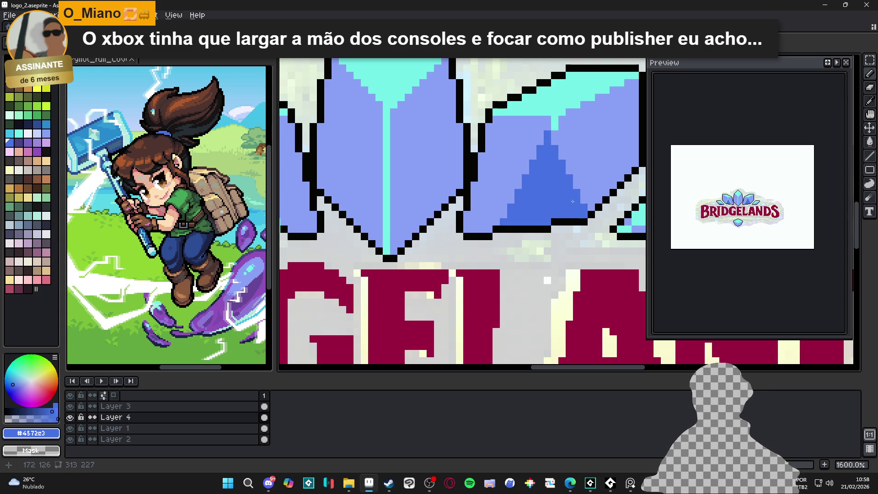
scroll(562, 176, down, 3)
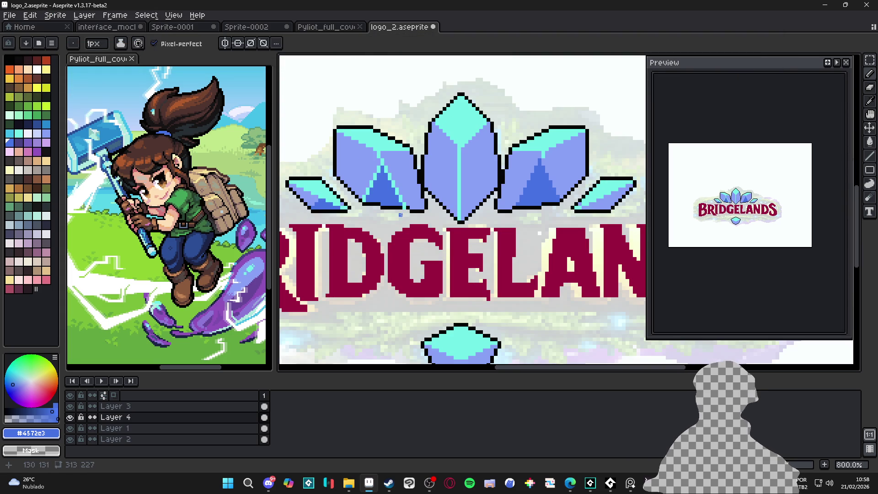
scroll(414, 181, up, 3)
Eyedrop dark blue #4572c3 and recolour the left triangle's cyan edge and tip pixels.
alt+click(396, 228)
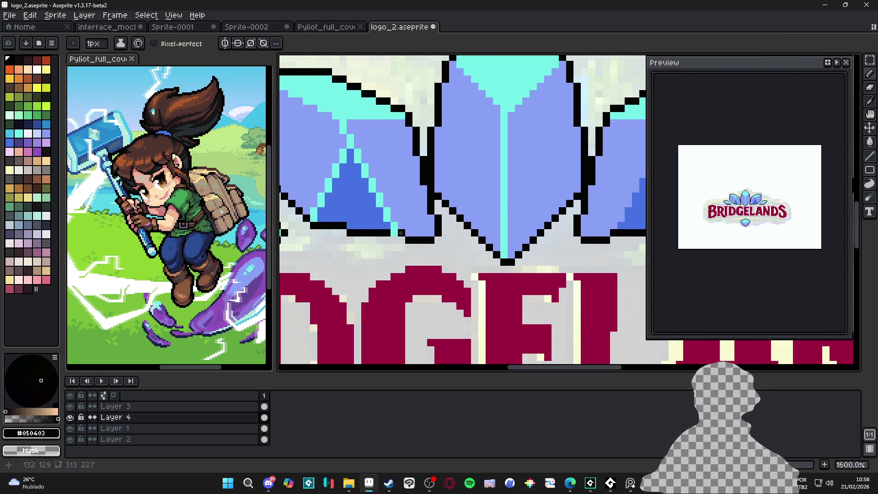
alt+click(621, 224)
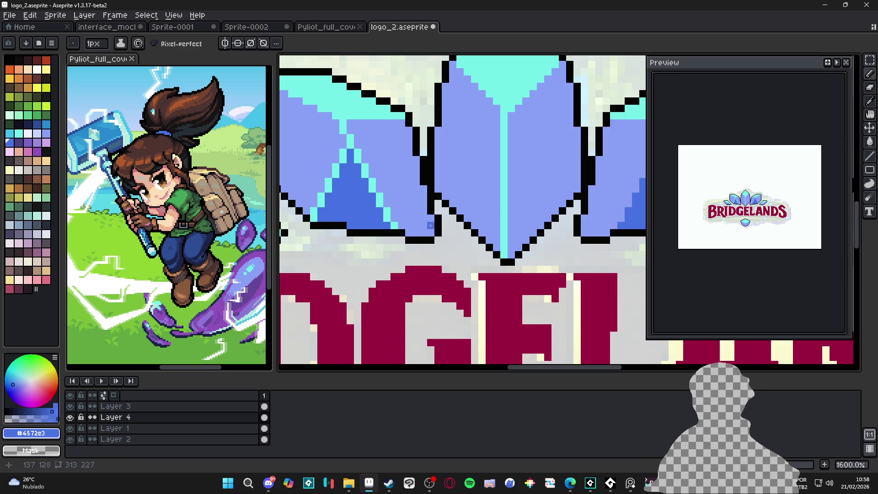
drag(388, 218, 375, 192)
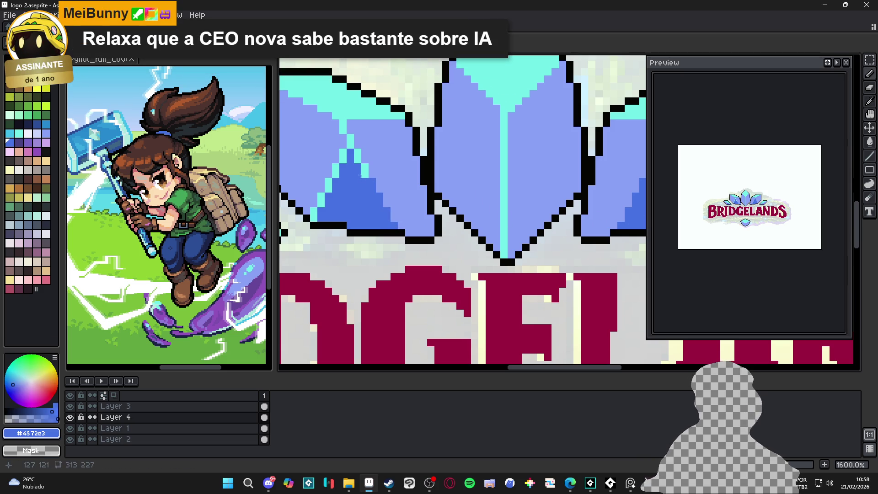
click(364, 169)
click(356, 156)
click(348, 139)
click(342, 159)
click(337, 166)
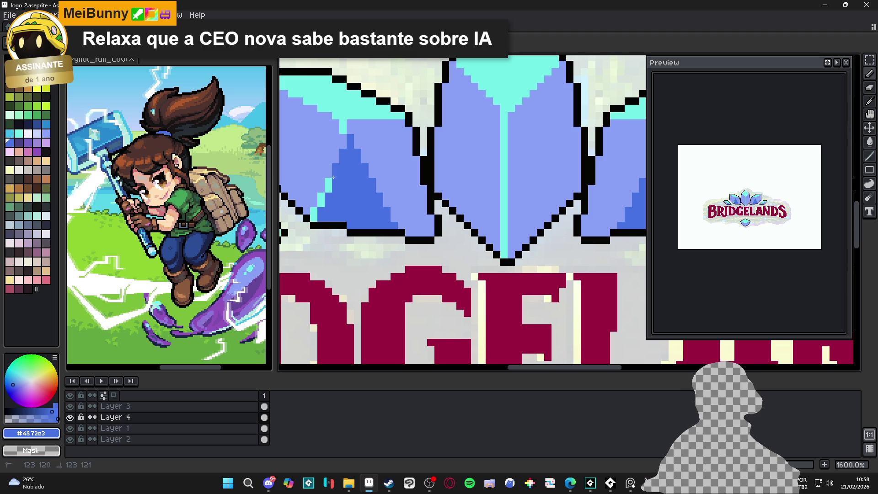
click(321, 203)
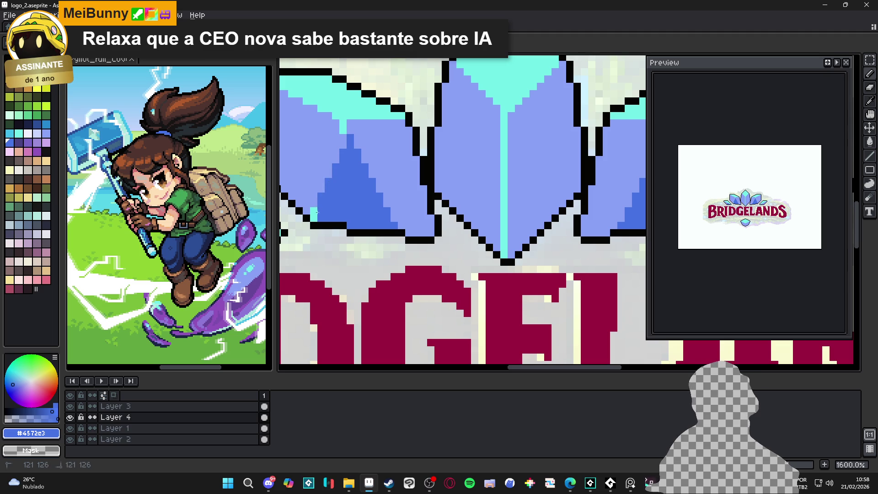
scroll(316, 215, down, 3)
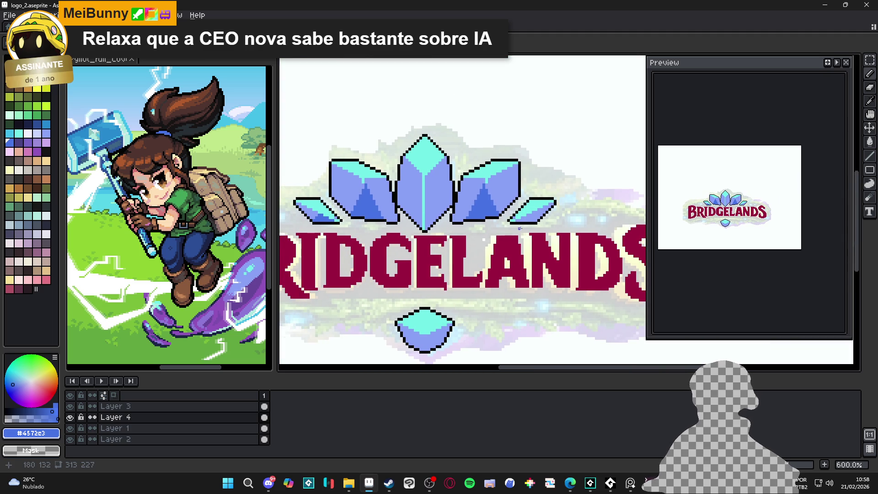
Paint a darker-blue diagonal and fill the small crystal's lower area darker blue.
scroll(508, 224, up, 5)
click(531, 212)
shift+click(500, 190)
click(487, 198)
drag(488, 213, 429, 213)
scroll(492, 222, down, 4)
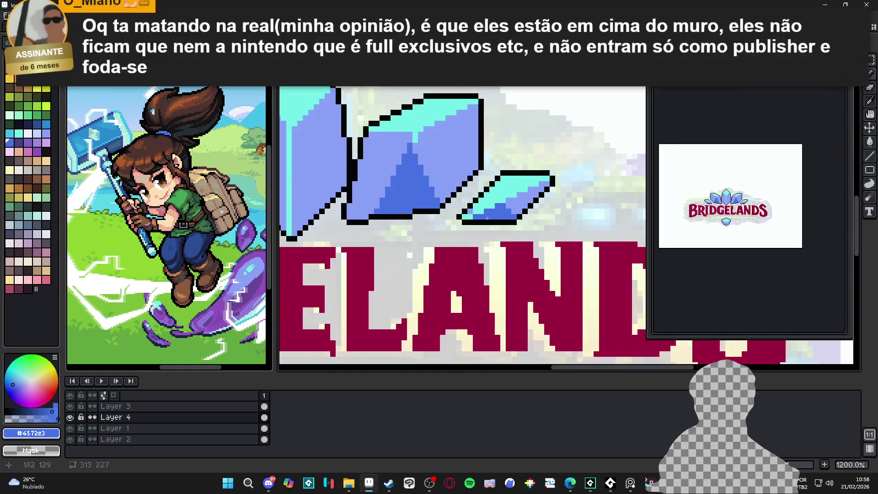
scroll(492, 222, up, 3)
Add a black pixel to the small crystal's outline and extend its cyan edge highlight.
alt+click(480, 211)
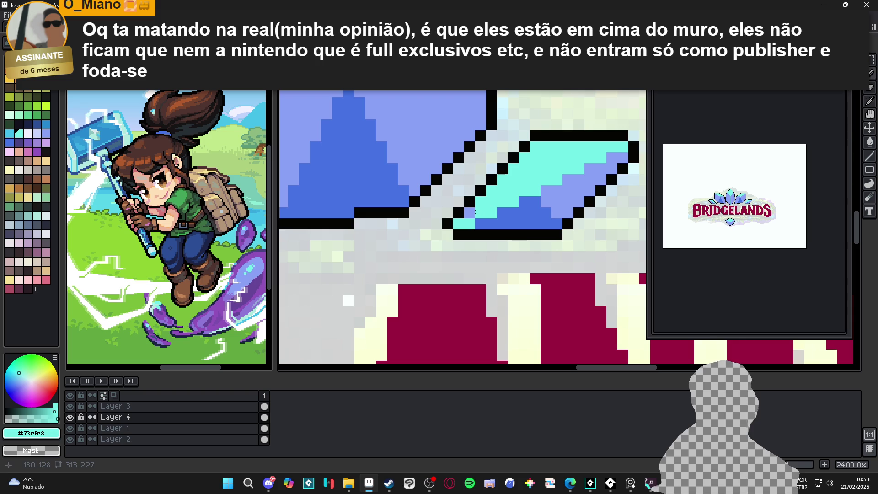
alt+click(455, 233)
click(447, 234)
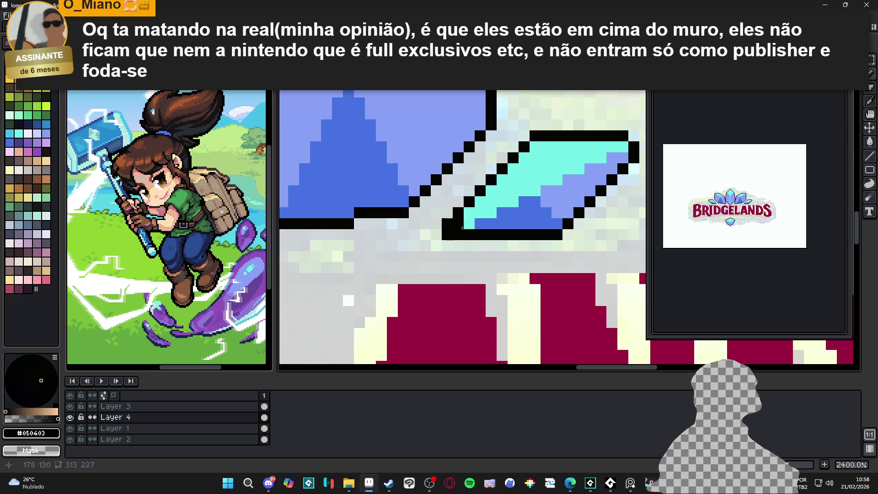
scroll(471, 192, down, 5)
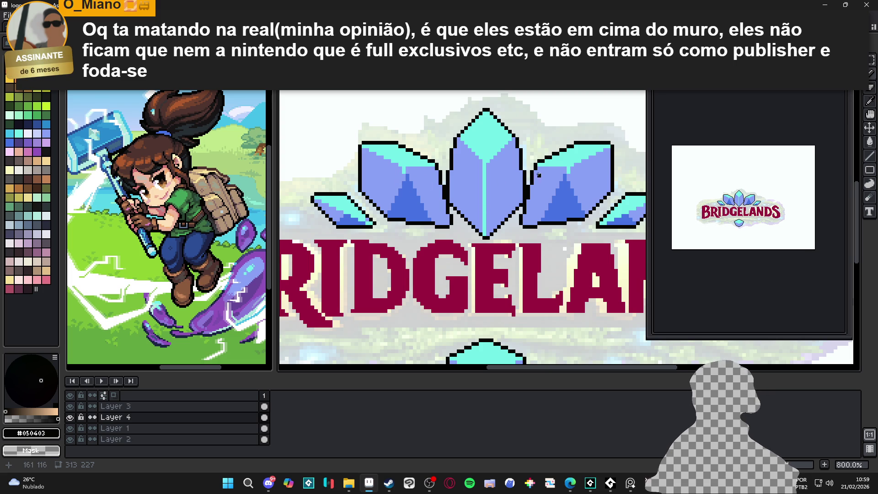
scroll(538, 175, up, 2)
alt+click(589, 156)
drag(594, 163, 537, 155)
scroll(517, 213, down, 3)
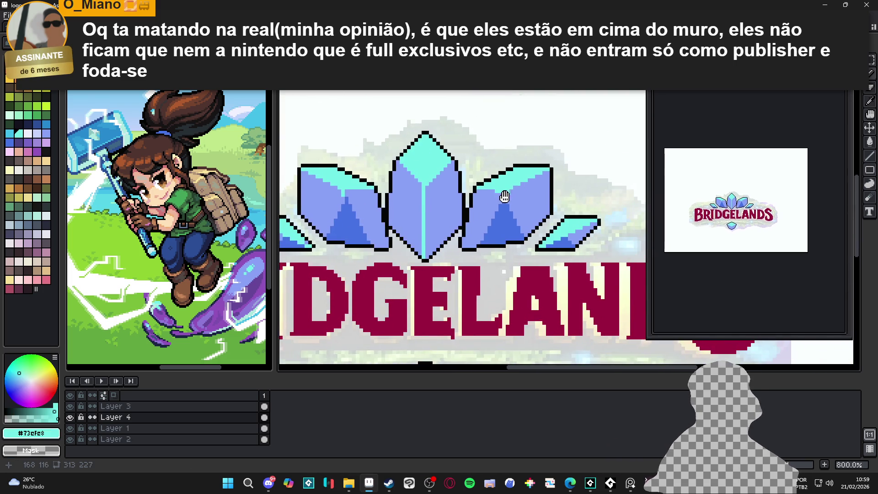
scroll(390, 185, up, 1)
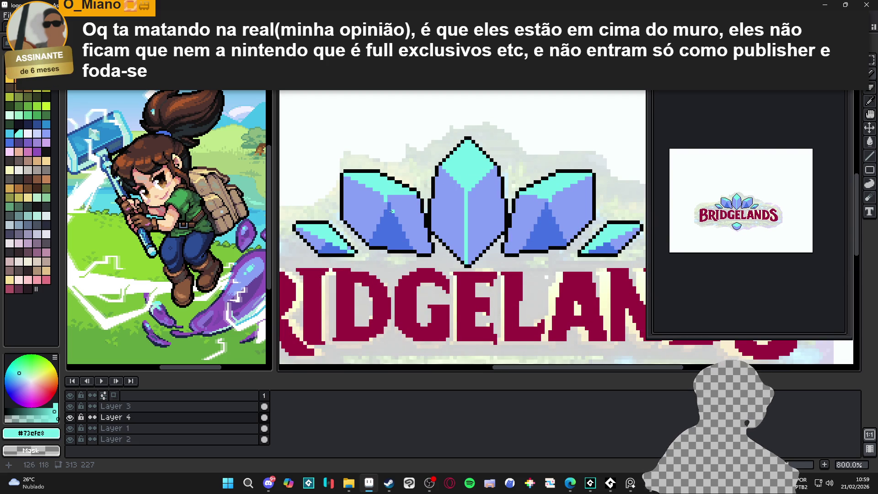
Eyedrop dark blue #4572e3 and draw a vertical line up the central crystal.
scroll(399, 226, up, 3)
alt+click(398, 222)
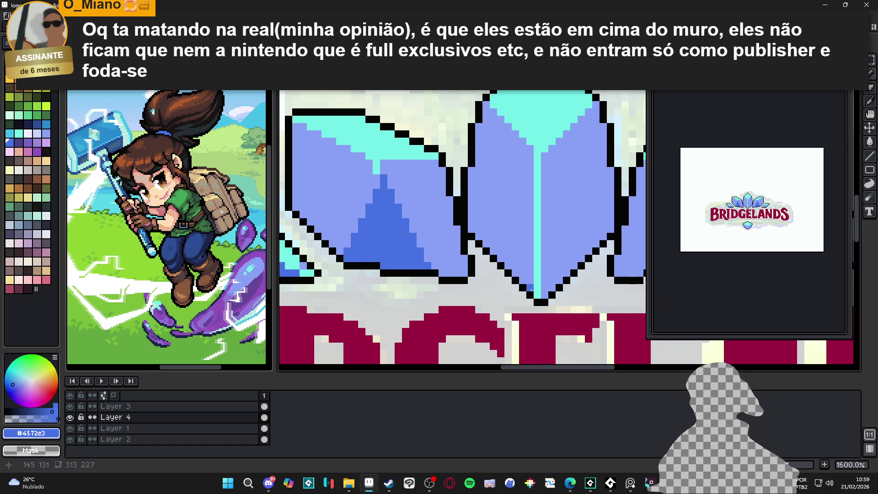
drag(538, 295, 537, 155)
scroll(537, 155, down, 4)
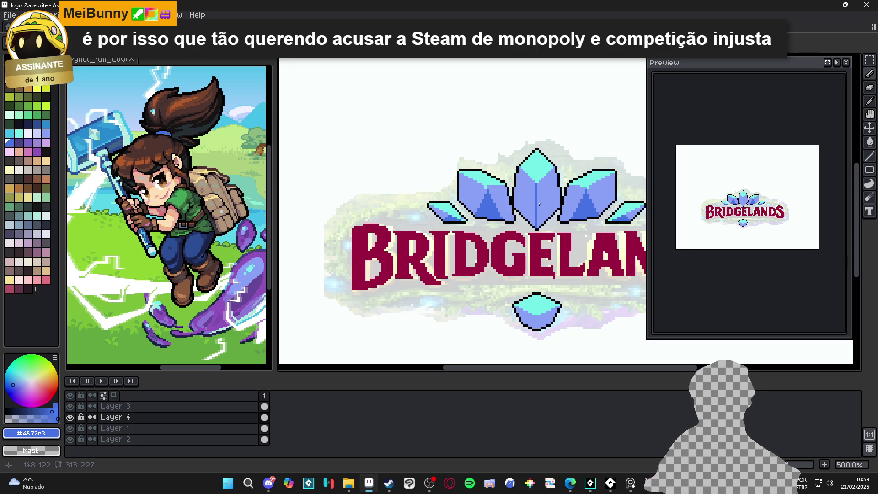
Try two diagonal shading lines across the central crystal, undoing each one.
scroll(541, 177, down, 1)
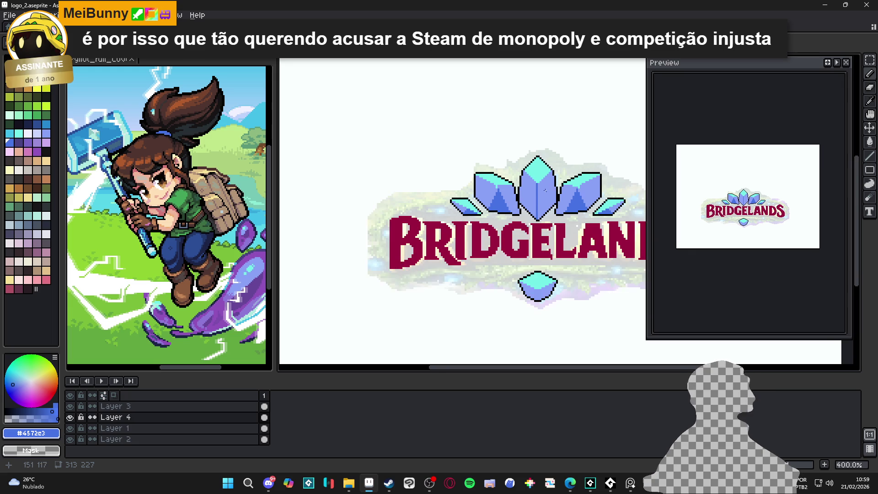
scroll(529, 227, down, 1)
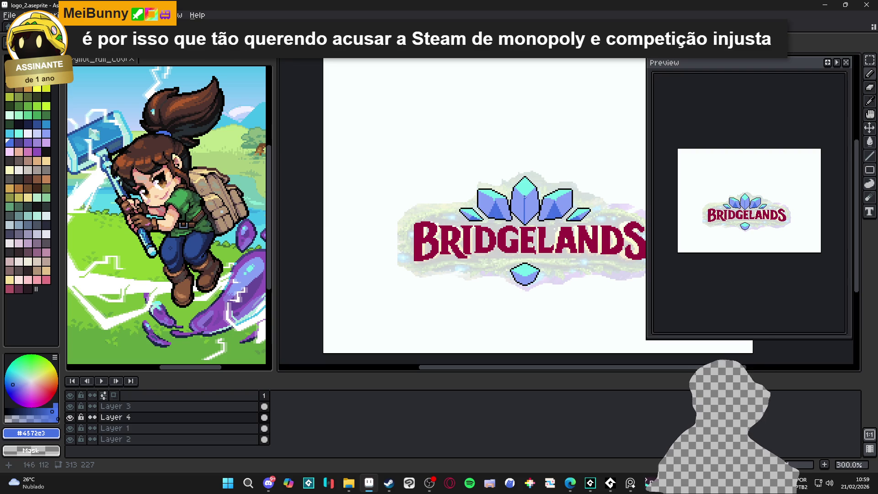
scroll(521, 178, up, 5)
mouse_move(518, 210)
mouse_down()
mouse_move(566, 156)
mouse_move(566, 163)
mouse_move(565, 152)
mouse_up()
key(ctrl+z)
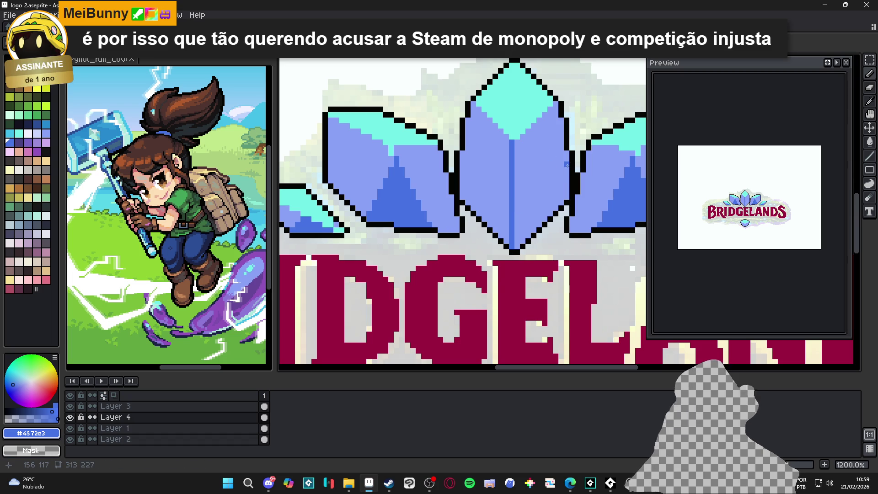
scroll(505, 203, up, 1)
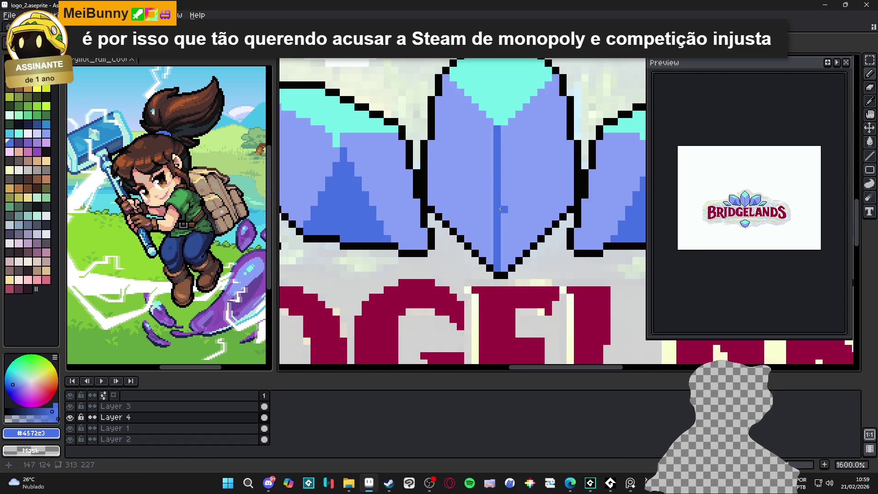
drag(501, 209, 534, 237)
key(ctrl+z)
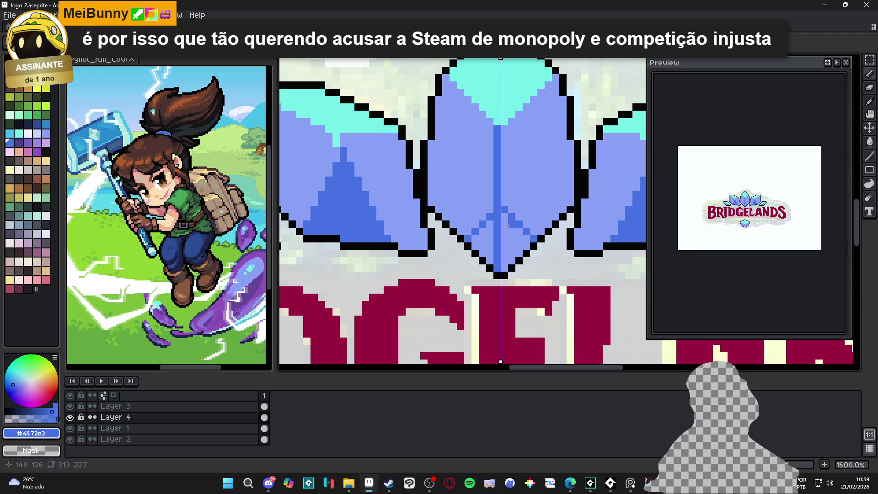
Sample #8a91f6 and #4572e3, then repaint the central crystal's point in dark blue.
alt+click(497, 219)
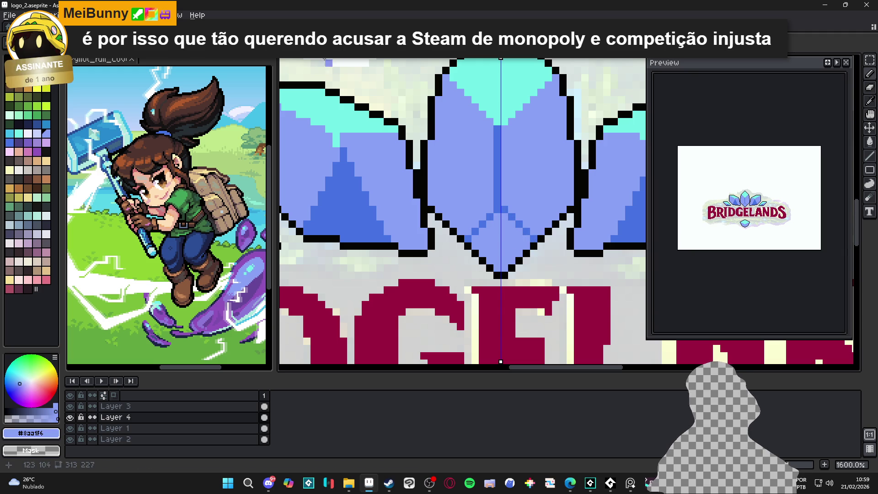
alt+click(501, 206)
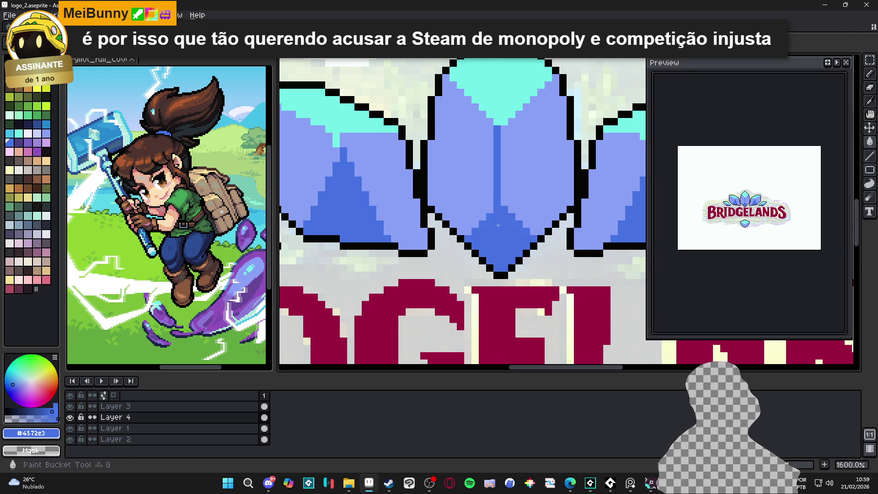
scroll(500, 236, down, 5)
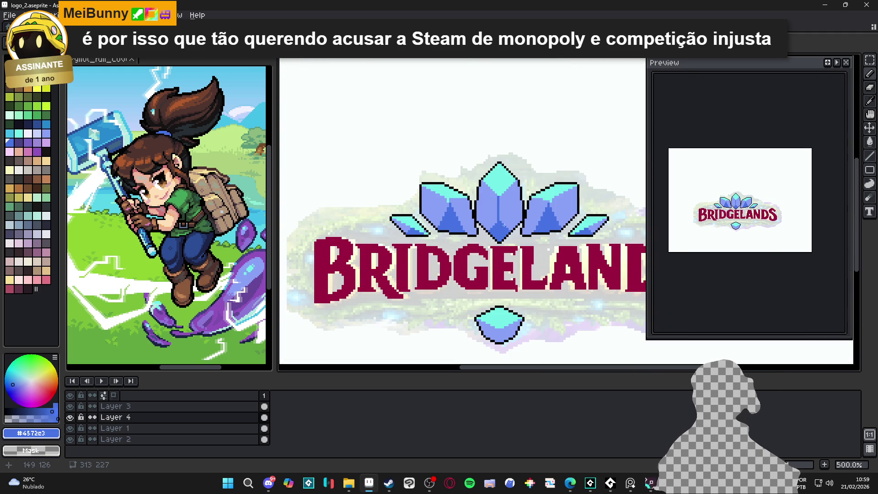
scroll(497, 220, up, 4)
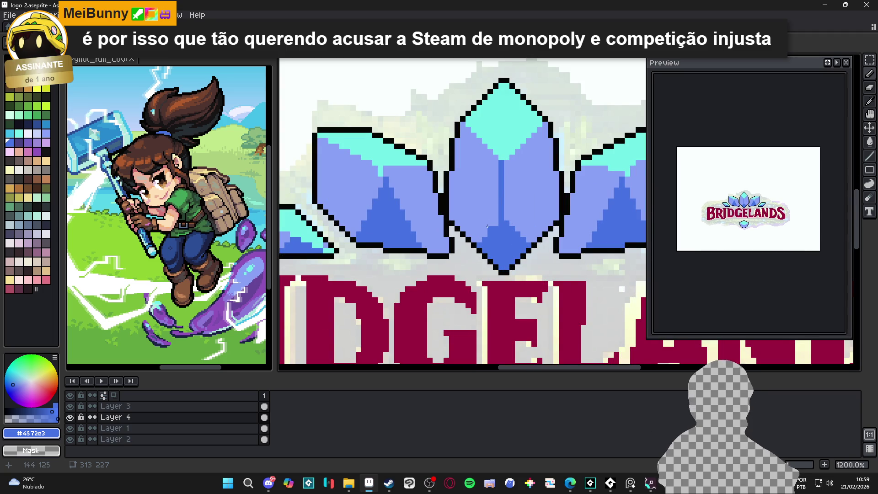
scroll(487, 226, down, 3)
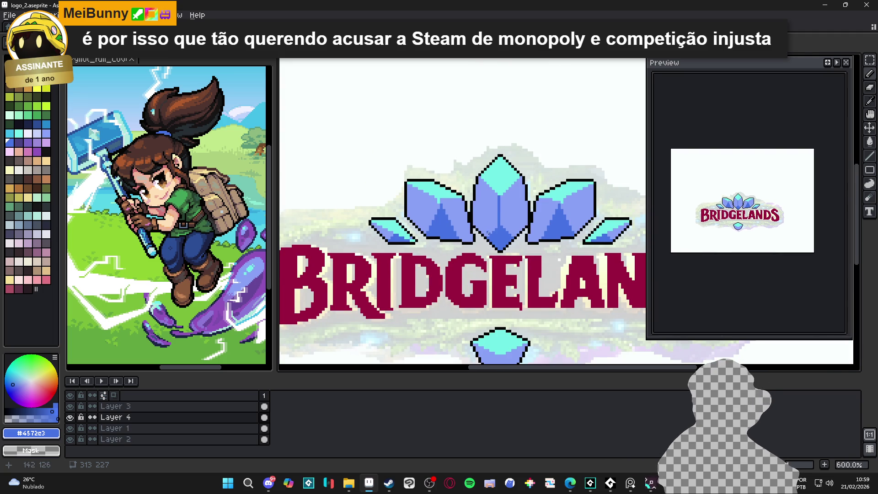
scroll(482, 235, up, 1)
scroll(518, 173, up, 1)
scroll(518, 173, up, 3)
drag(514, 145, 458, 92)
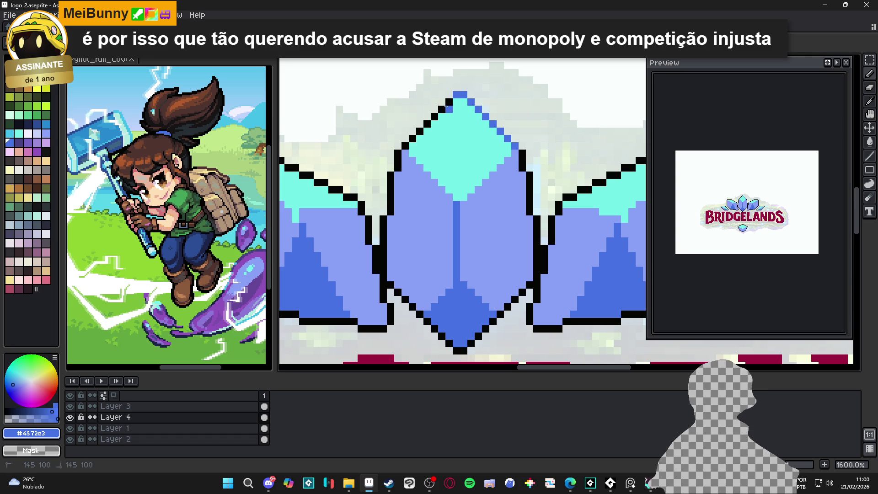
Recolour the upper-left outlines of the central and left crystals blue.
drag(446, 106, 405, 146)
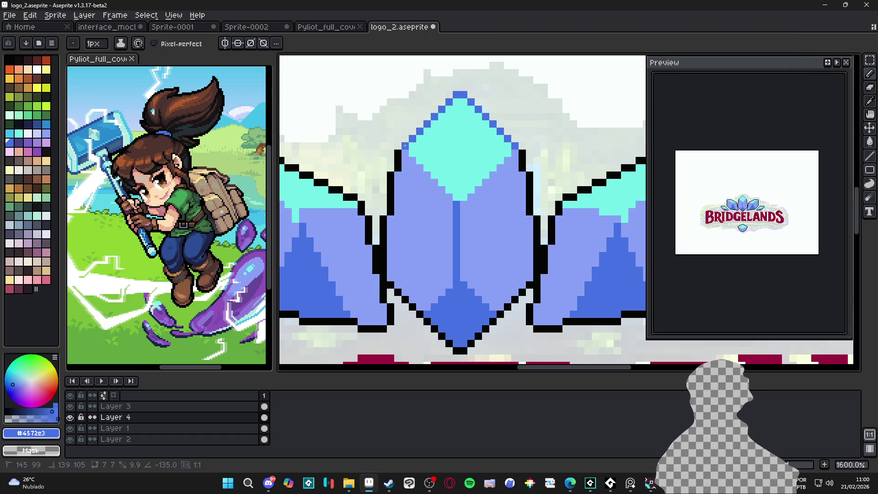
scroll(405, 145, down, 3)
scroll(398, 200, up, 3)
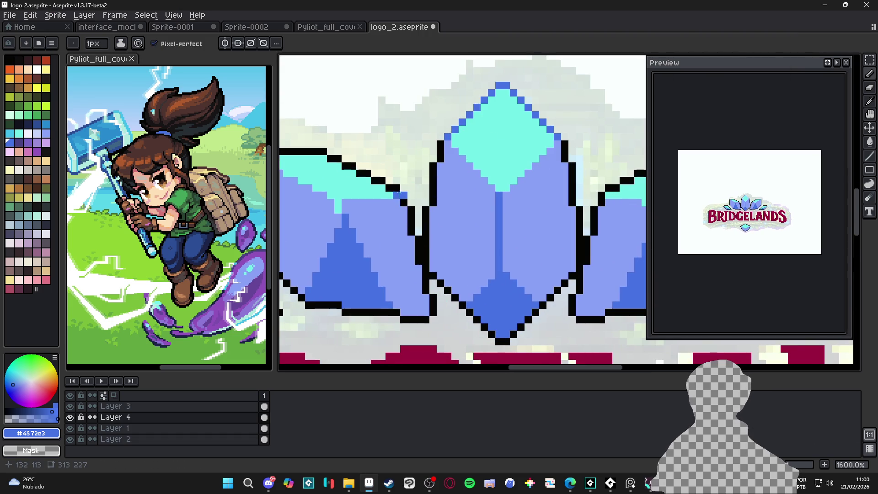
mouse_move(398, 190)
mouse_down()
mouse_move(463, 200)
mouse_move(399, 167)
mouse_move(325, 158)
mouse_up()
scroll(393, 201, down, 4)
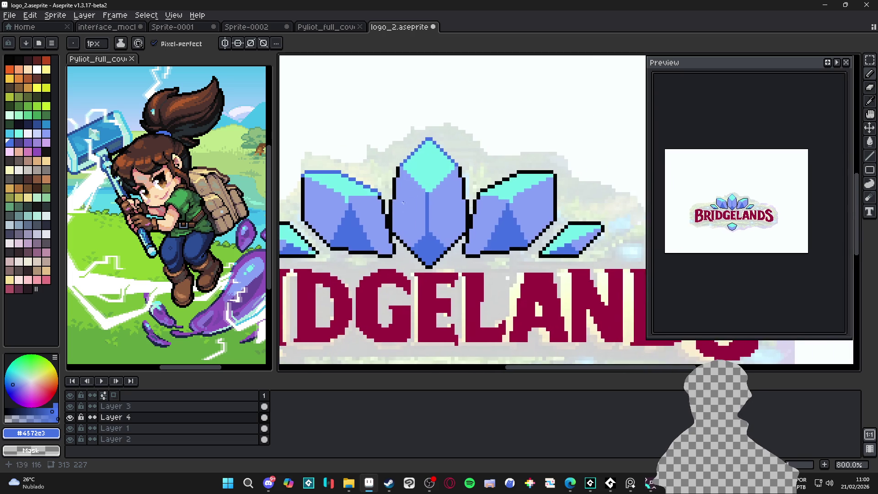
With vertical symmetry on, redraw the crystals' top outlines and left inner edge in blue.
click(225, 44)
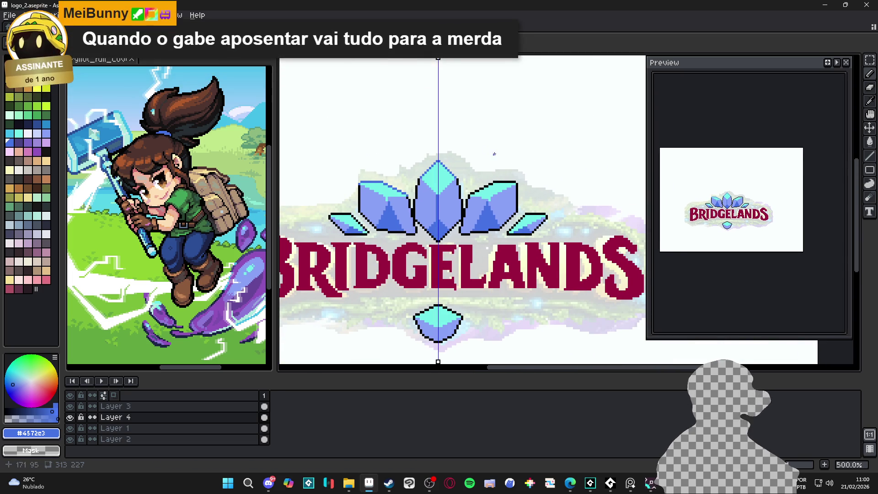
scroll(491, 176, up, 5)
drag(426, 234, 462, 218)
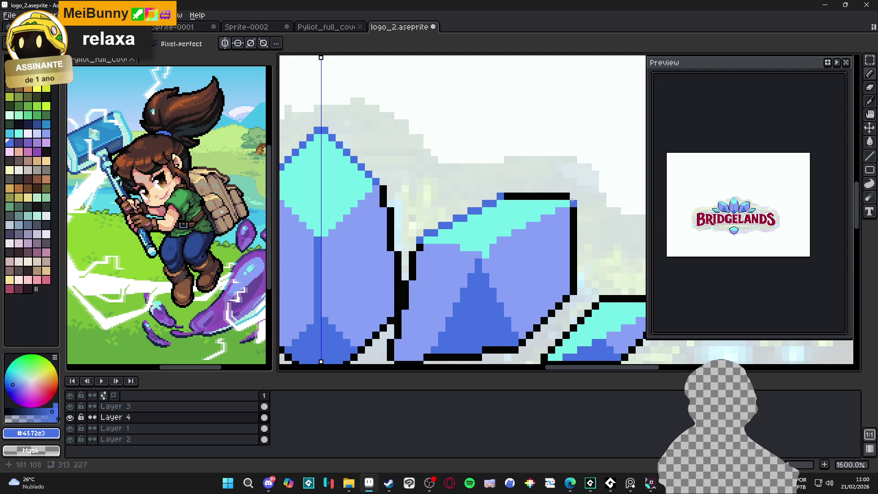
drag(498, 196, 569, 197)
scroll(573, 203, down, 4)
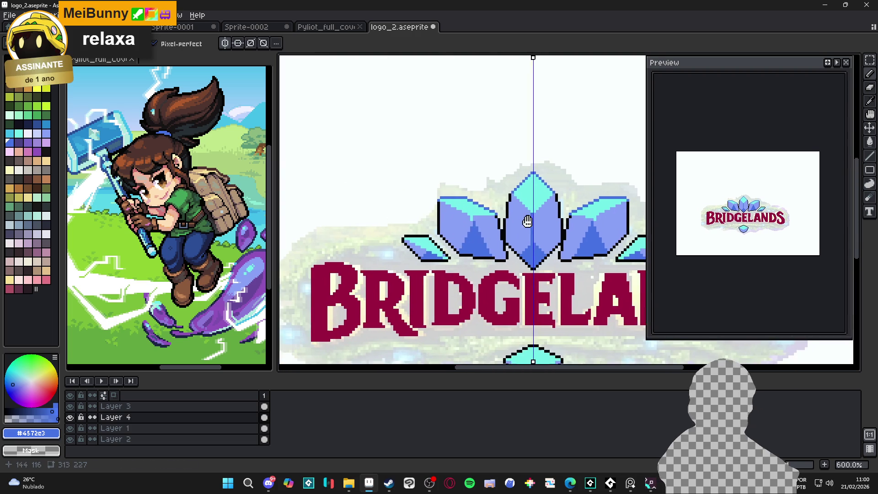
drag(501, 223, 470, 216)
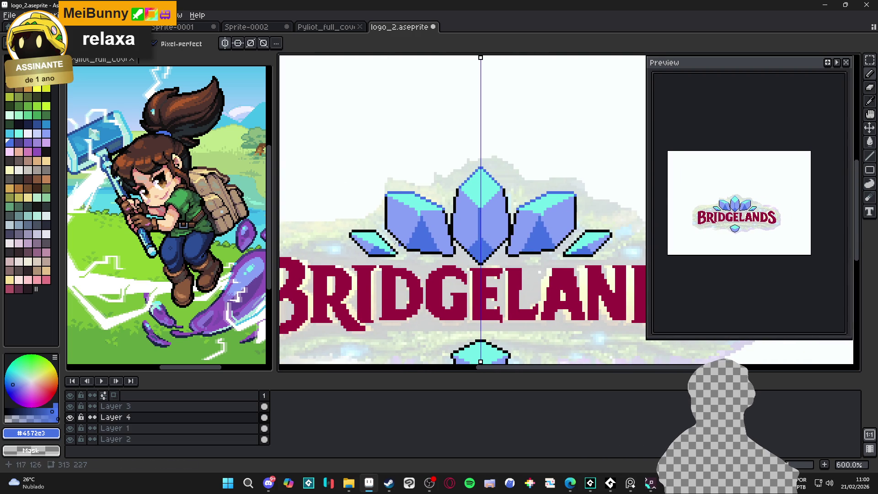
scroll(378, 231, up, 4)
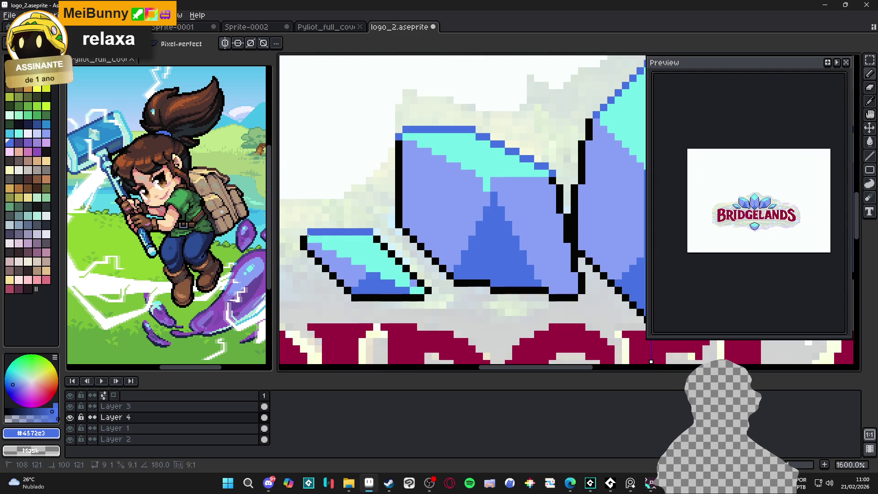
drag(377, 241, 427, 291)
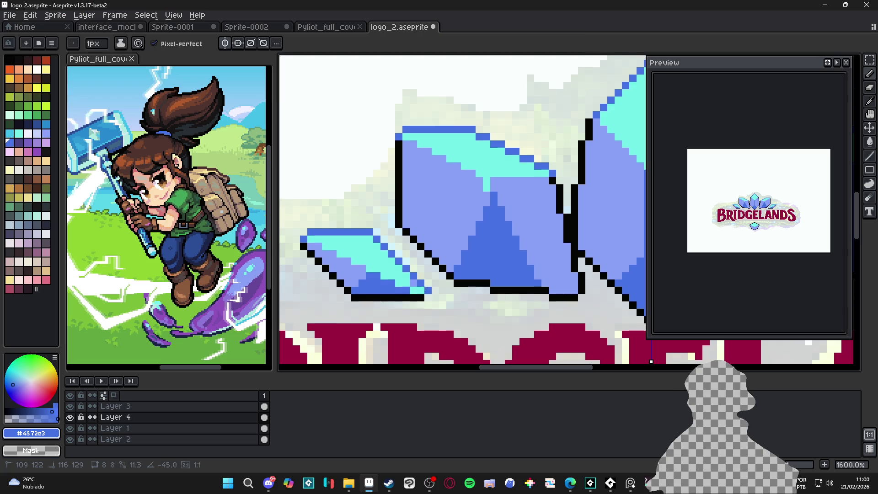
Paint cyan highlight pixels along the left crystal's facet and diagonal edge.
alt+click(415, 280)
scroll(415, 281, down, 3)
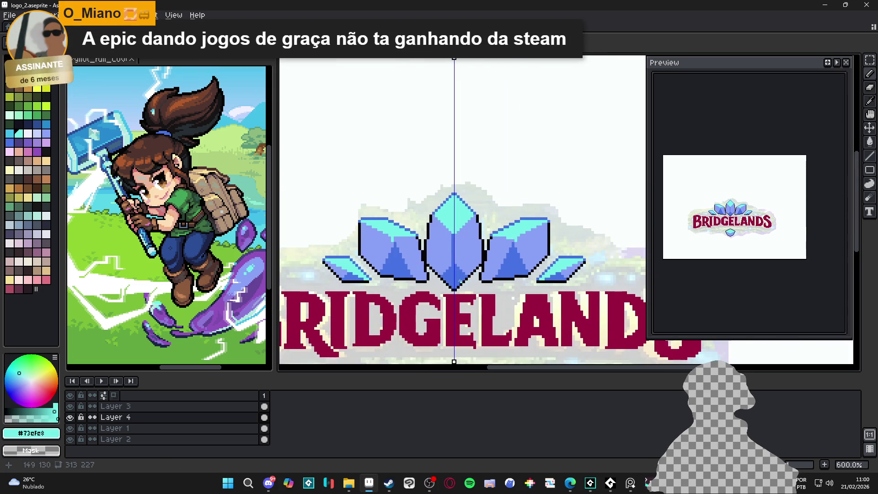
drag(440, 259, 443, 247)
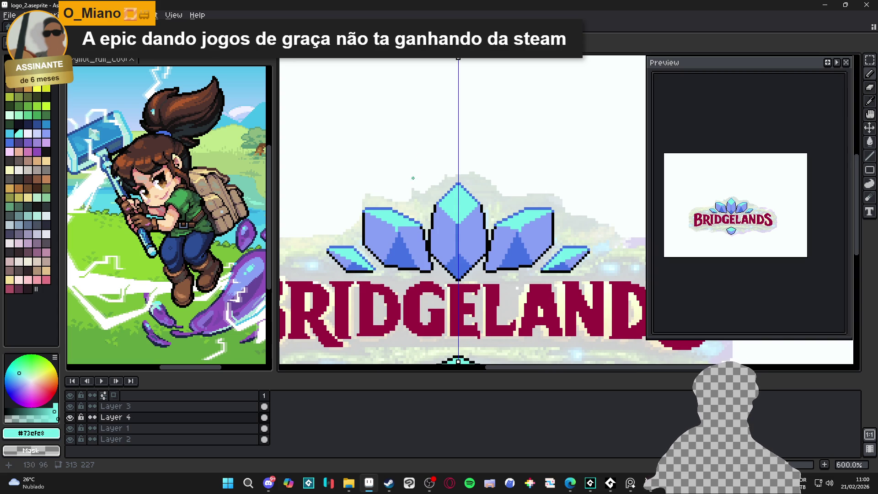
scroll(414, 177, up, 4)
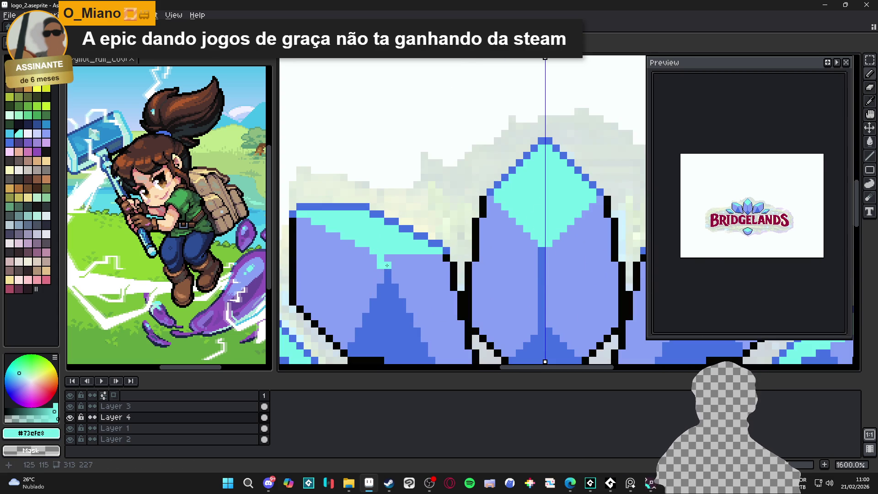
drag(423, 251, 385, 262)
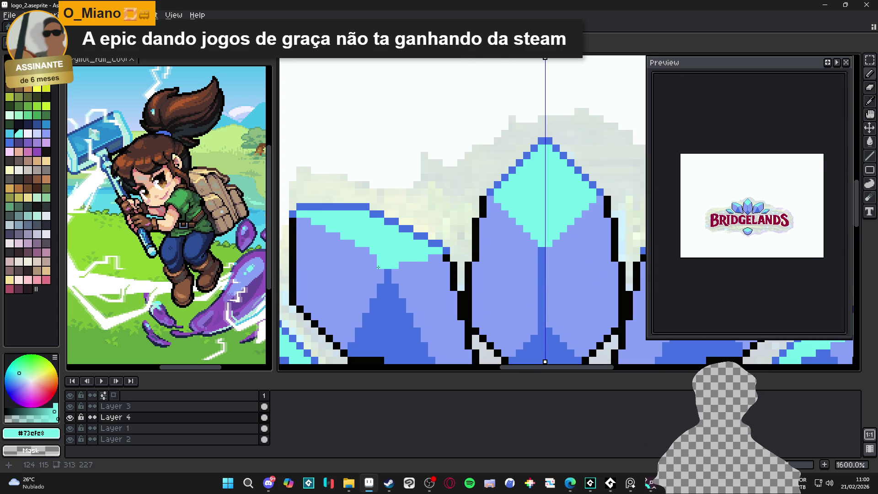
drag(336, 233, 369, 258)
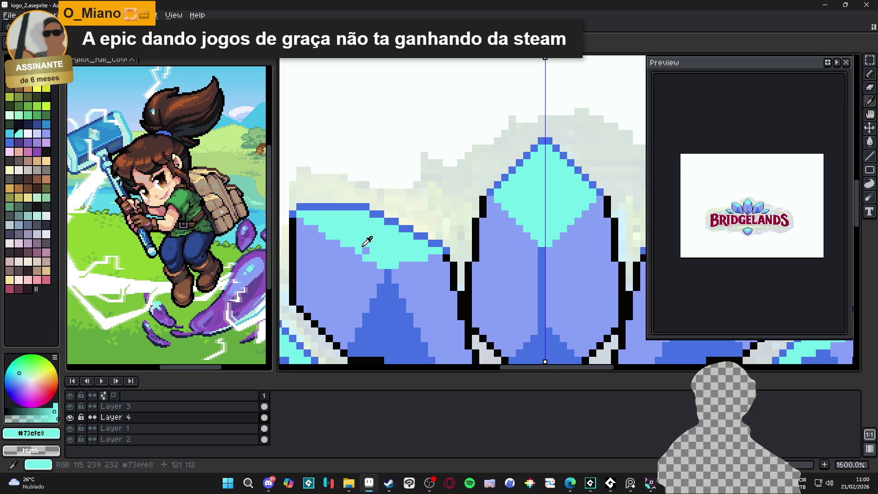
scroll(369, 270, down, 4)
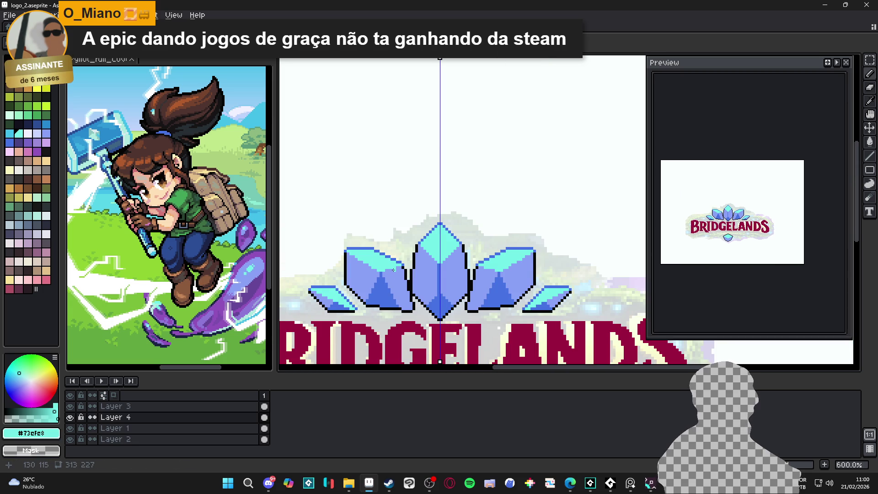
scroll(397, 273, down, 1)
scroll(421, 287, up, 1)
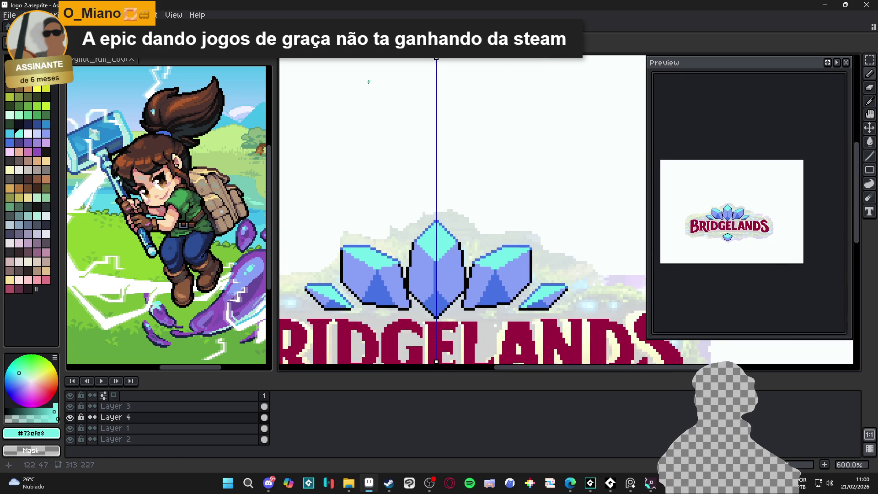
scroll(388, 151, down, 1)
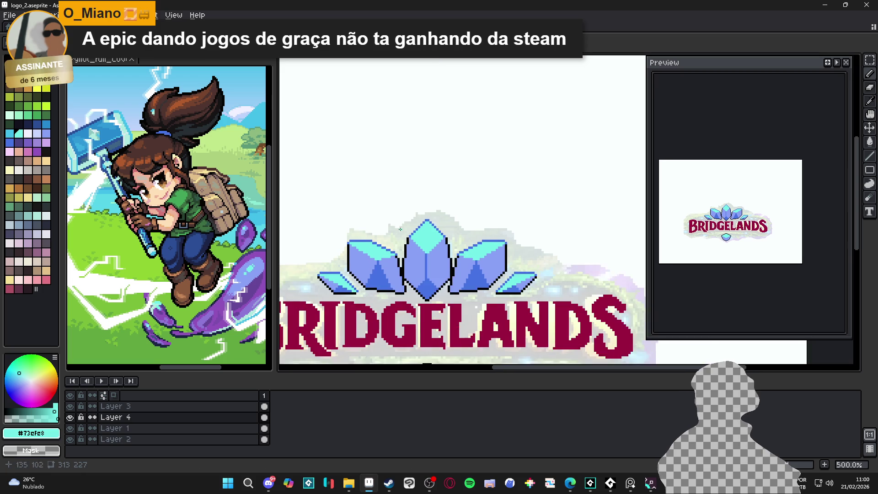
scroll(439, 298, up, 2)
alt+click(437, 303)
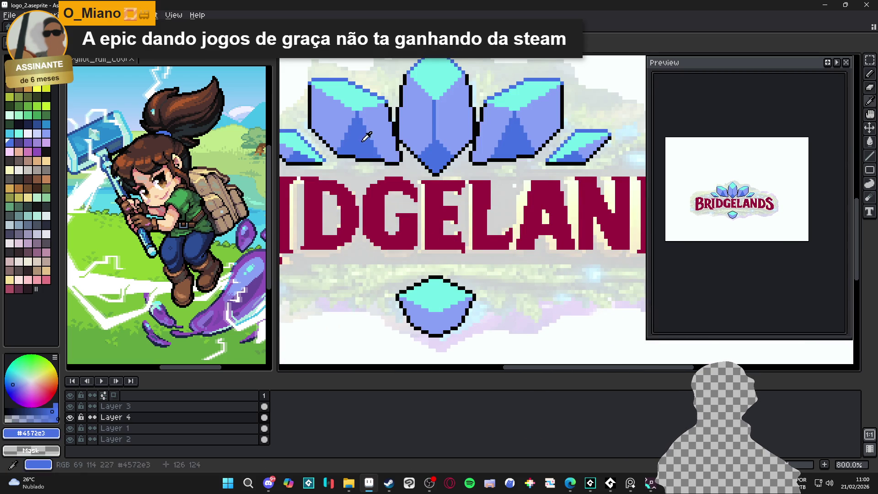
Draw a vertical dark-blue line down the middle of the lower gem.
scroll(436, 309, up, 2)
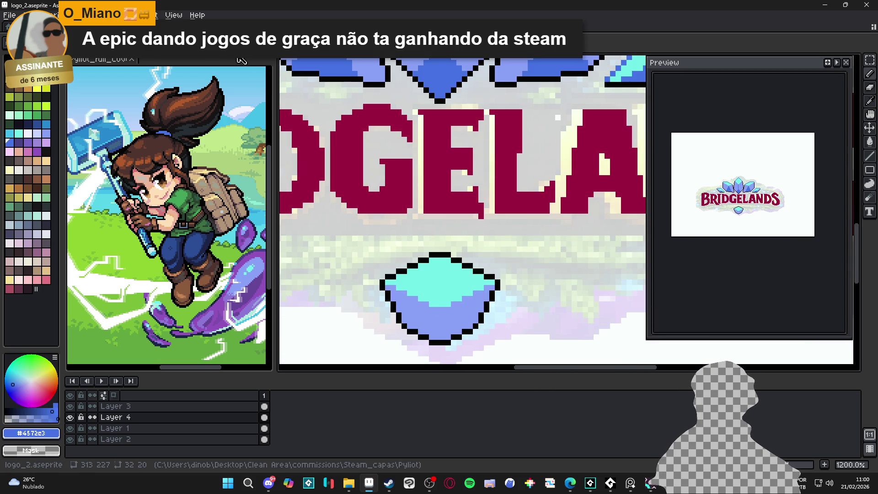
drag(437, 311, 434, 336)
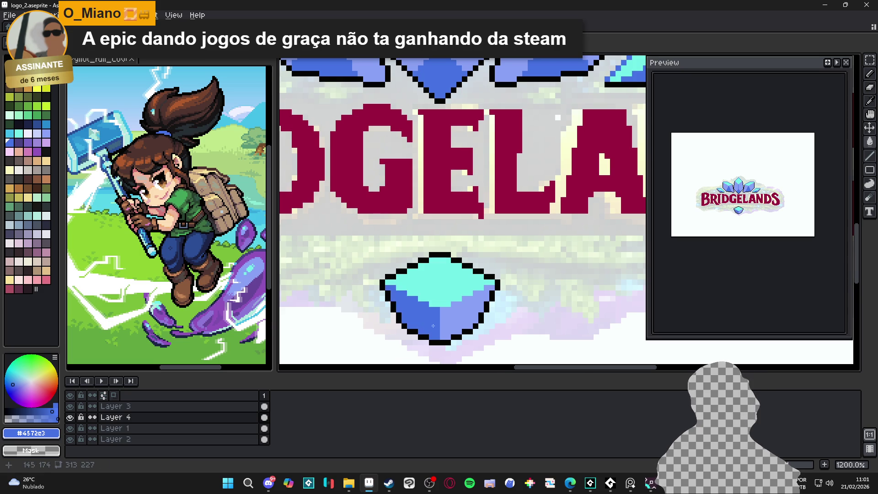
scroll(439, 336, down, 5)
scroll(444, 338, up, 8)
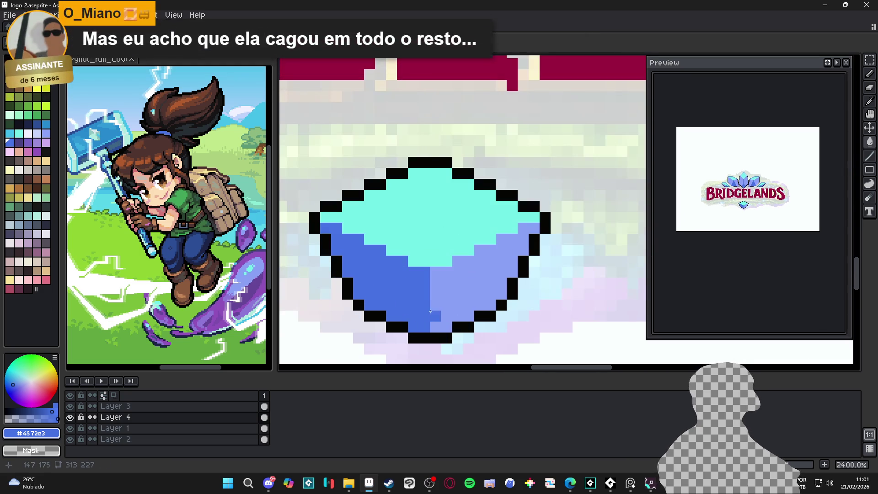
Bucket-fill the lower gem's right facet with the lighter blue.
key(ctrl+z)
key(g)
click(436, 325)
scroll(436, 325, down, 8)
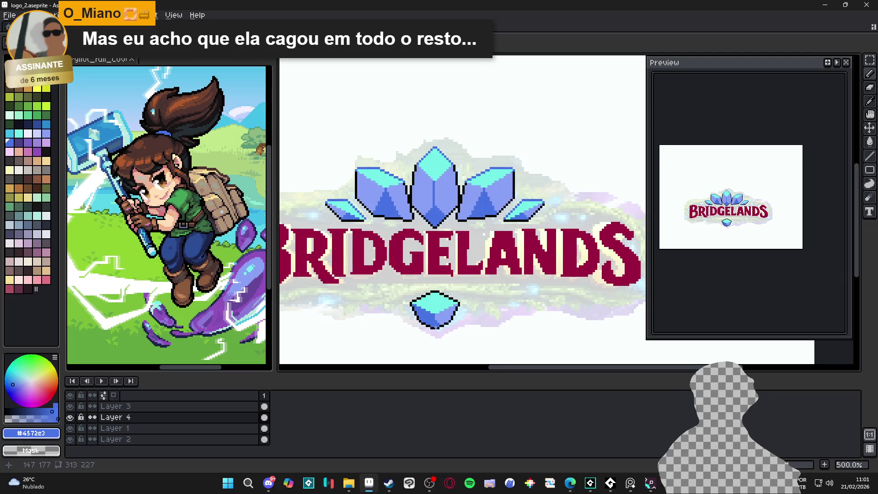
scroll(434, 326, up, 3)
scroll(435, 323, down, 2)
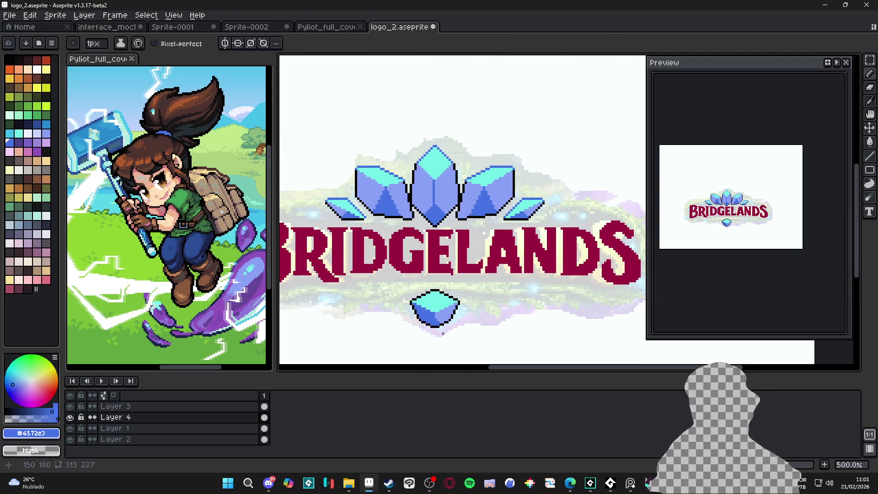
scroll(437, 322, up, 2)
click(18, 142)
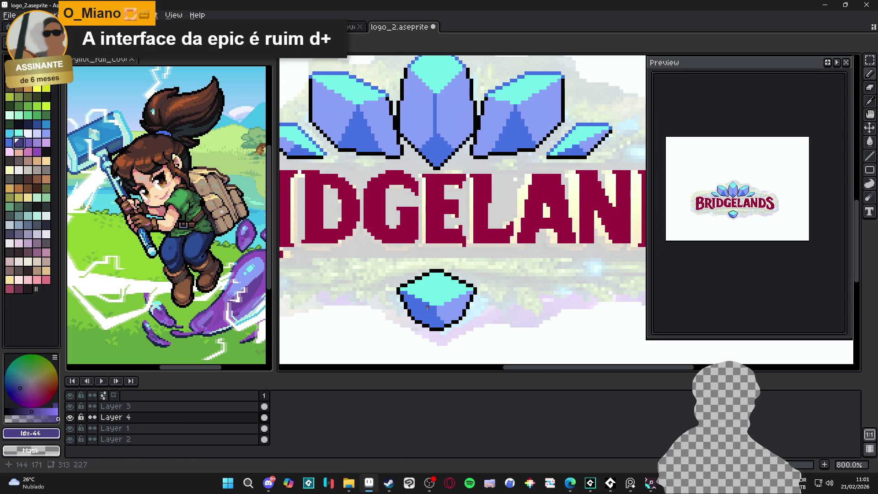
Paint the lower gem's bottom pixels and bottom row dark purple.
scroll(427, 307, up, 5)
click(446, 311)
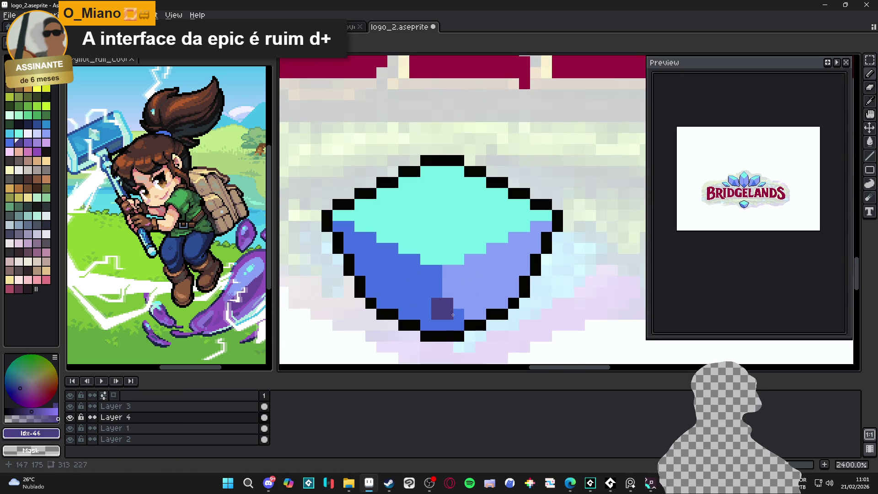
drag(428, 320, 459, 325)
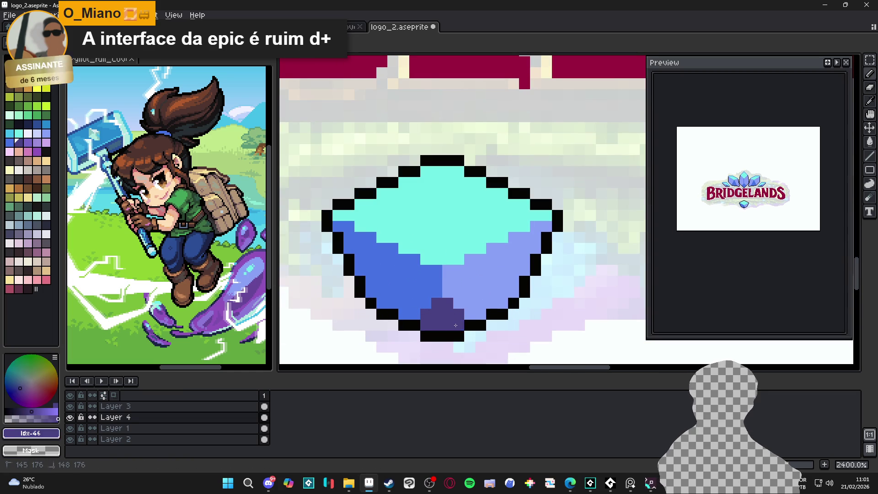
scroll(439, 293, down, 6)
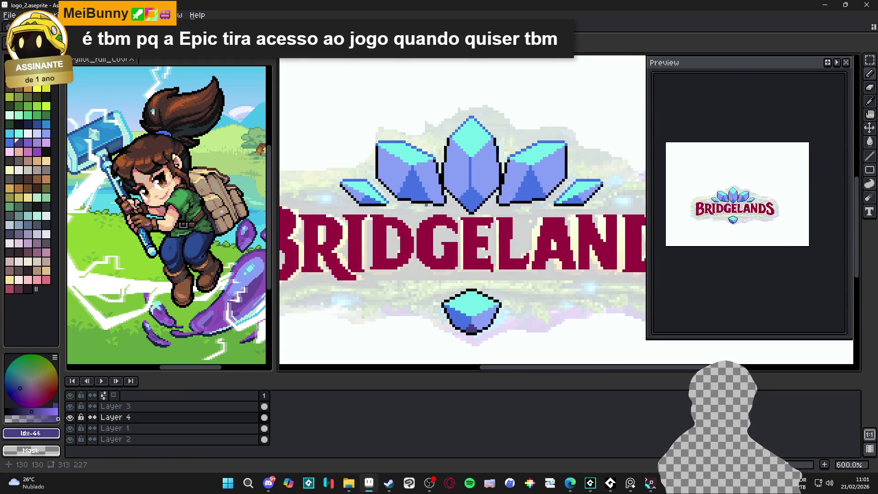
drag(463, 223, 504, 234)
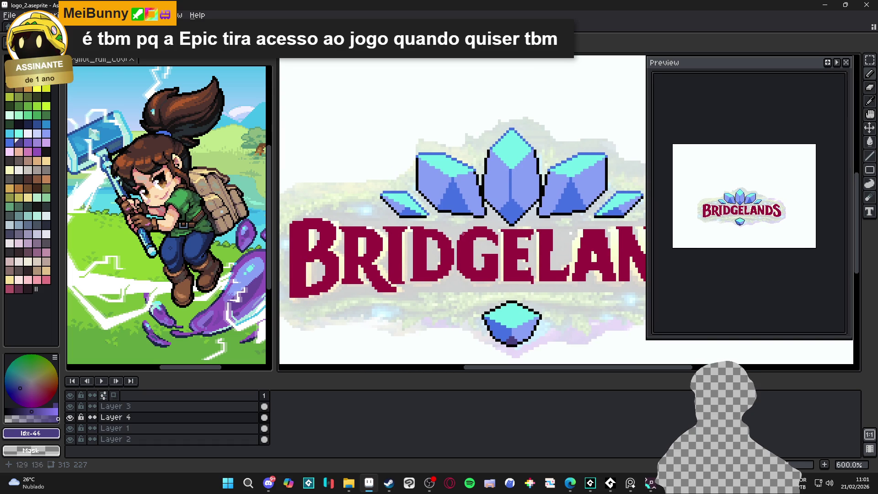
scroll(444, 219, down, 3)
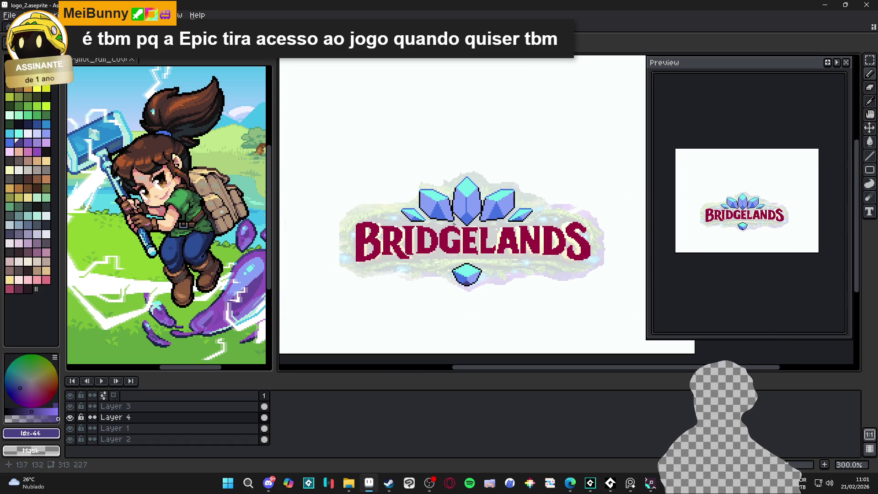
scroll(480, 212, up, 4)
scroll(478, 228, up, 1)
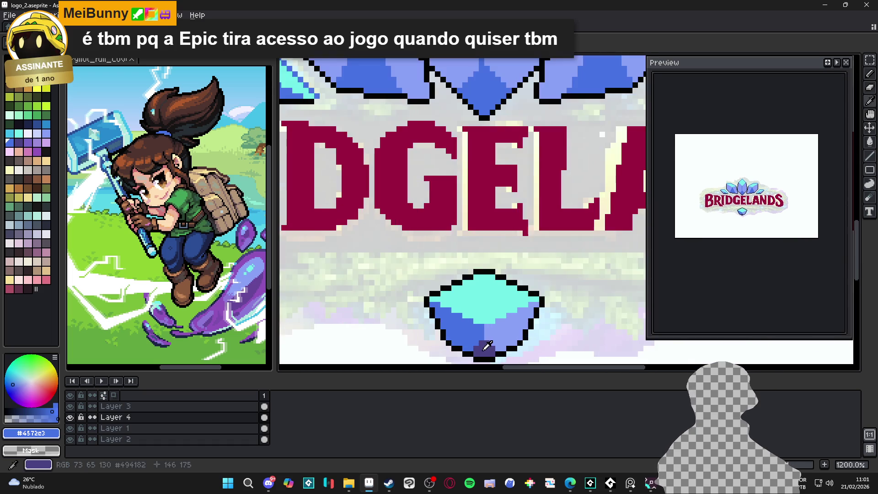
drag(471, 238, 469, 260)
scroll(469, 260, up, 2)
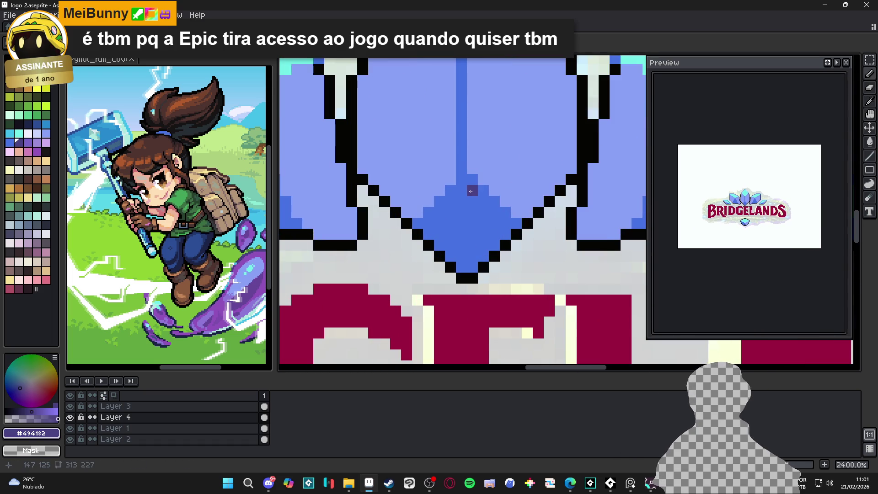
Paint the central crystal's tip dark purple with a 2x2 brush and fill its bottom diamond.
key(minus)
click(482, 197)
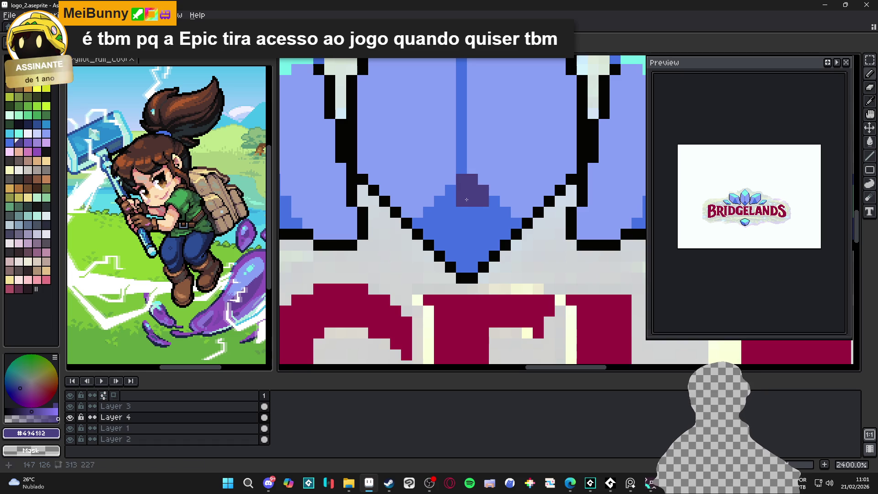
drag(450, 196, 456, 218)
key(g)
click(467, 226)
scroll(464, 224, down, 2)
scroll(465, 224, down, 3)
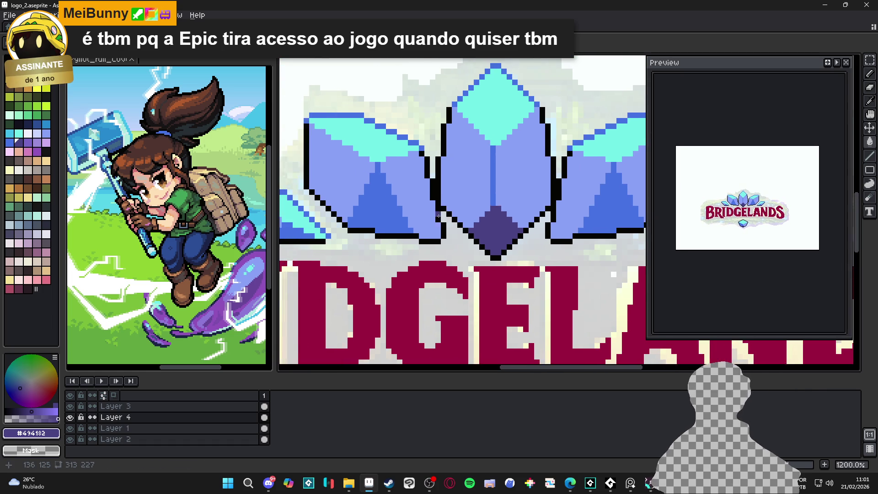
scroll(506, 222, up, 3)
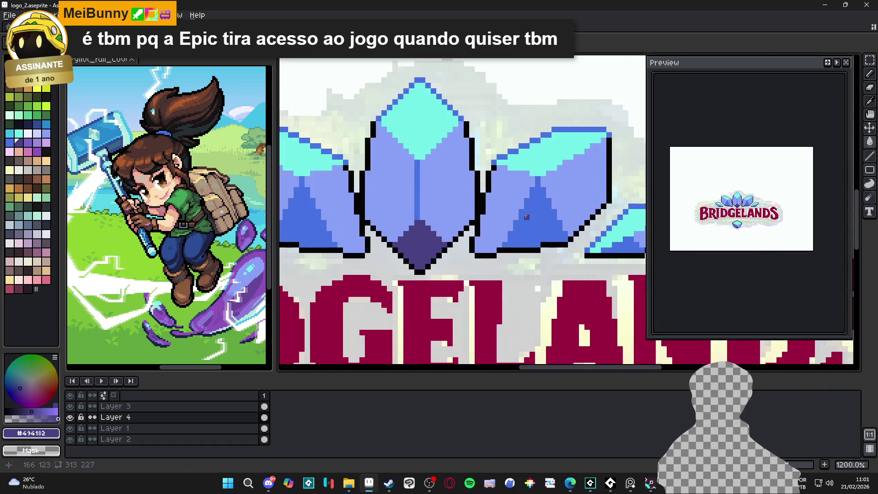
scroll(527, 218, down, 3)
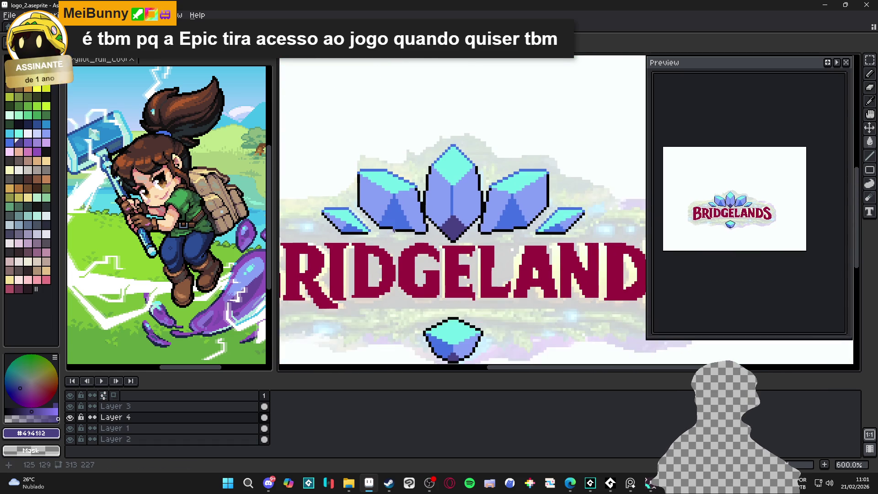
scroll(455, 220, up, 3)
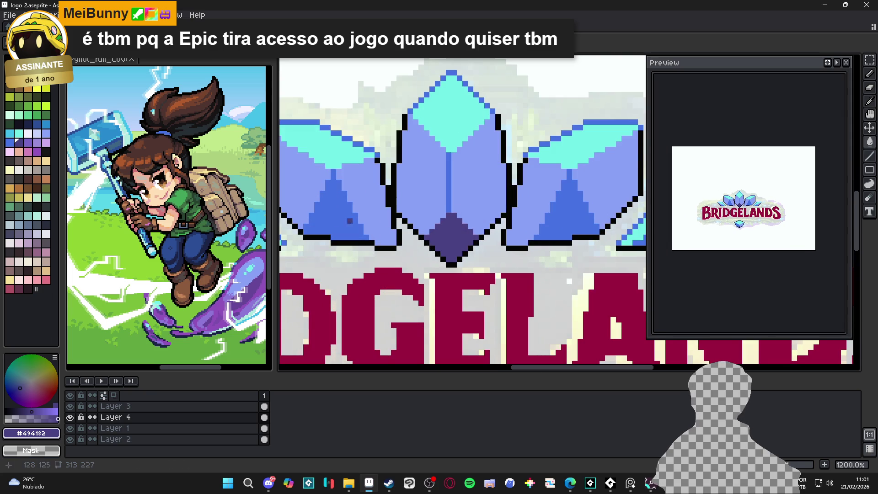
scroll(337, 216, down, 2)
scroll(372, 190, up, 1)
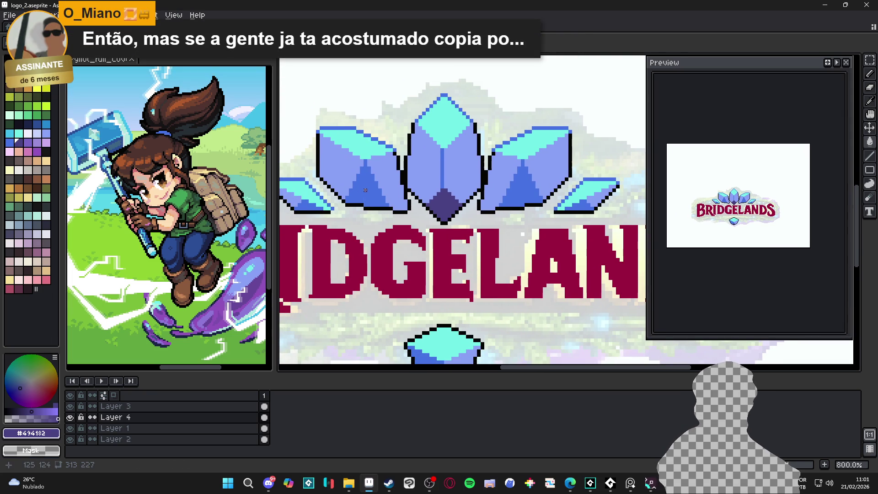
scroll(364, 190, down, 1)
scroll(365, 190, up, 1)
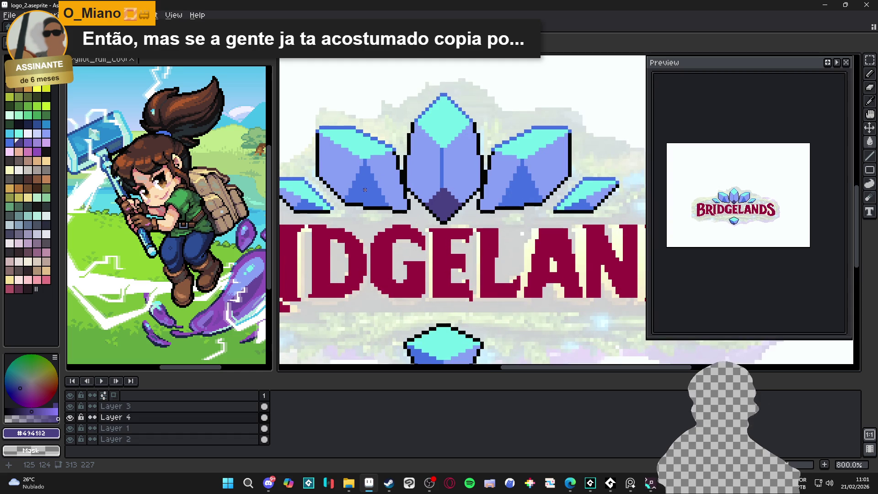
Fill the left crystal's inner triangle #494182 and its left face #4572c3.
click(365, 190)
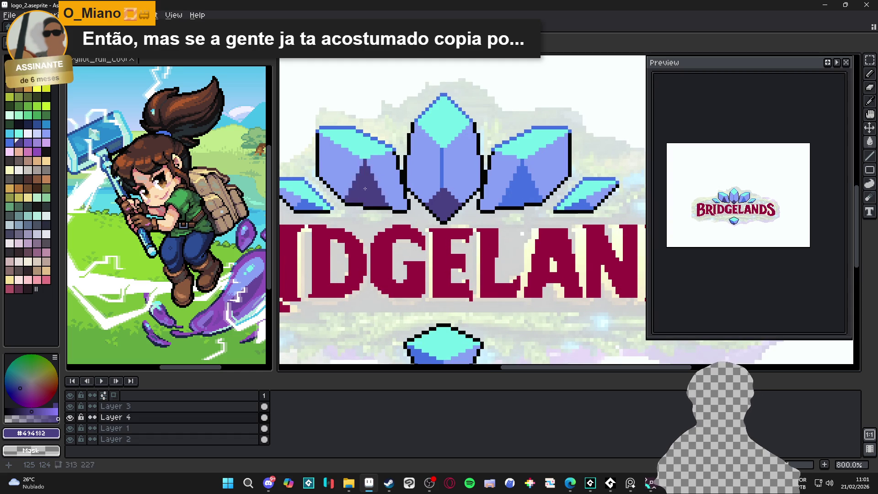
alt+click(516, 188)
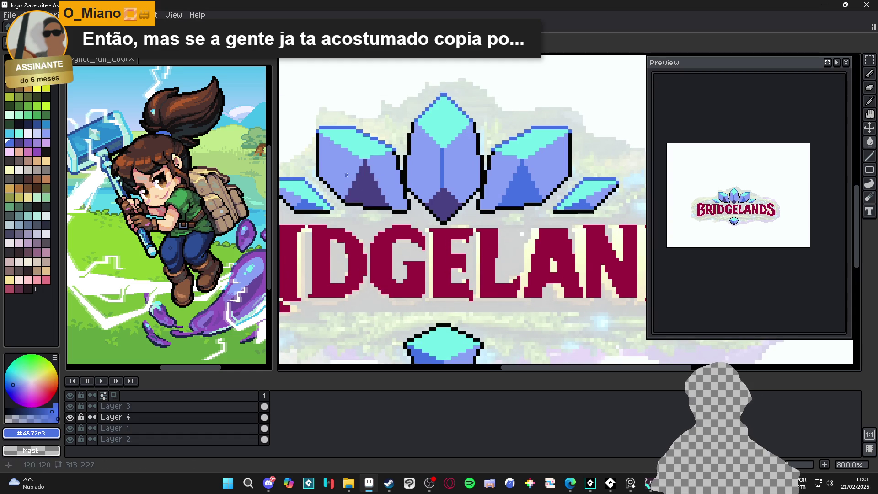
click(353, 183)
scroll(353, 183, down, 1)
drag(353, 183, 397, 191)
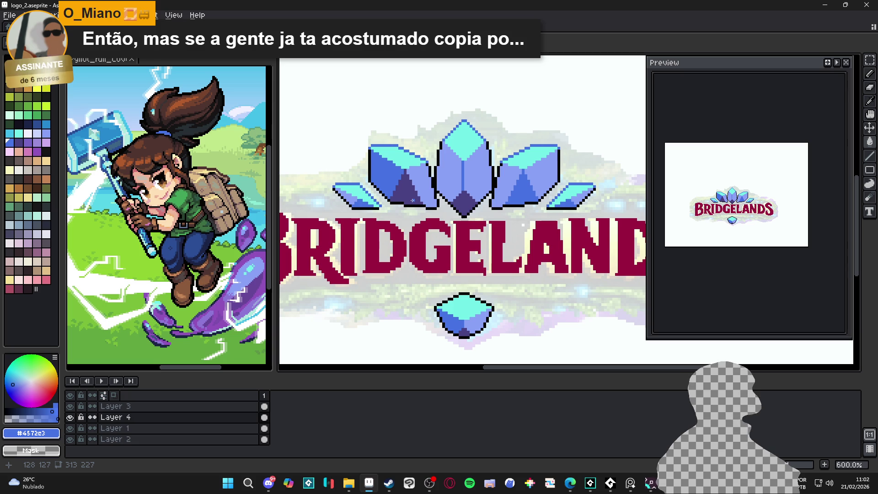
Fill the right crystal's inner triangle dark purple and the centre crystal's right face darker blue.
alt+click(412, 200)
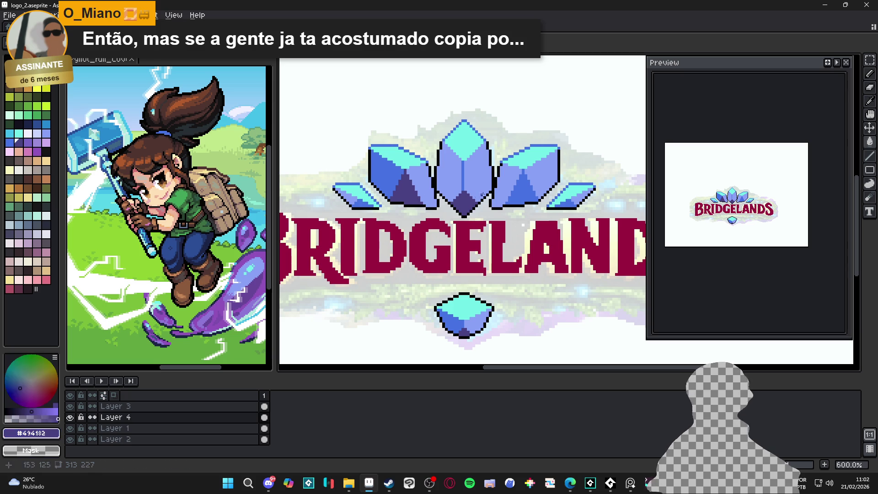
click(521, 195)
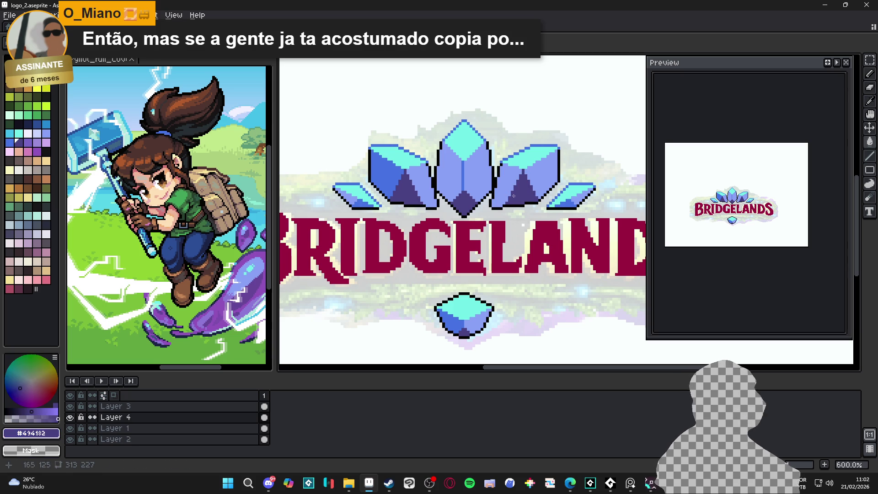
alt+click(505, 180)
click(472, 181)
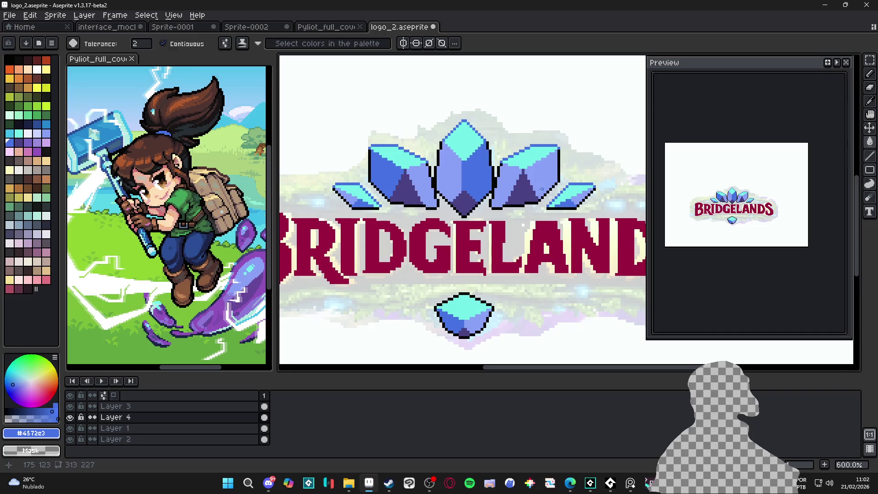
Bucket-fill the right crystal's right face with #4572c3.
click(541, 186)
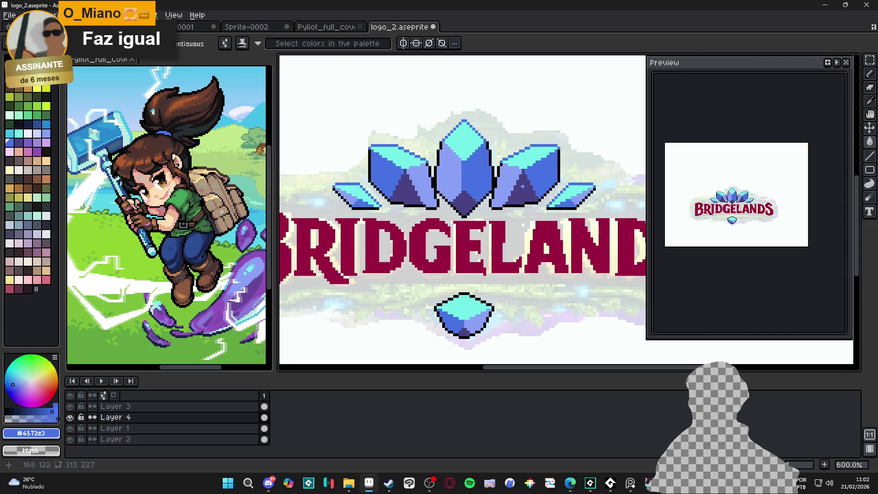
scroll(522, 187, up, 1)
alt+click(526, 191)
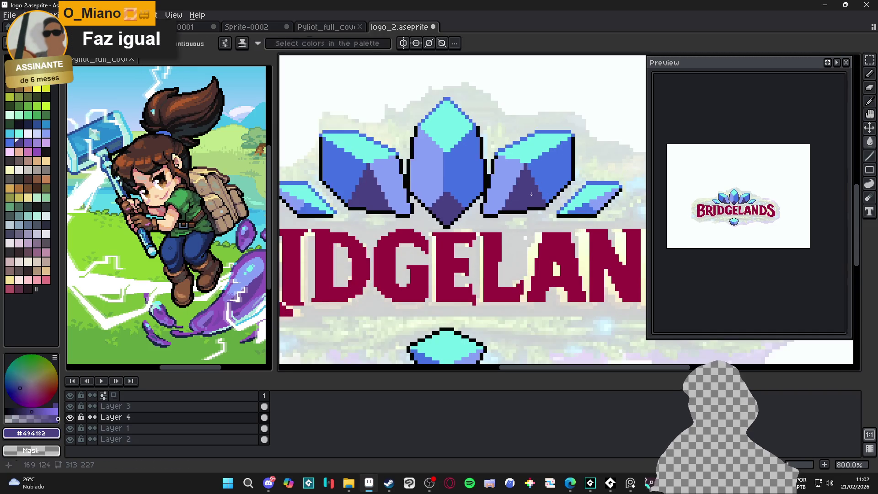
alt+click(337, 172)
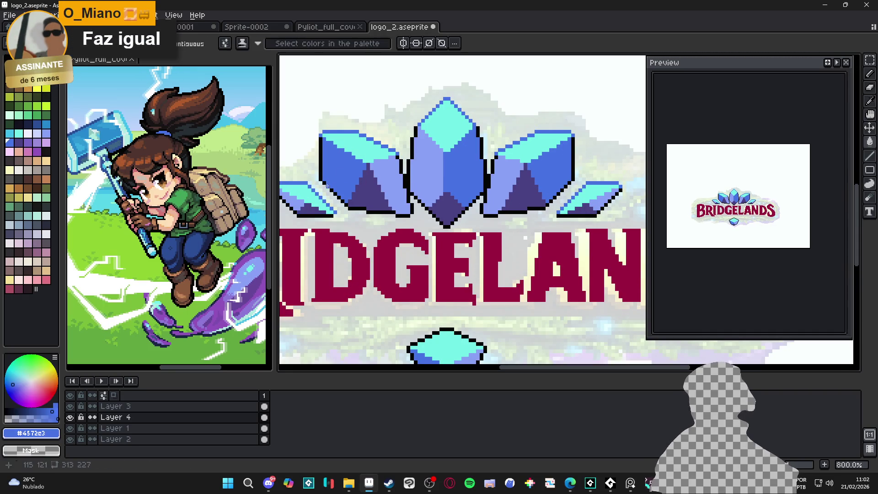
scroll(572, 213, down, 3)
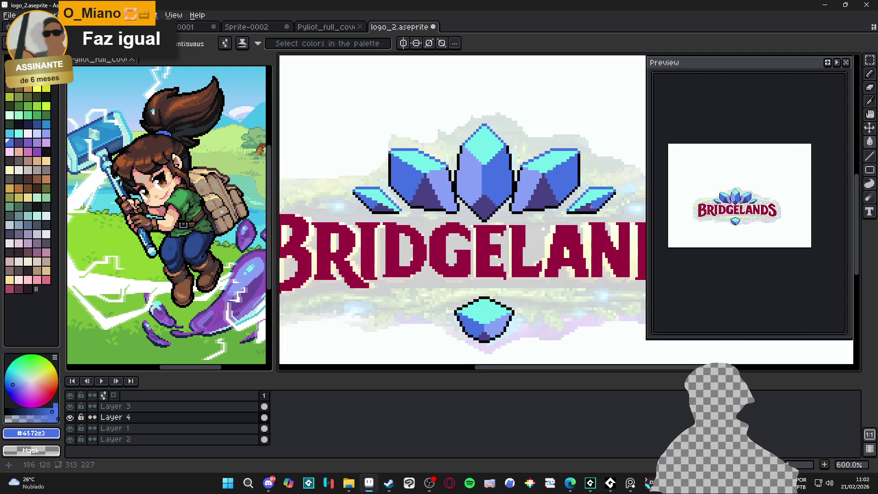
scroll(462, 166, up, 4)
Try a #8aa1f6 fill on the centre crystal's right half, undo it, and return to the pencil.
alt+click(468, 175)
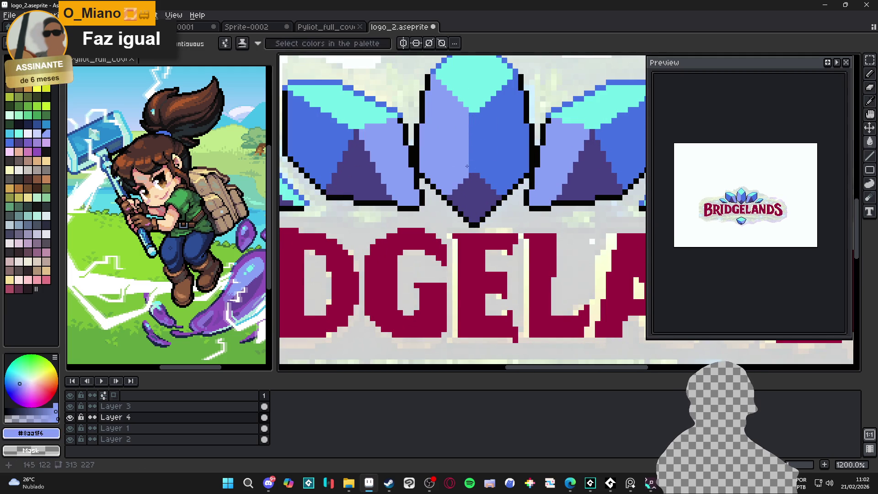
click(469, 172)
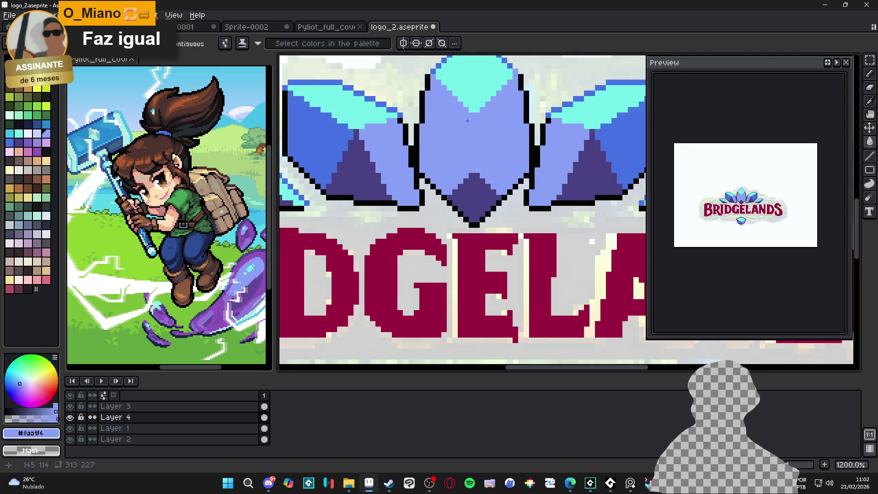
key(ctrl+z)
key(b)
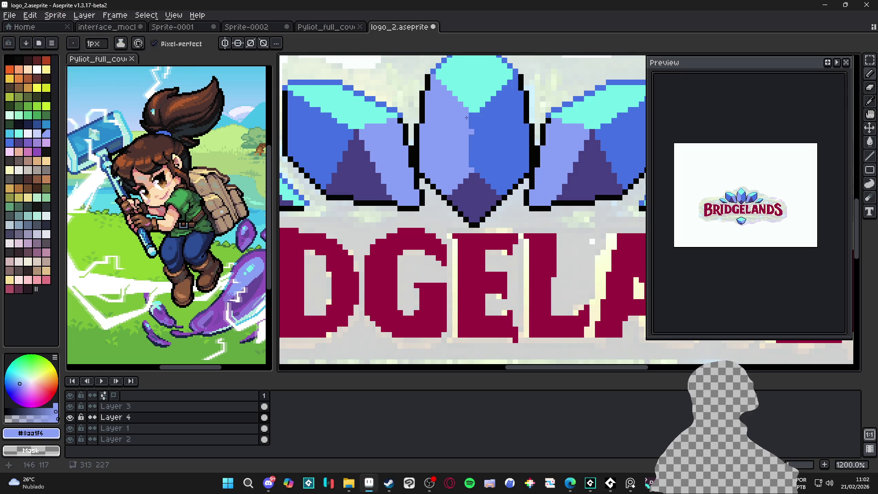
key(shift)
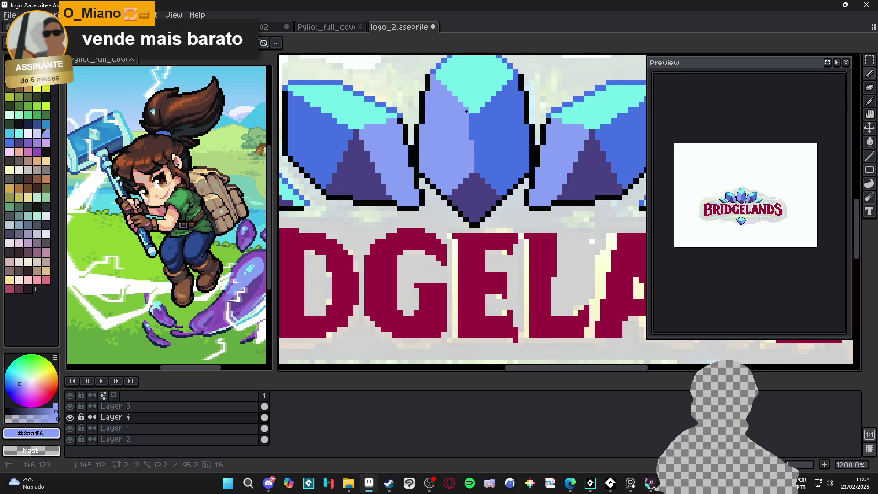
scroll(476, 126, down, 4)
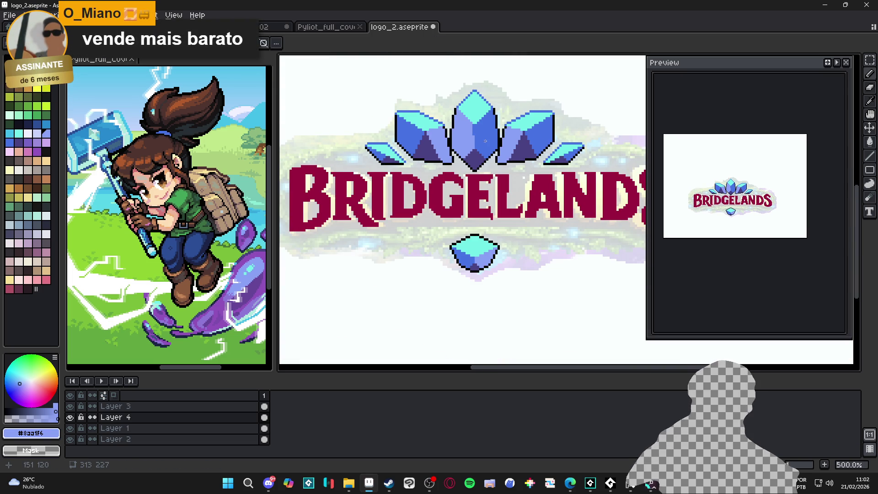
scroll(485, 141, down, 1)
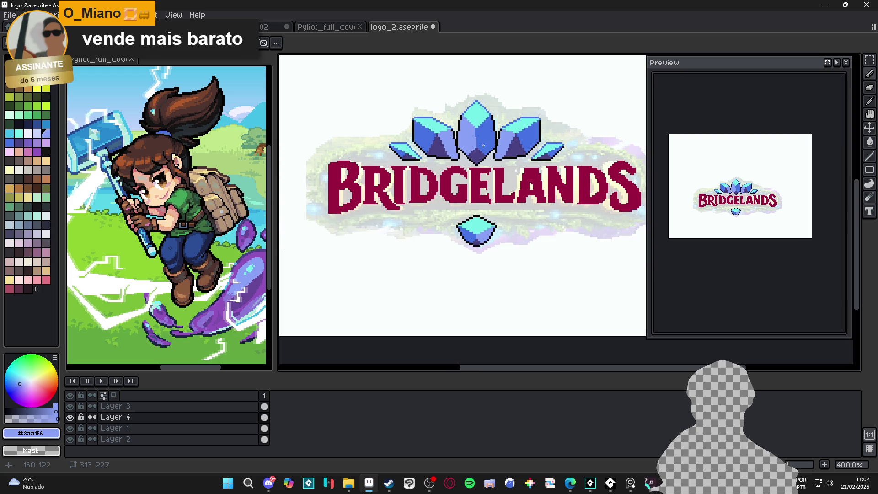
drag(485, 142, 487, 165)
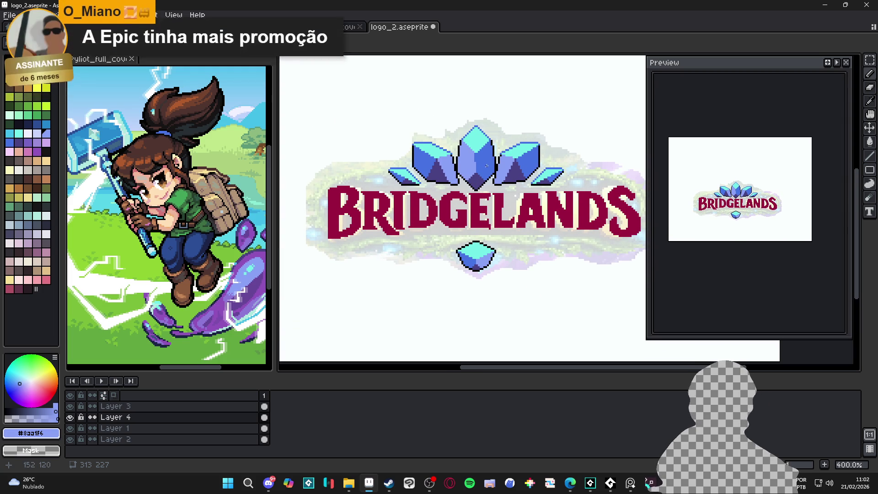
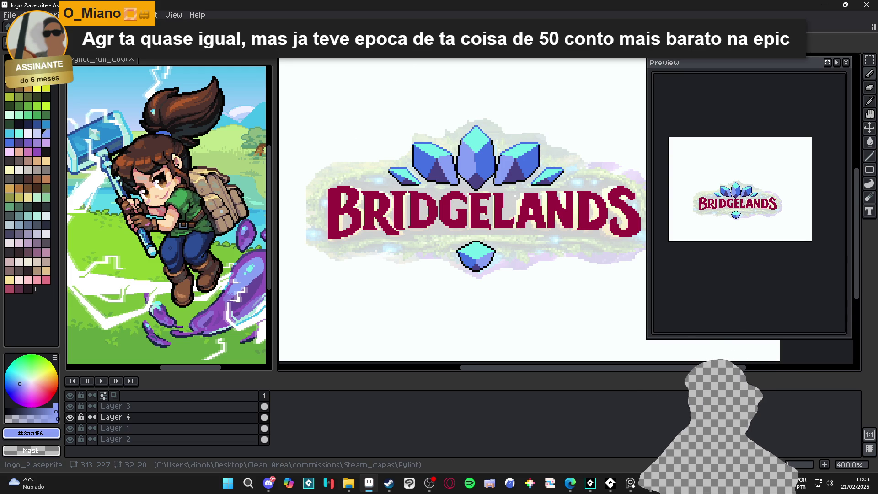
Sample the crystal's dark-blue outline colour and save the logo file.
scroll(416, 147, up, 3)
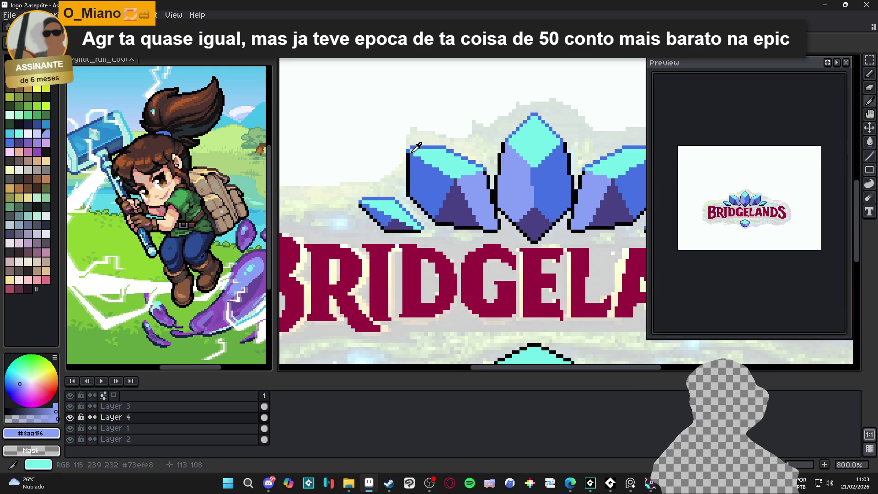
alt+click(416, 145)
scroll(407, 149, down, 1)
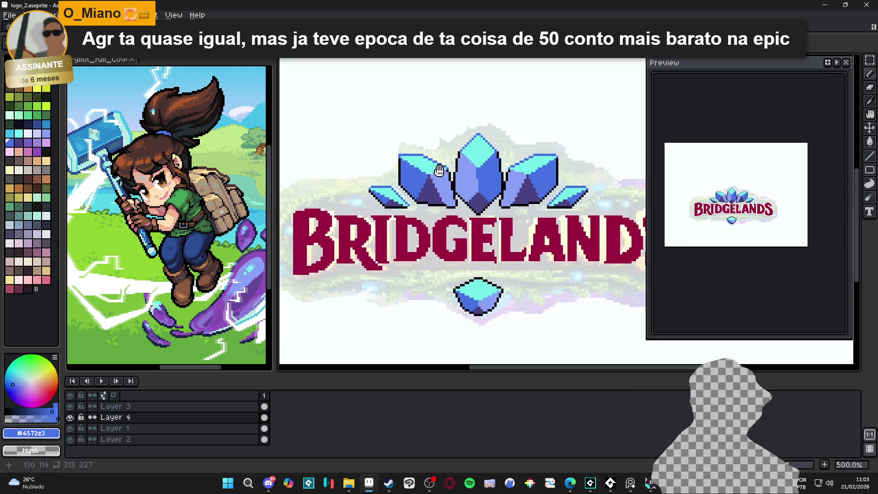
scroll(568, 151, up, 1)
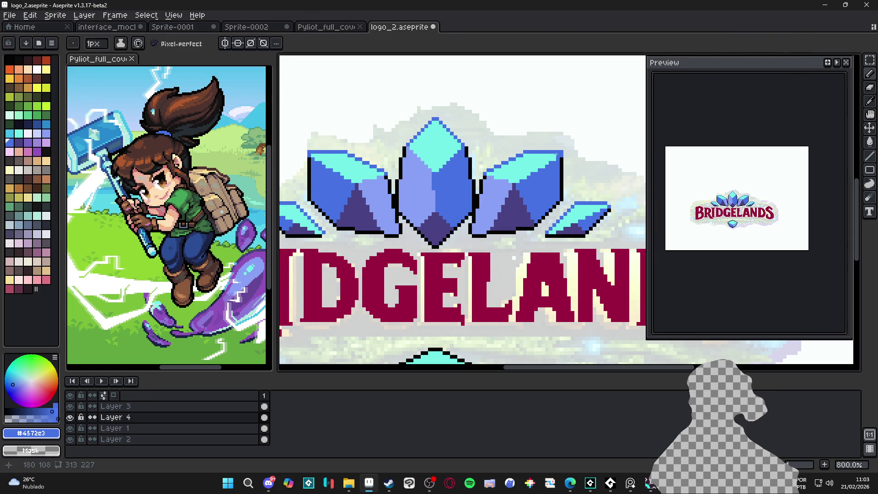
scroll(471, 172, down, 2)
key(ctrl+s)
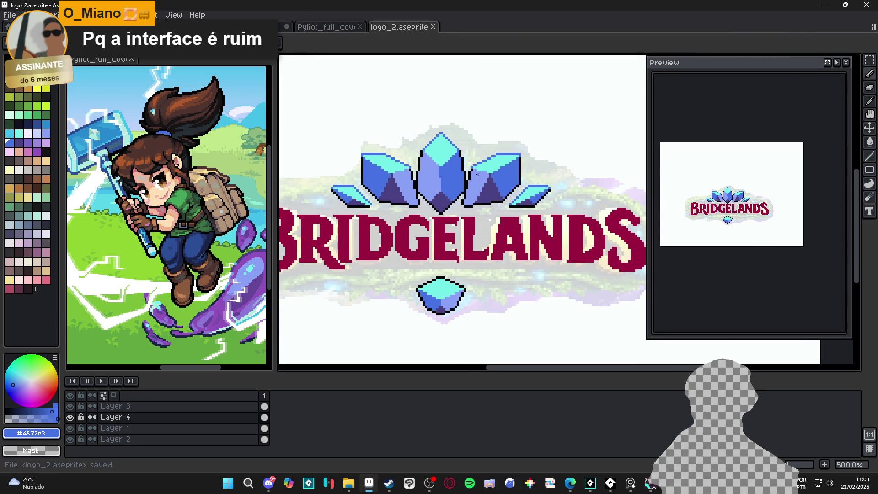
Recolour the lower gem's black top and upper-left outline pixels dark blue.
scroll(458, 228, down, 1)
scroll(442, 240, up, 6)
mouse_move(441, 240)
mouse_down()
mouse_move(425, 240)
mouse_move(466, 254)
mouse_up()
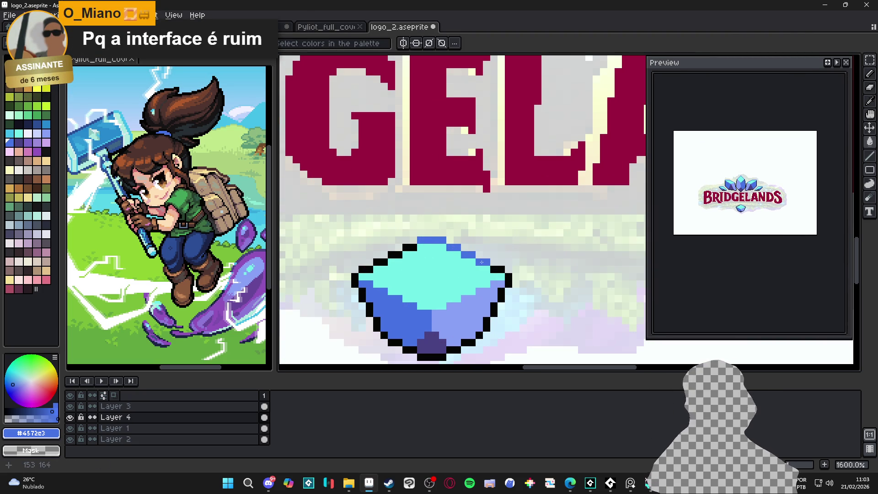
click(406, 247)
click(396, 255)
drag(380, 262, 362, 269)
click(413, 284)
scroll(416, 287, down, 4)
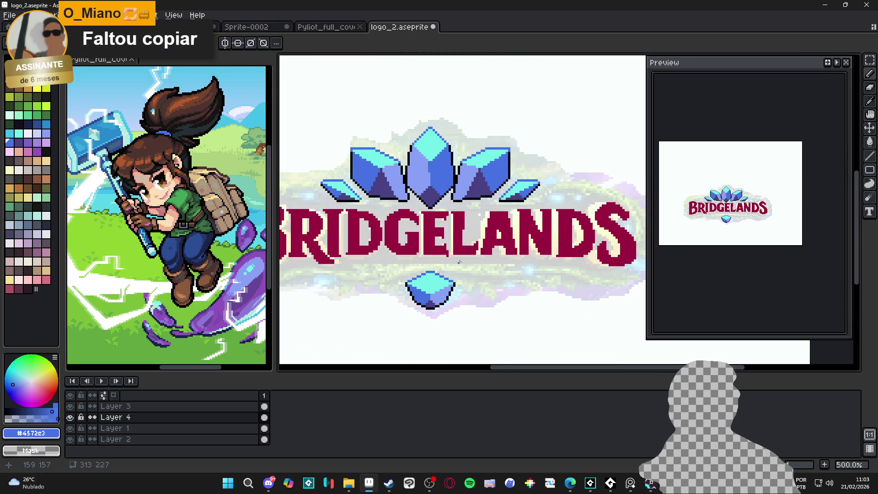
click(570, 482)
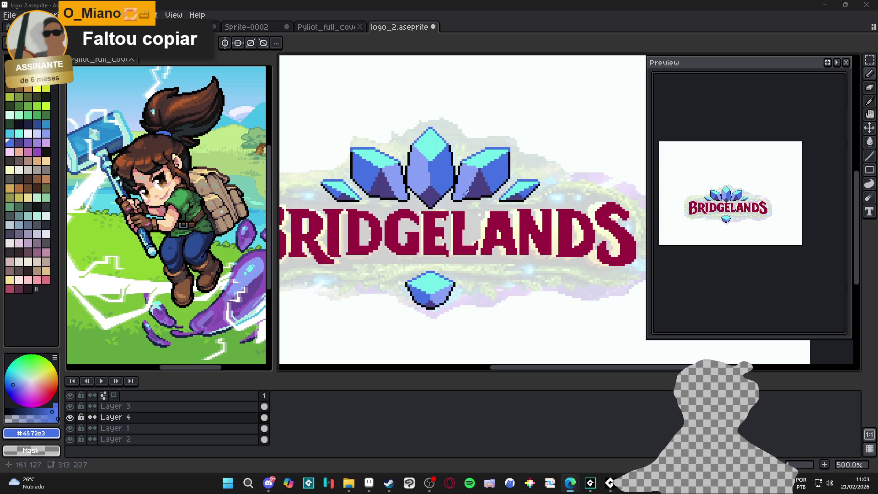
scroll(428, 276, down, 1)
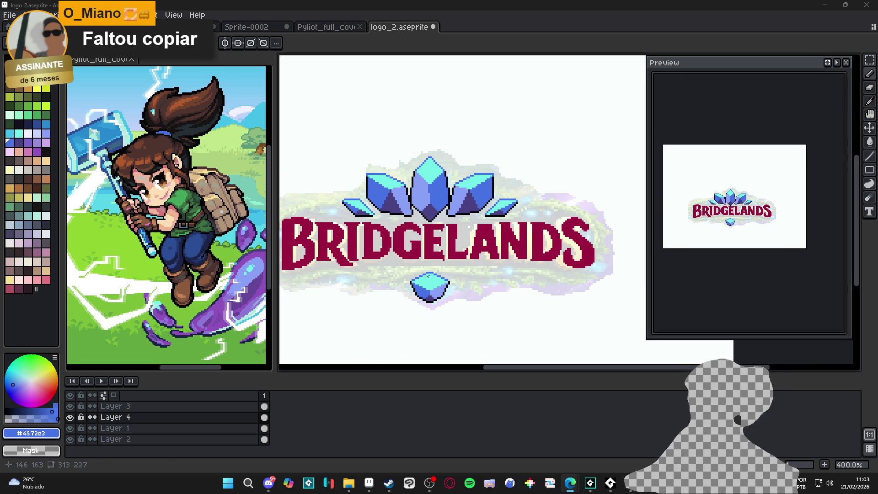
scroll(421, 166, up, 5)
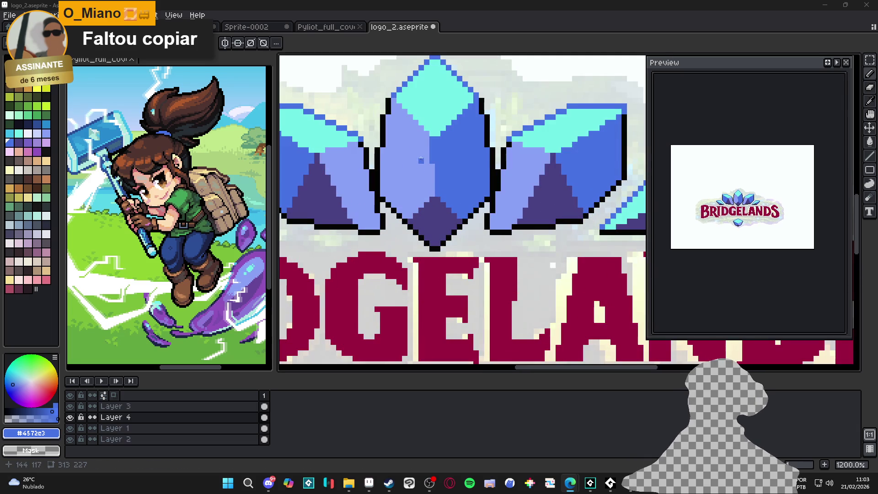
Draw light-blue diagonal highlight strokes on the central crystal's left face.
alt+click(437, 123)
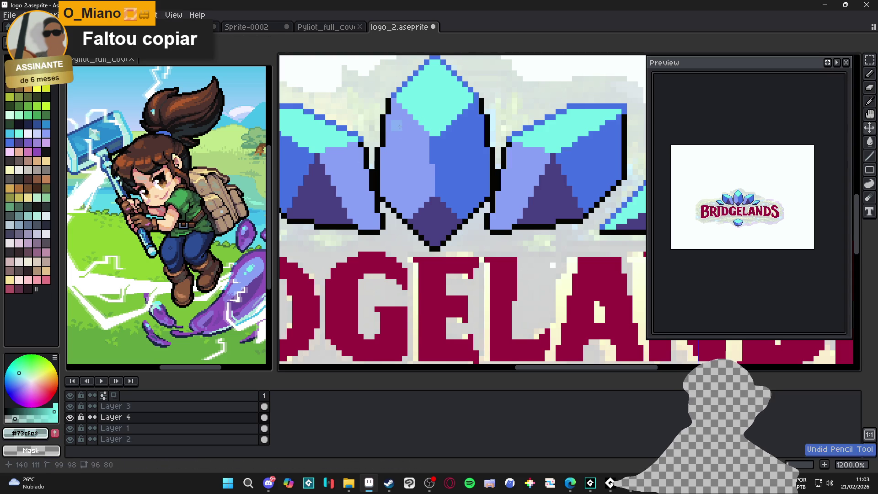
alt+click(394, 129)
mouse_move(396, 125)
mouse_down()
mouse_move(418, 169)
mouse_move(398, 133)
mouse_up()
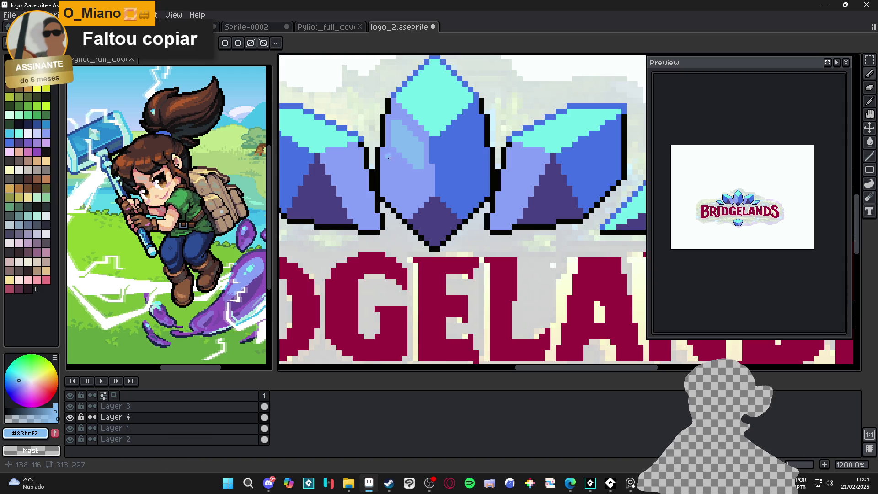
drag(389, 158, 411, 190)
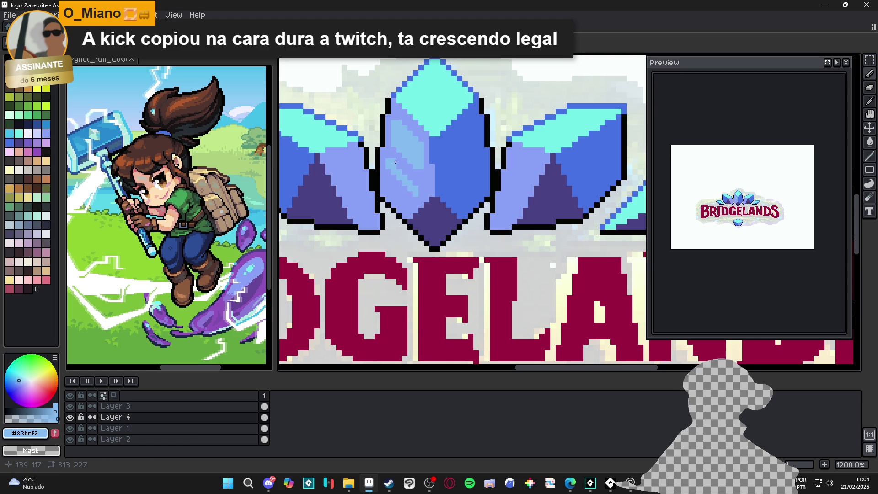
drag(390, 156, 413, 187)
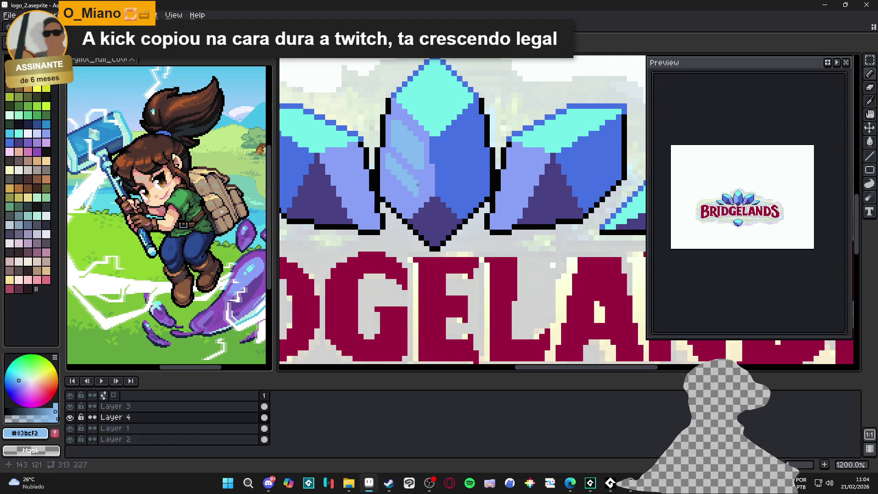
scroll(416, 183, down, 1)
scroll(393, 147, up, 4)
Touch up the left-face highlight using mid-blue #8aa1f6 from the crystal.
alt+click(389, 143)
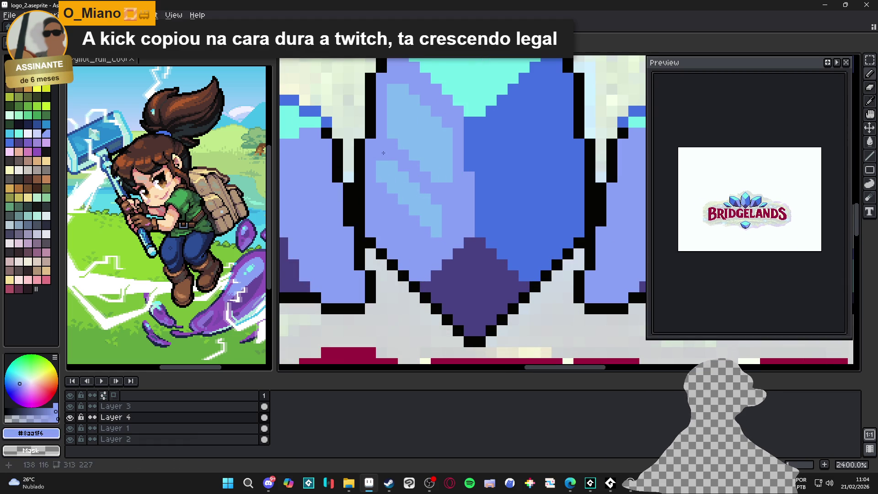
scroll(403, 212, down, 4)
scroll(404, 211, up, 3)
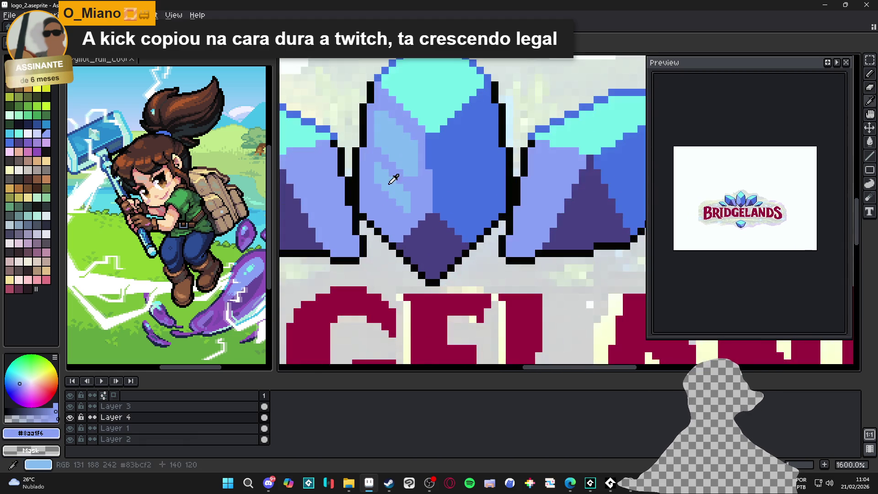
alt+click(387, 158)
scroll(428, 193, down, 4)
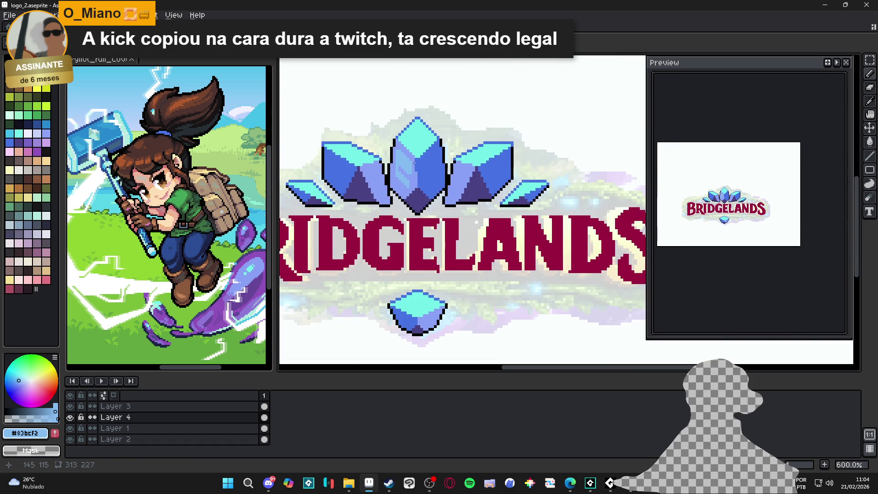
scroll(413, 168, up, 2)
alt+click(445, 167)
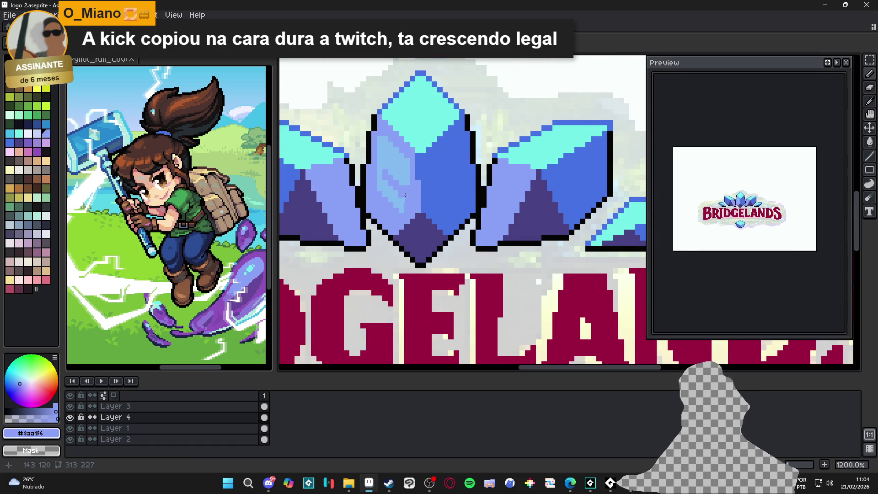
scroll(411, 191, up, 1)
drag(425, 138, 423, 160)
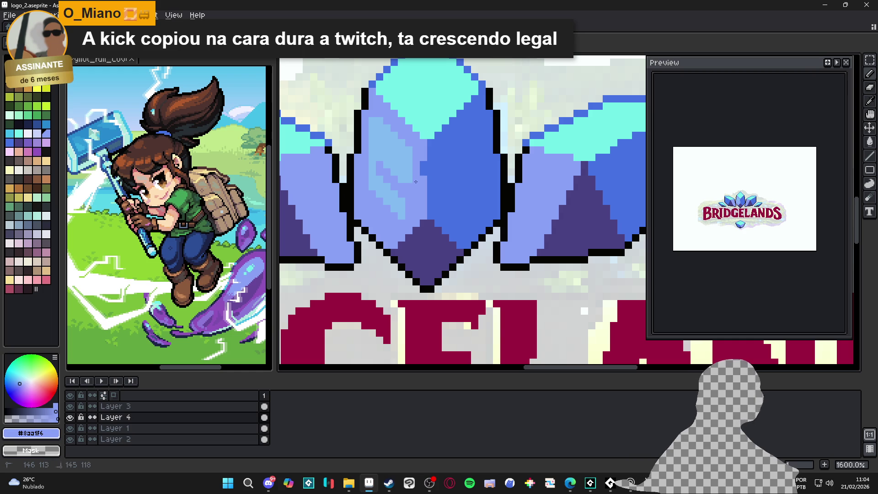
Paint a short light-blue #83bcf2 column on the crystal face.
scroll(429, 170, down, 1)
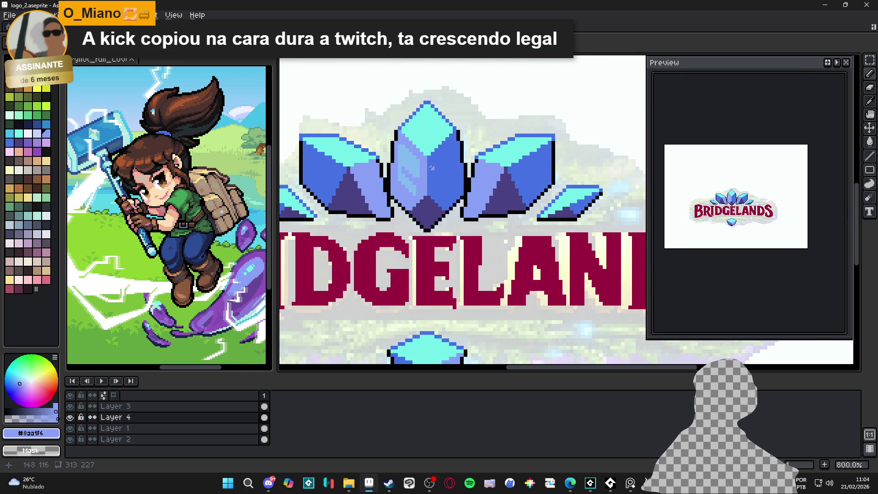
scroll(447, 136, down, 1)
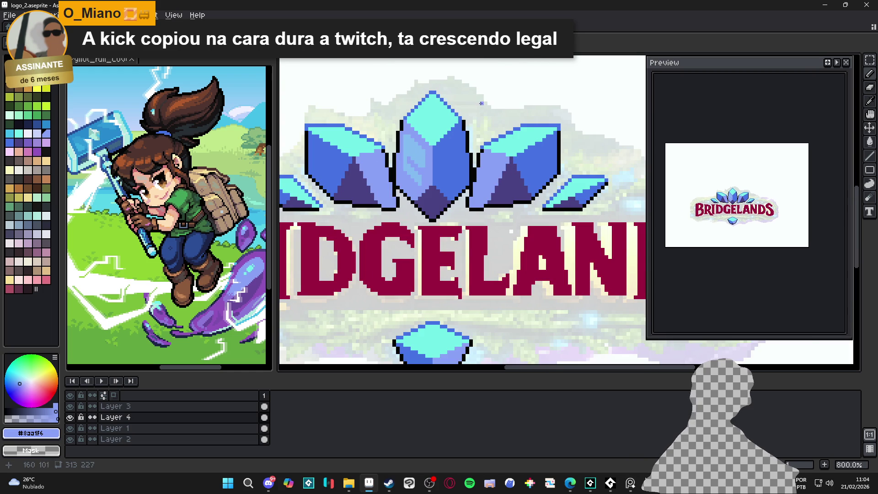
scroll(452, 154, up, 1)
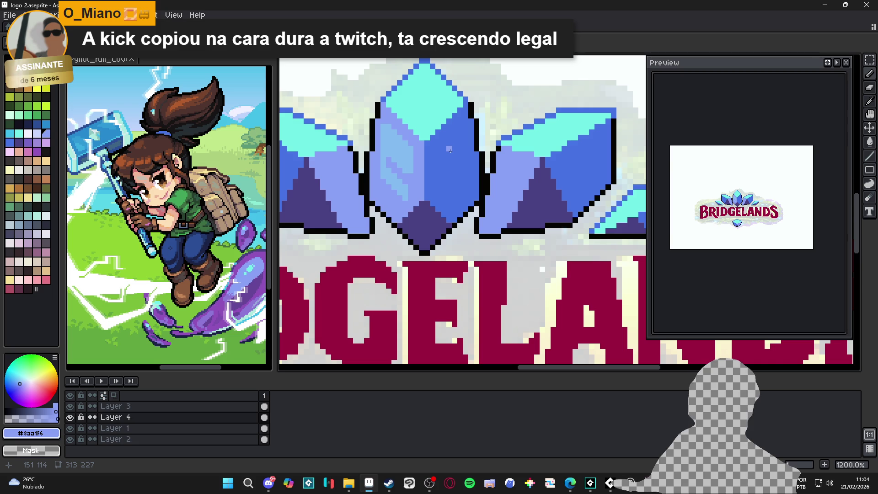
scroll(449, 149, down, 3)
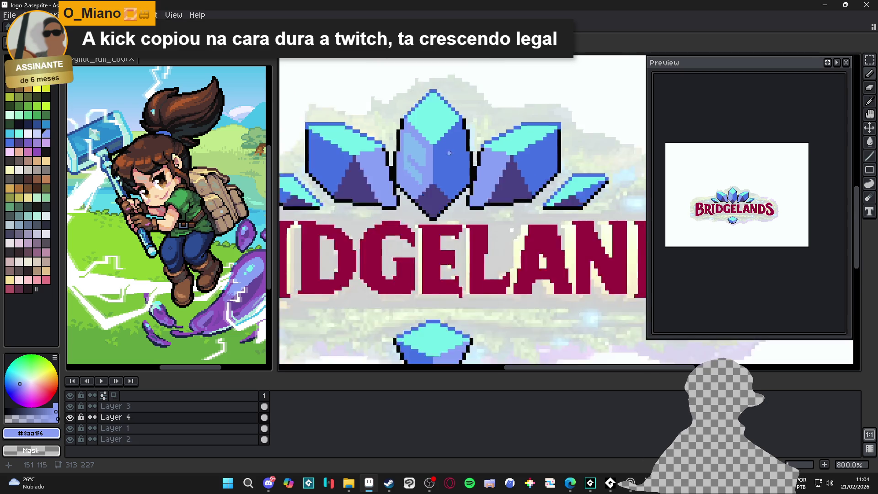
scroll(421, 150, up, 1)
scroll(421, 149, up, 2)
alt+click(460, 162)
drag(466, 165, 465, 196)
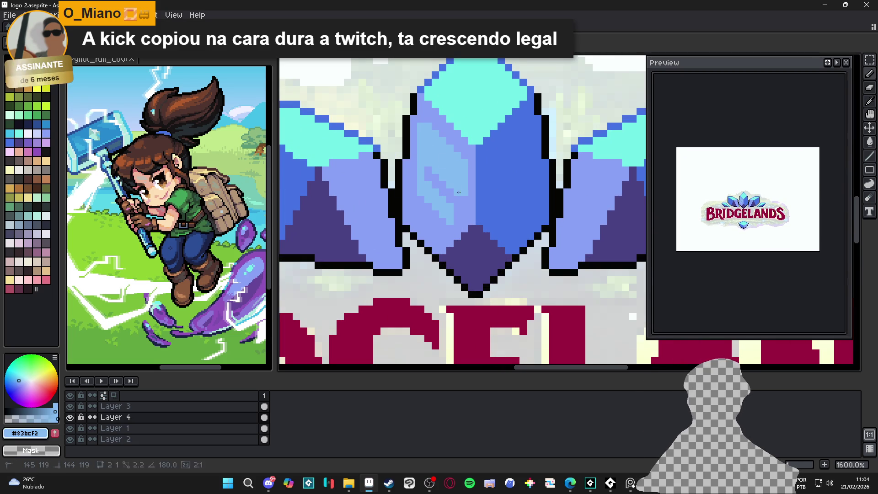
scroll(464, 199, down, 2)
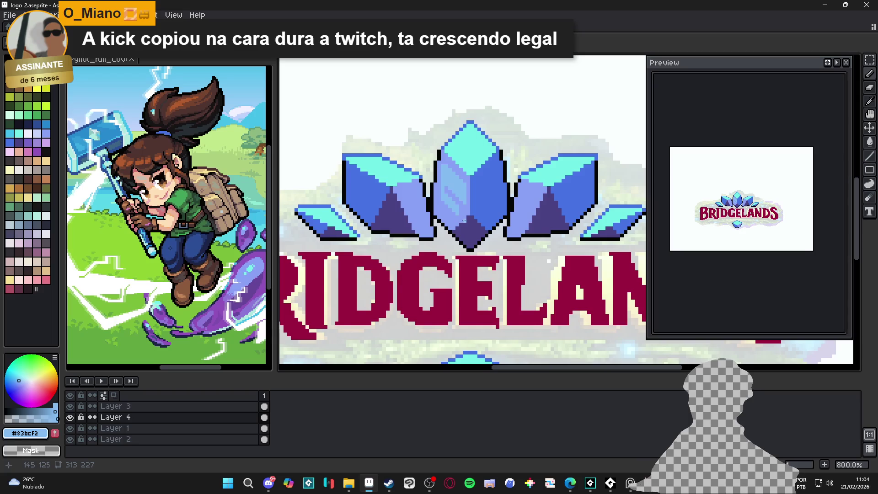
scroll(464, 220, down, 1)
scroll(459, 218, up, 7)
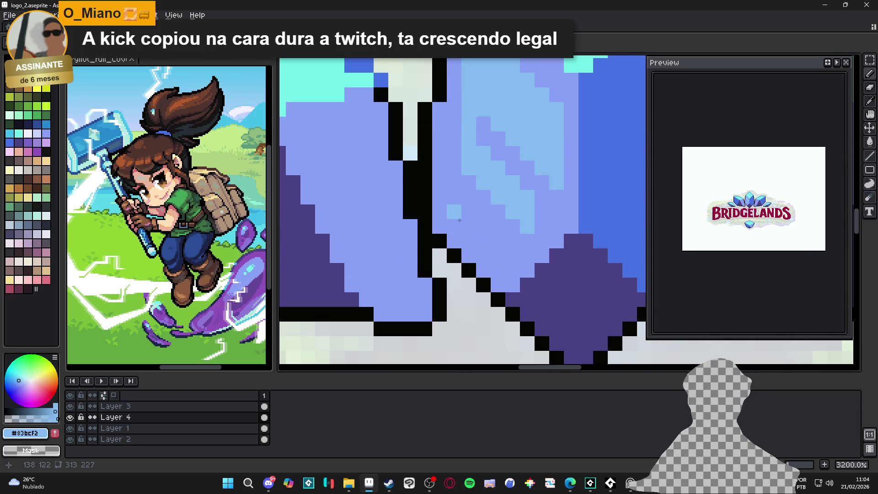
scroll(520, 263, down, 8)
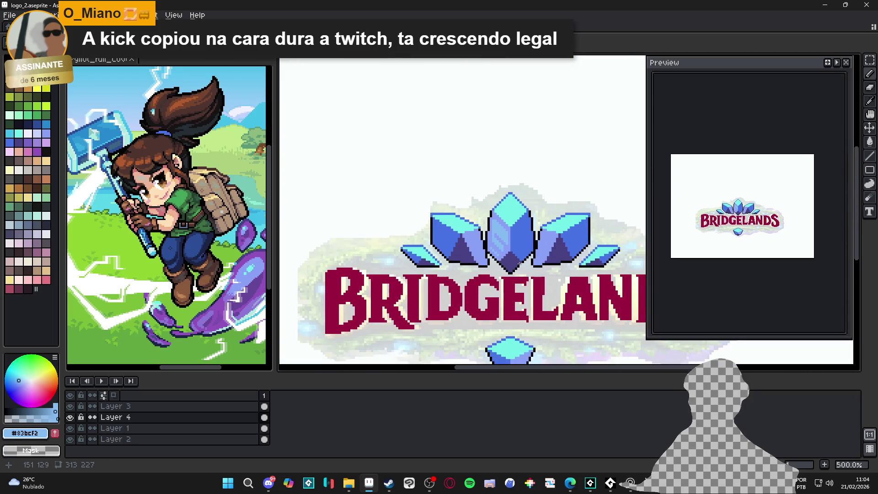
scroll(464, 230, up, 5)
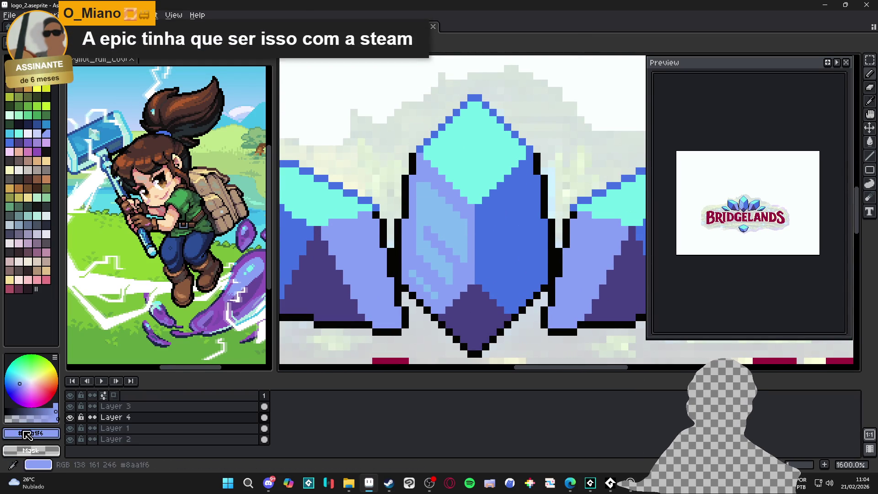
Draw a mid-blue shading line down the central crystal's right face.
click(11, 418)
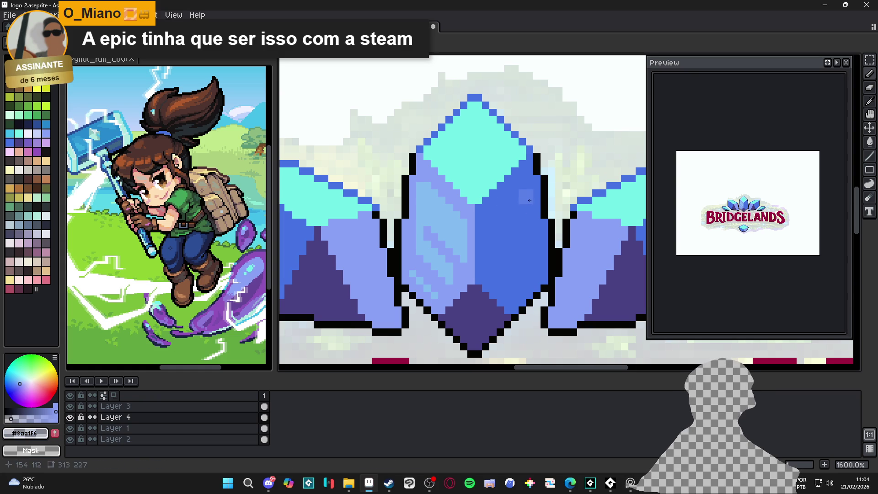
alt+click(529, 201)
mouse_move(528, 201)
mouse_down()
mouse_move(494, 233)
mouse_move(493, 274)
mouse_up()
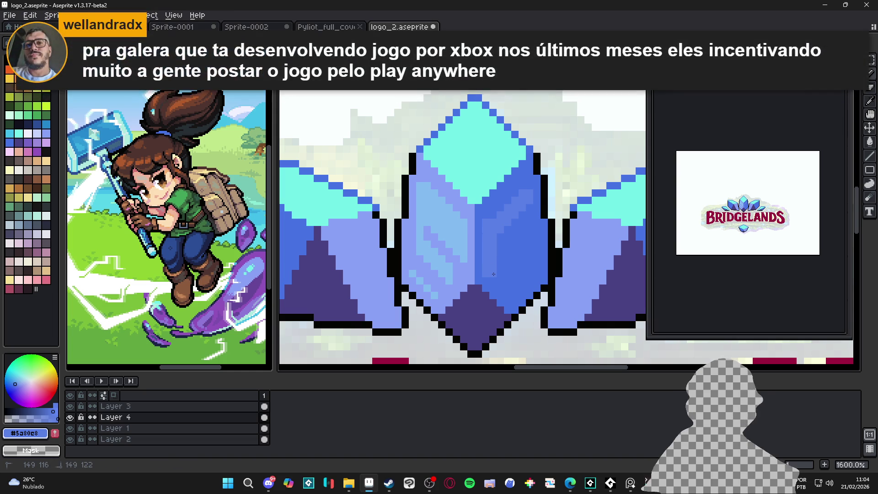
drag(494, 274, 509, 287)
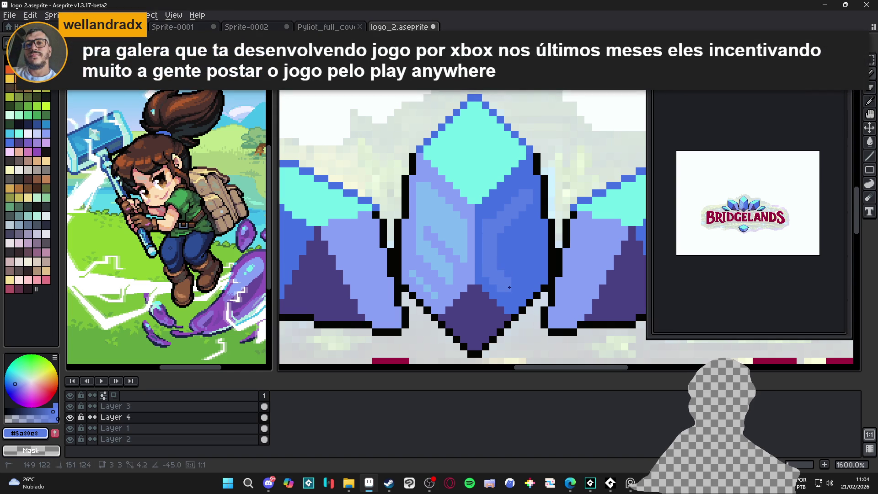
shift+click(510, 288)
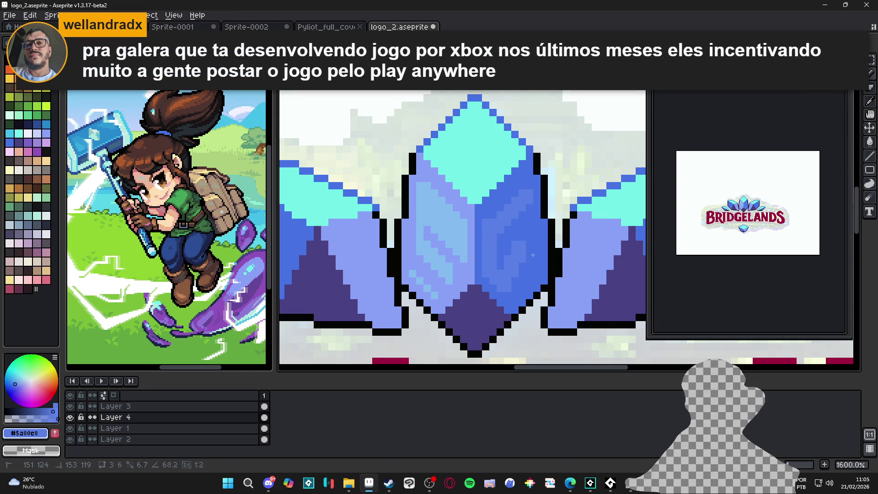
Sample a deeper blue, then dark purple #494e93 from the crystal's lower facet.
alt+click(532, 258)
scroll(532, 257, down, 1)
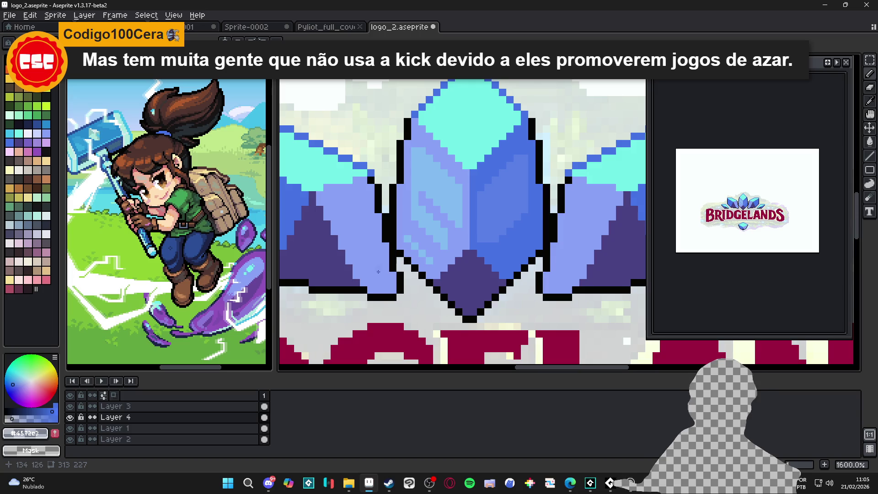
alt+click(469, 275)
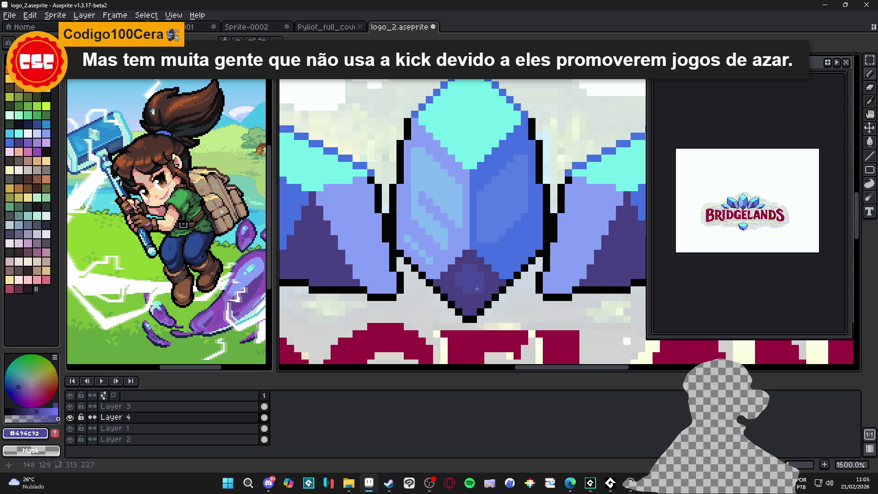
scroll(455, 289, down, 5)
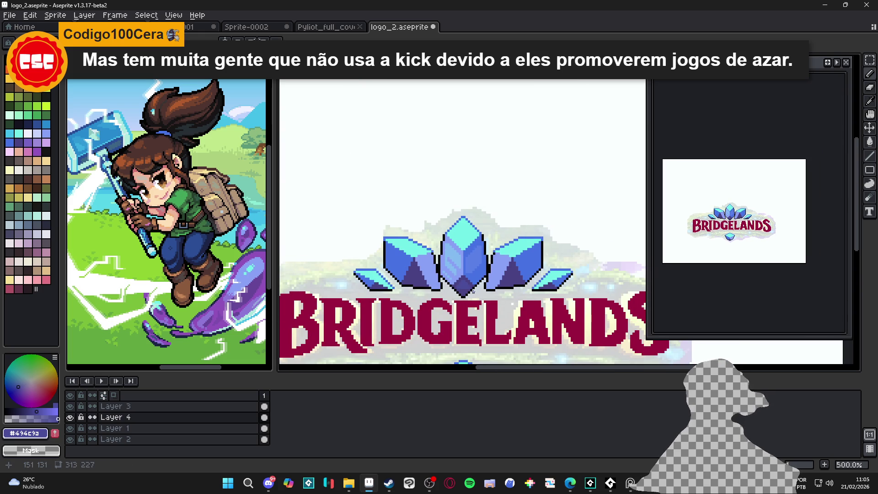
Sample the lower gem's colours and choose near-white #f1f2ff.
scroll(471, 286, up, 1)
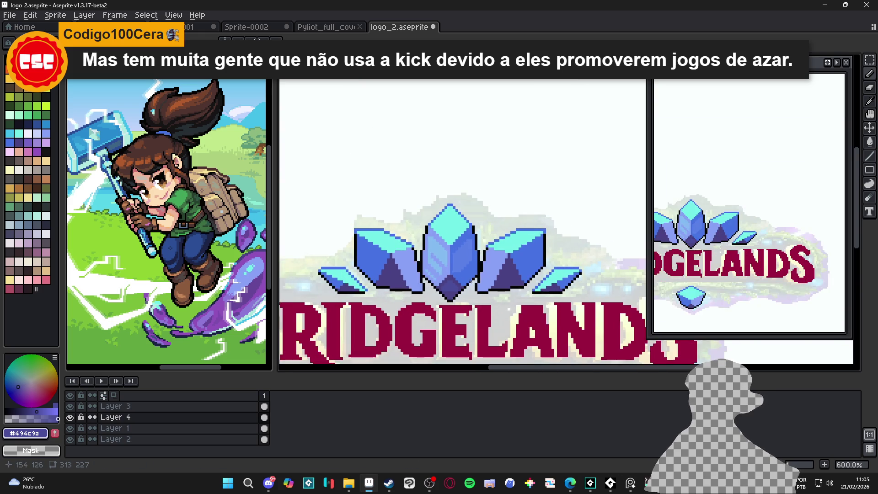
scroll(470, 282, up, 1)
scroll(466, 276, up, 2)
scroll(460, 271, down, 2)
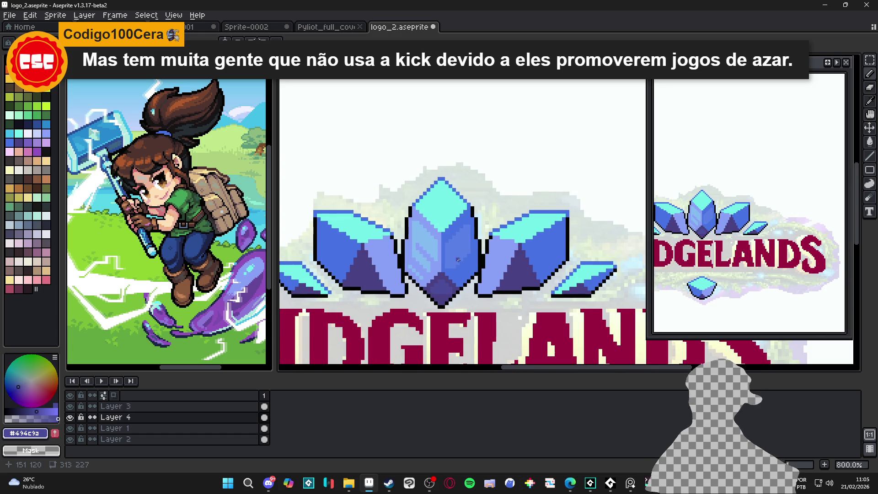
scroll(458, 262, down, 2)
scroll(439, 216, up, 1)
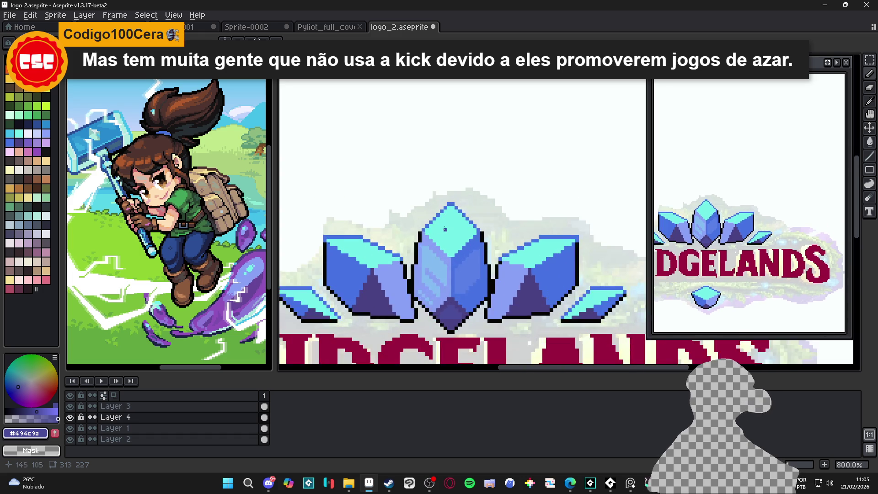
scroll(448, 237, down, 2)
scroll(455, 254, down, 1)
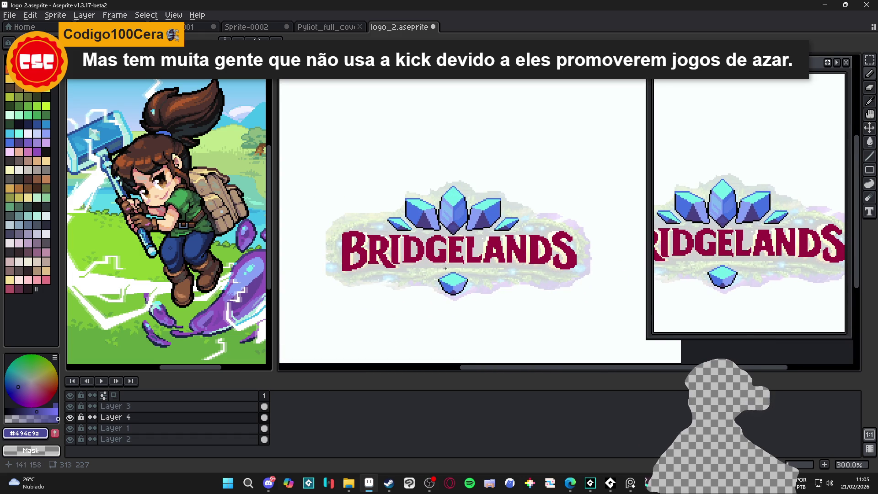
scroll(441, 283, up, 3)
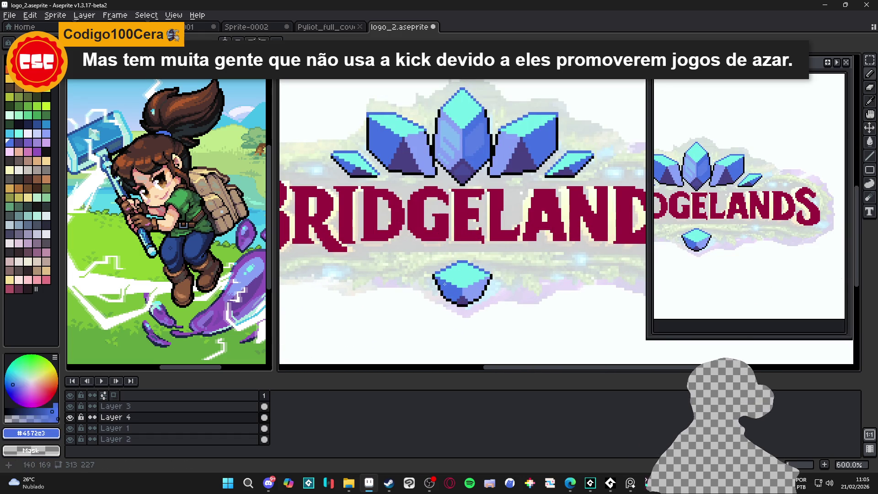
scroll(430, 271, up, 3)
alt+click(535, 276)
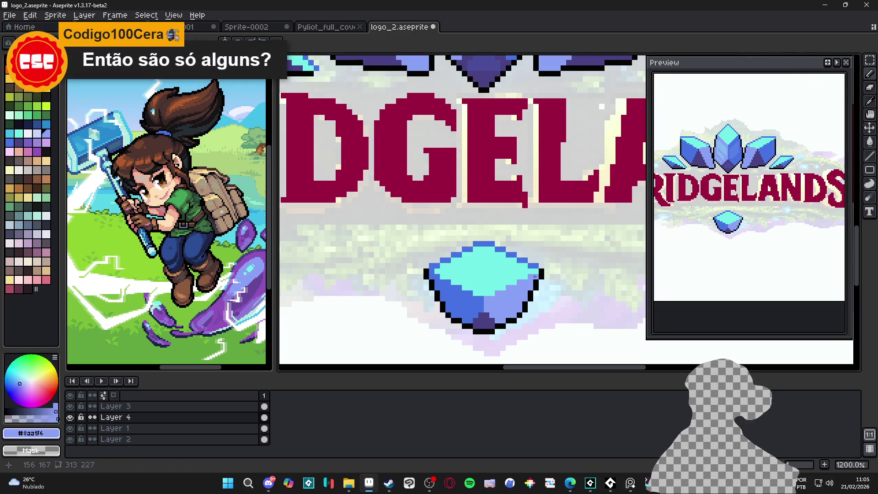
scroll(536, 274, down, 5)
scroll(526, 277, up, 1)
scroll(516, 279, down, 2)
scroll(505, 282, up, 4)
scroll(506, 282, up, 3)
alt+click(505, 282)
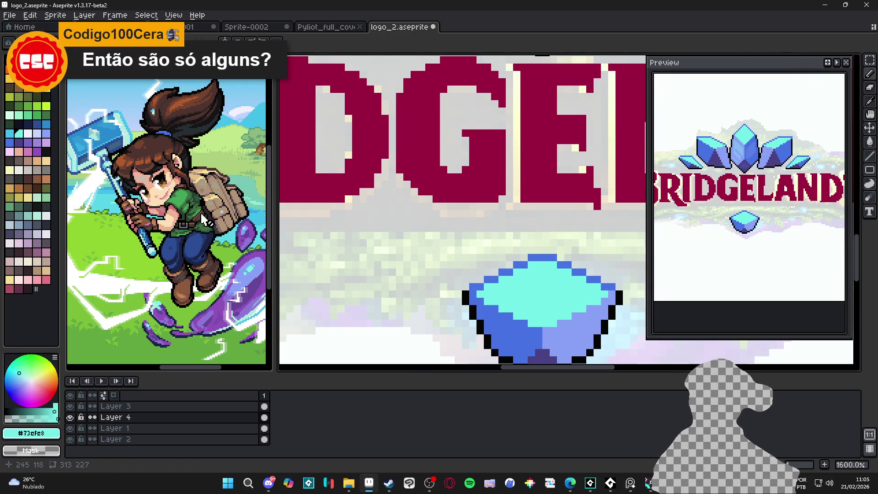
click(29, 133)
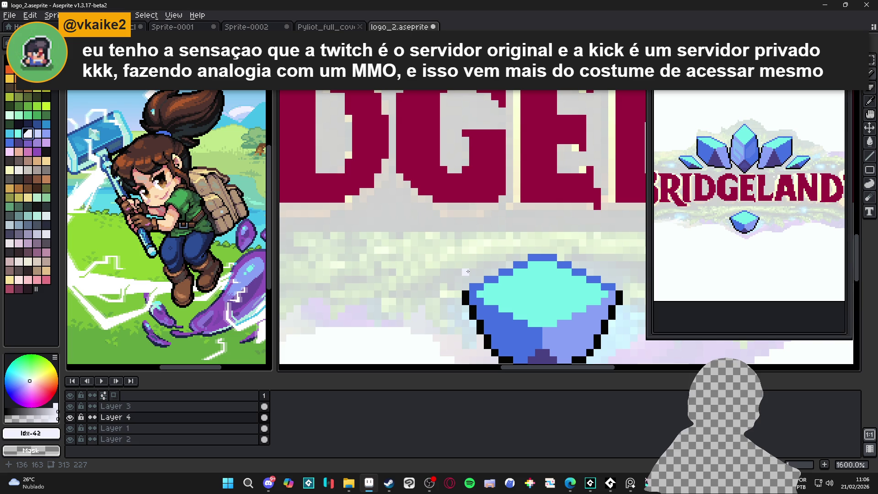
Try a near-white top outline on the lower gem, undo it, and save logo_2.aseprite.
mouse_move(611, 283)
mouse_down()
mouse_move(543, 257)
mouse_move(473, 289)
mouse_up()
scroll(481, 303, down, 3)
scroll(508, 311, down, 1)
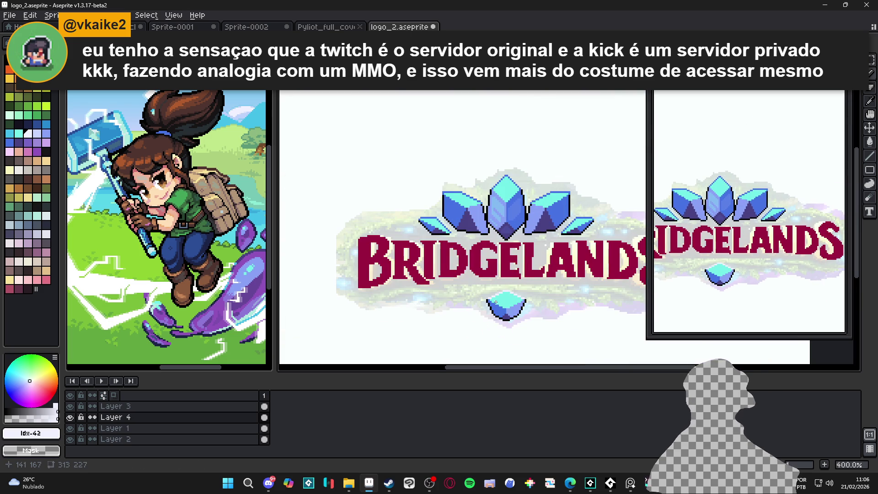
key(ctrl+z)
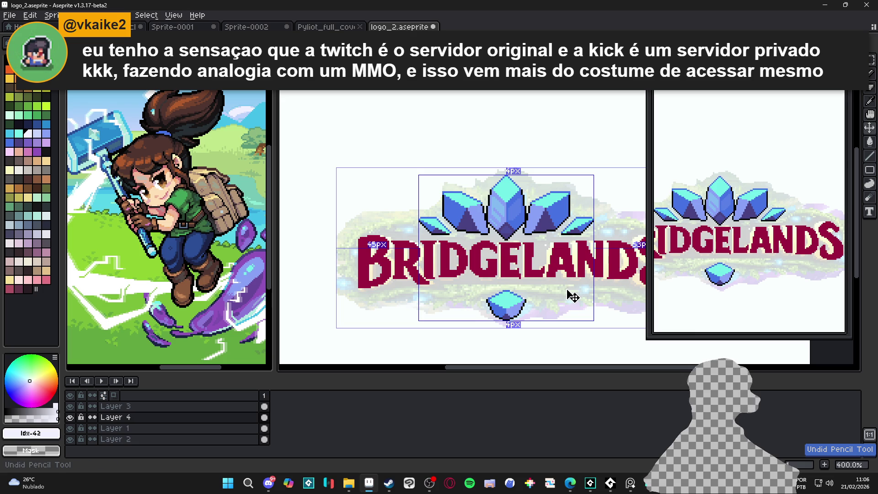
key(ctrl+s)
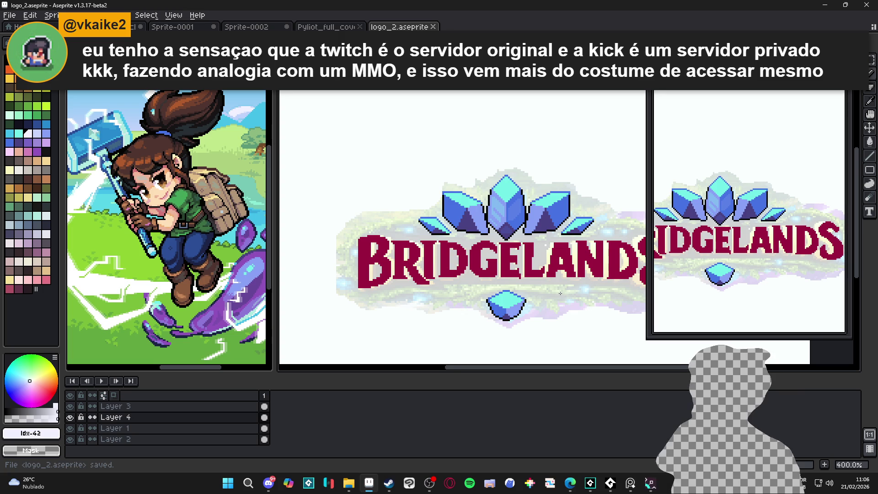
Switch to the Pencil, sample dark purple #494c9d, and bring the left crystal into view.
key(b)
scroll(498, 227, up, 3)
alt+click(498, 227)
scroll(497, 227, up, 3)
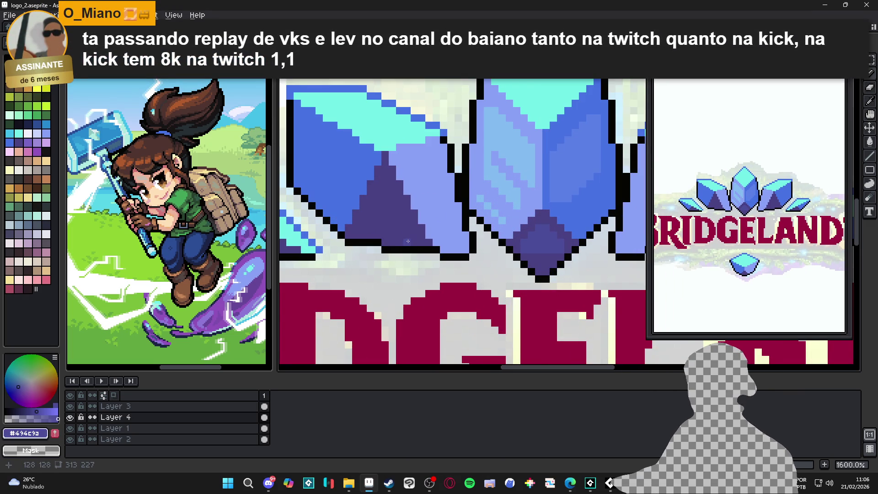
drag(391, 216, 416, 215)
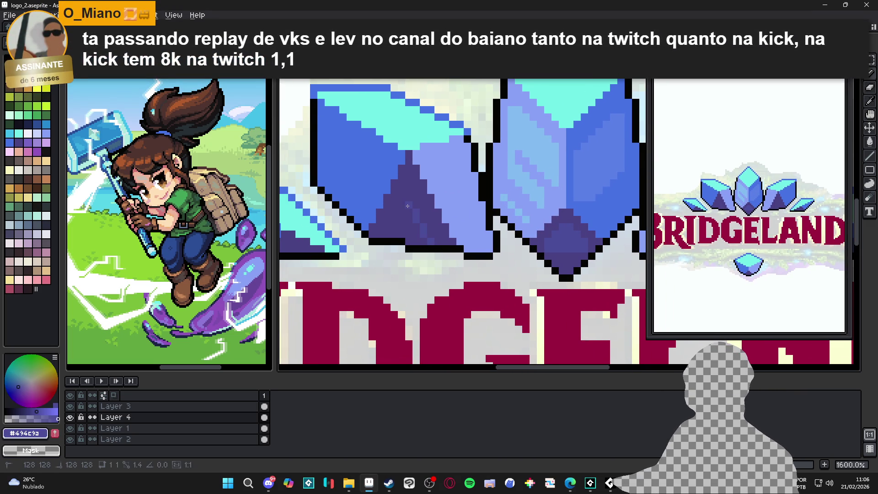
Draw dark purple -45° shading lines along the crystals' lower facets.
key(shift)
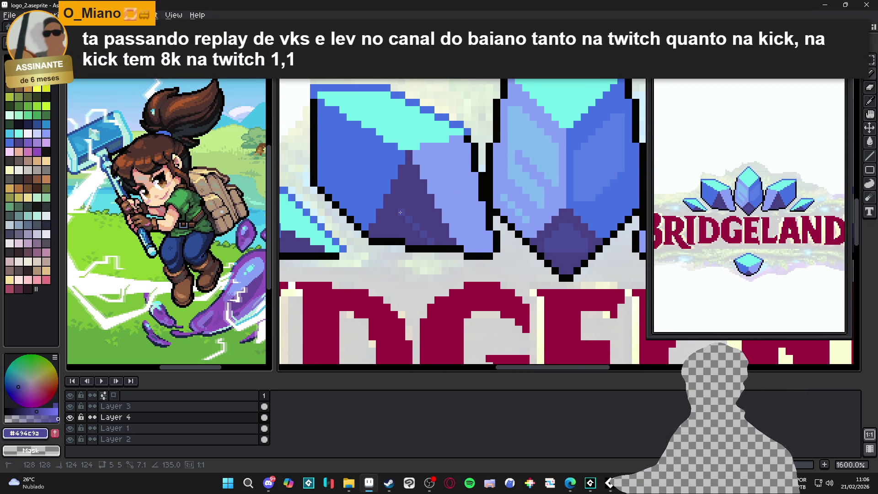
shift+click(405, 237)
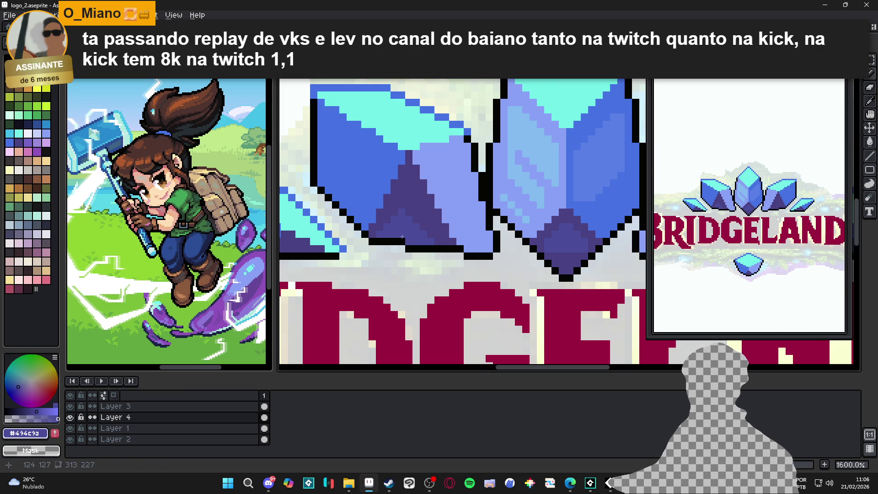
scroll(398, 235, down, 4)
scroll(514, 234, up, 3)
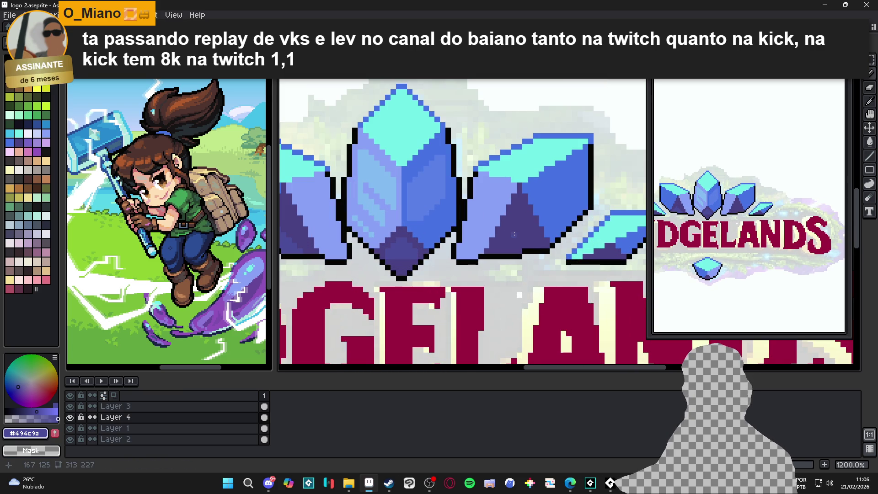
scroll(516, 233, up, 2)
key(shift)
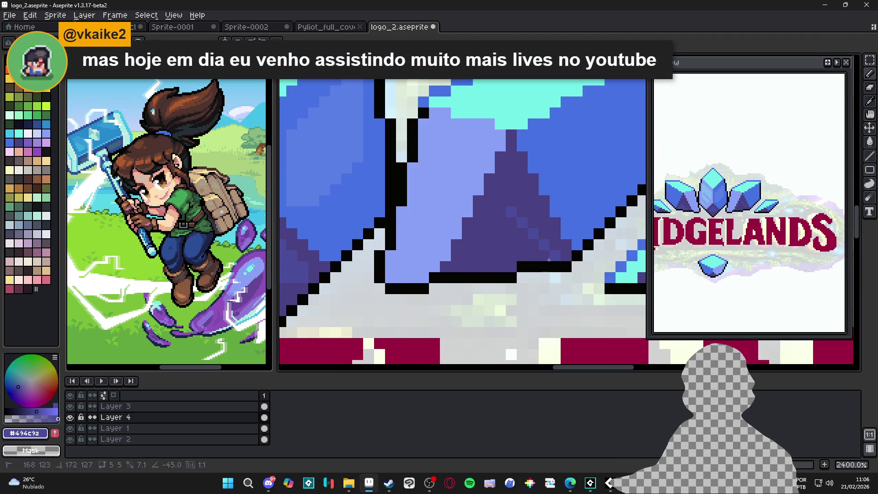
scroll(550, 260, left, 3)
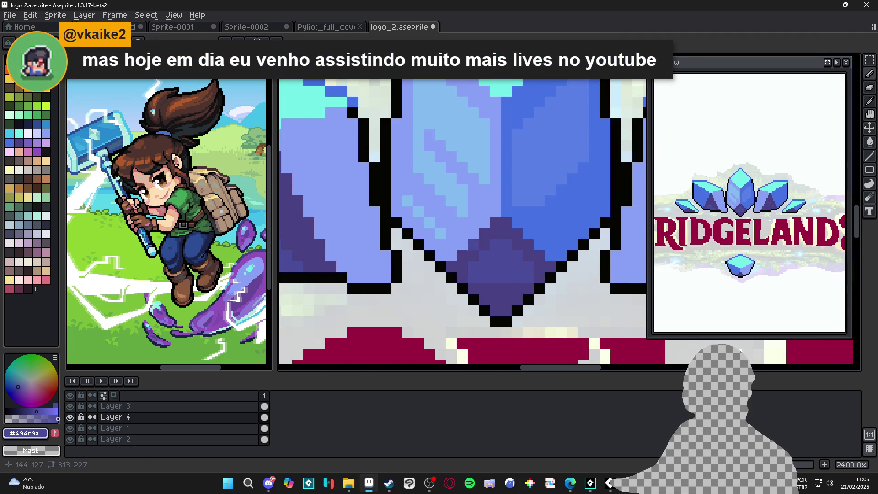
scroll(410, 221, down, 2)
scroll(411, 222, right, 3)
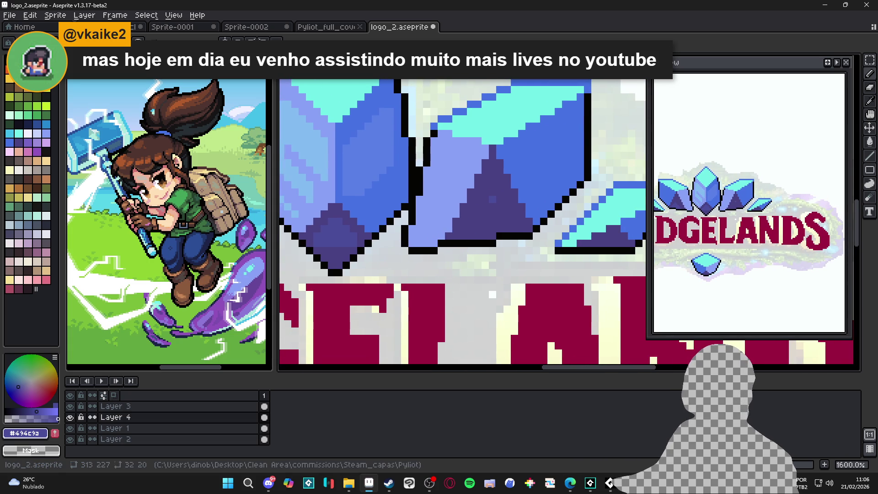
key(alt+Tab)
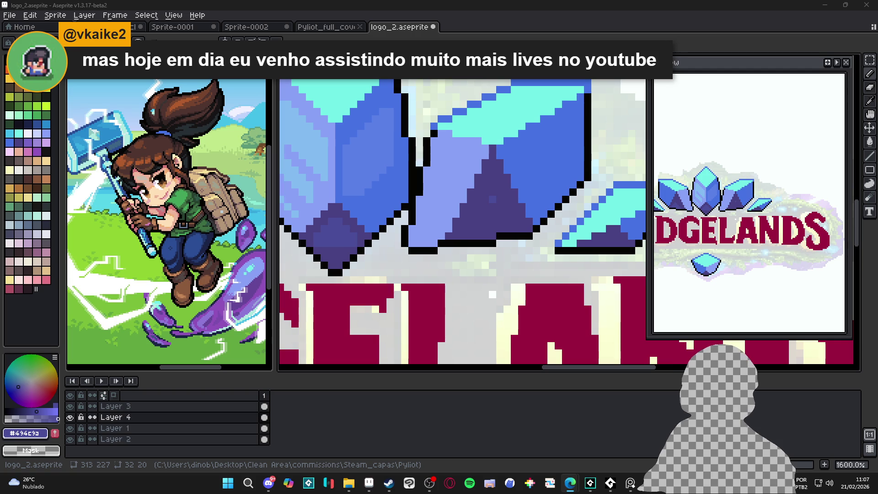
scroll(489, 201, down, 2)
scroll(484, 203, up, 3)
drag(482, 204, 512, 247)
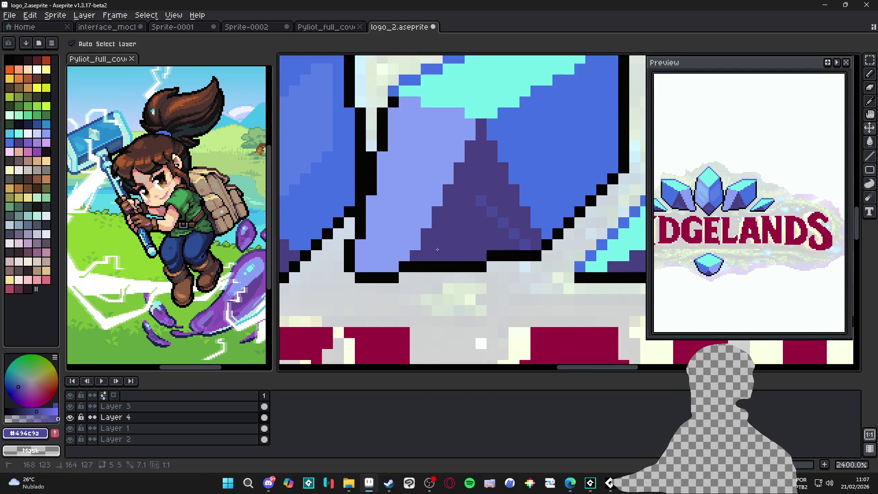
drag(481, 211, 459, 255)
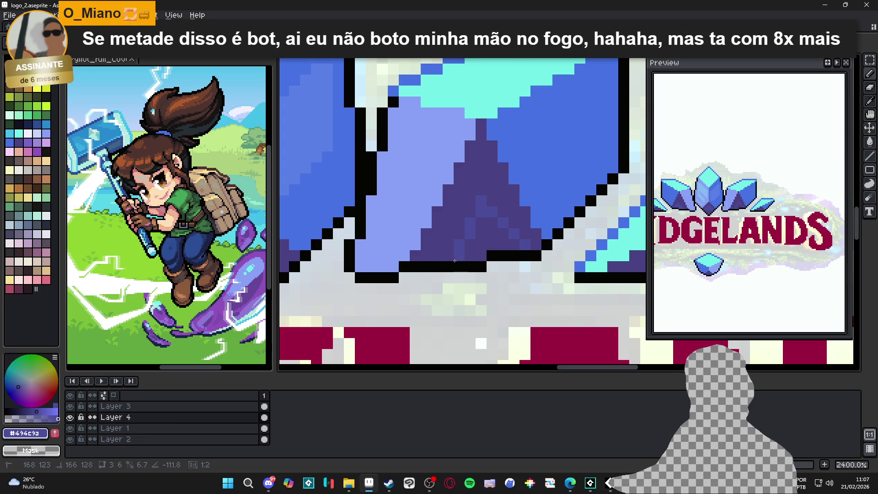
key(ctrl+z)
scroll(484, 246, down, 2)
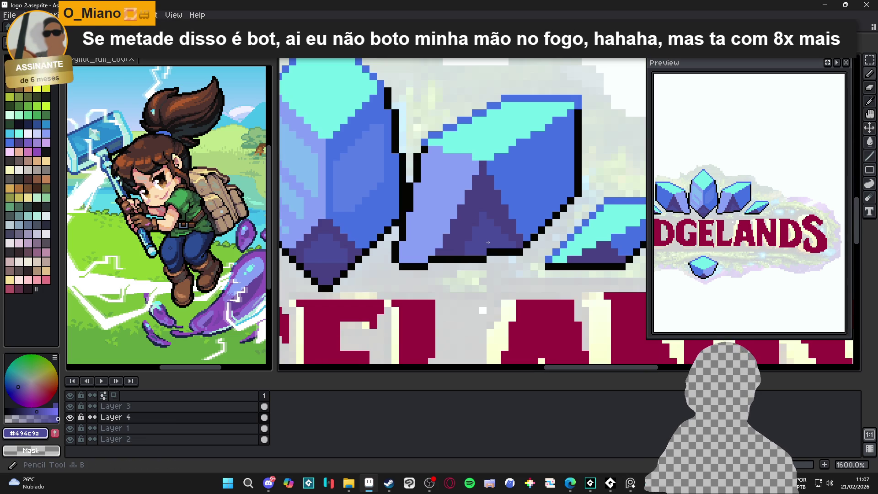
scroll(488, 243, down, 3)
scroll(514, 245, up, 3)
alt+click(513, 244)
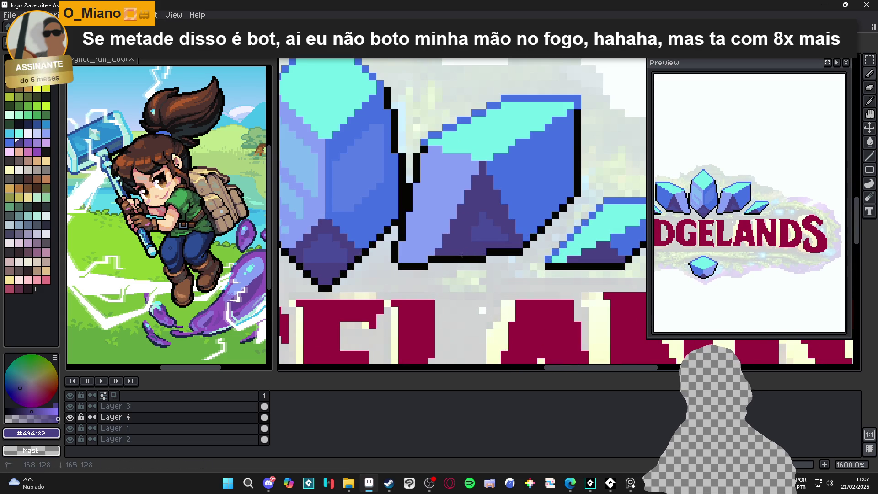
alt+click(476, 237)
mouse_move(468, 229)
mouse_down()
mouse_move(481, 210)
mouse_move(484, 217)
mouse_move(458, 234)
mouse_move(480, 200)
mouse_move(480, 209)
mouse_up()
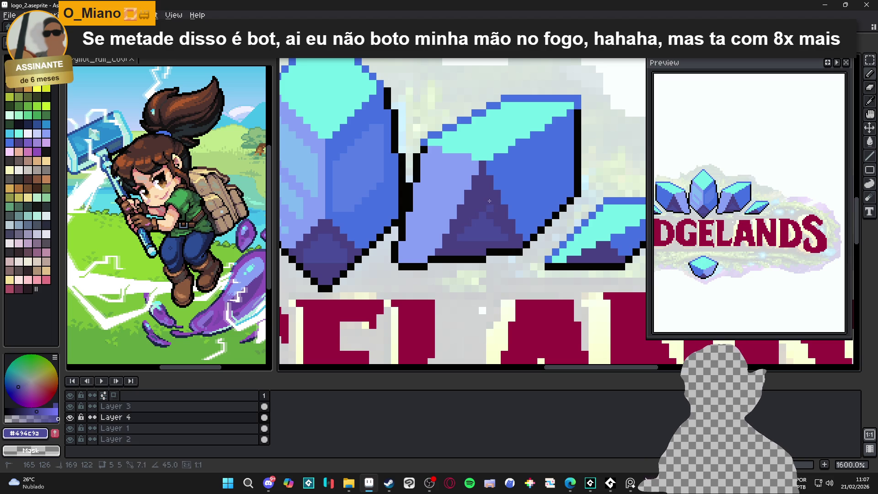
mouse_move(505, 238)
mouse_down()
mouse_move(490, 197)
mouse_move(486, 213)
mouse_up()
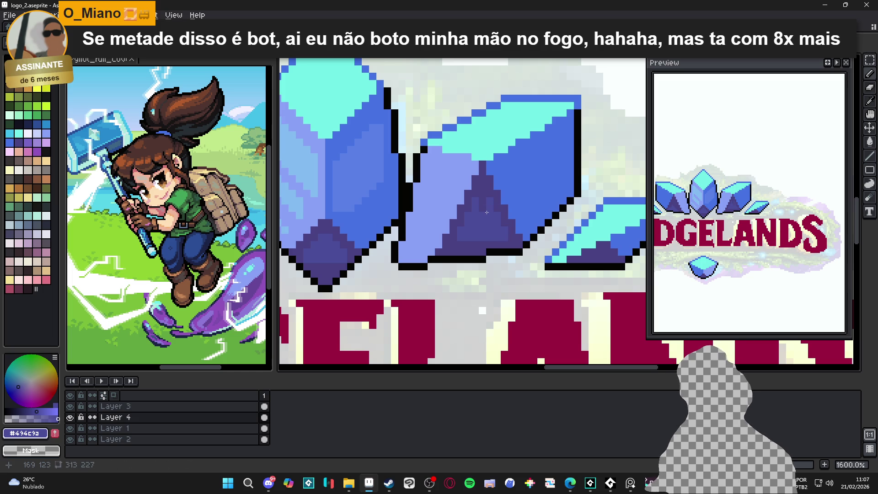
scroll(482, 205, down, 5)
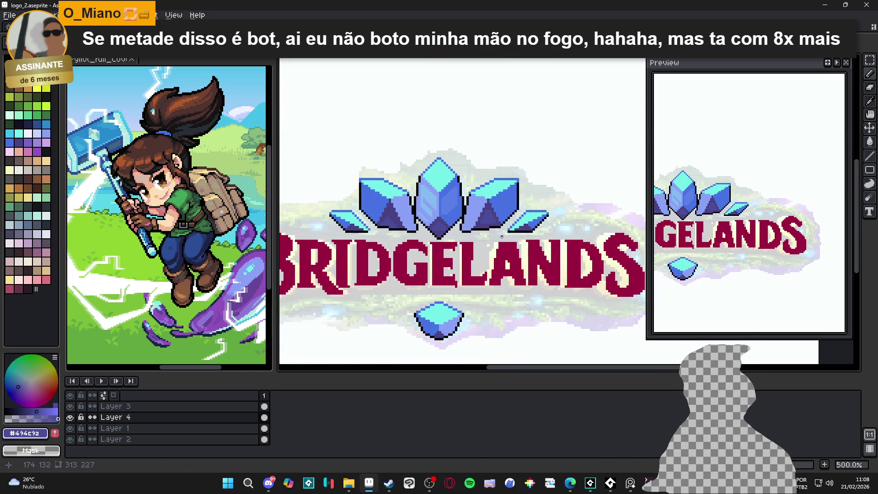
Sample a light blue from the crystal and save the logo file.
scroll(479, 228, up, 2)
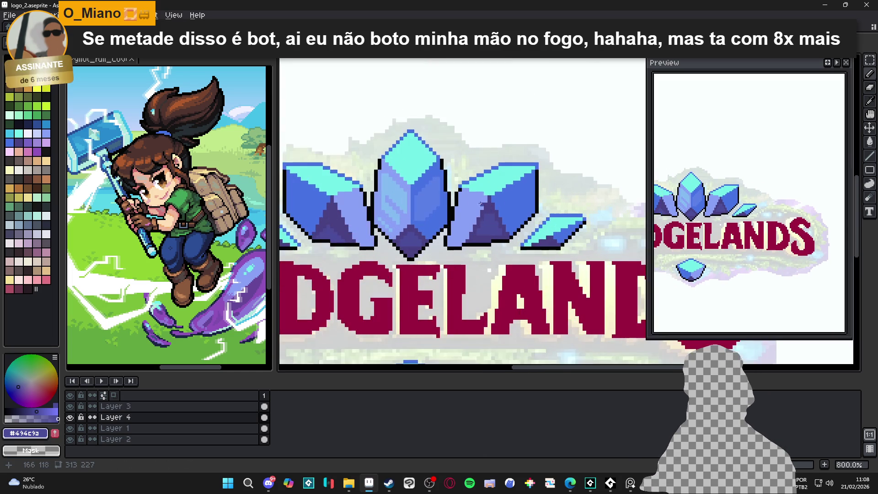
alt+click(478, 229)
scroll(478, 228, down, 2)
drag(459, 226, 458, 250)
scroll(459, 249, down, 2)
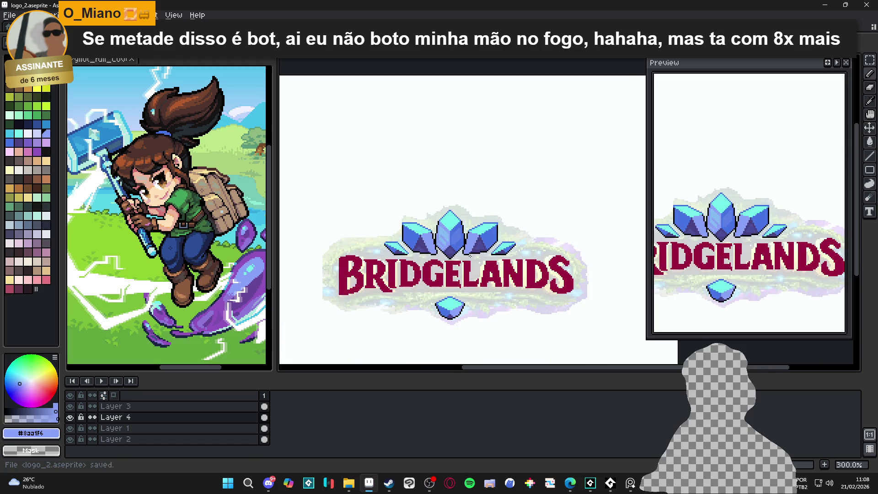
key(ctrl+s)
Paint a light-blue highlight along the crystal's edge.
scroll(505, 221, down, 1)
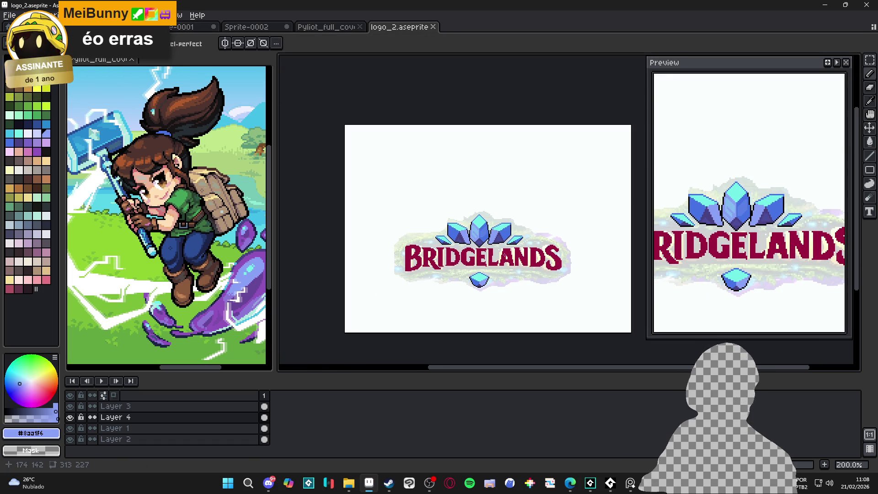
scroll(503, 227, up, 8)
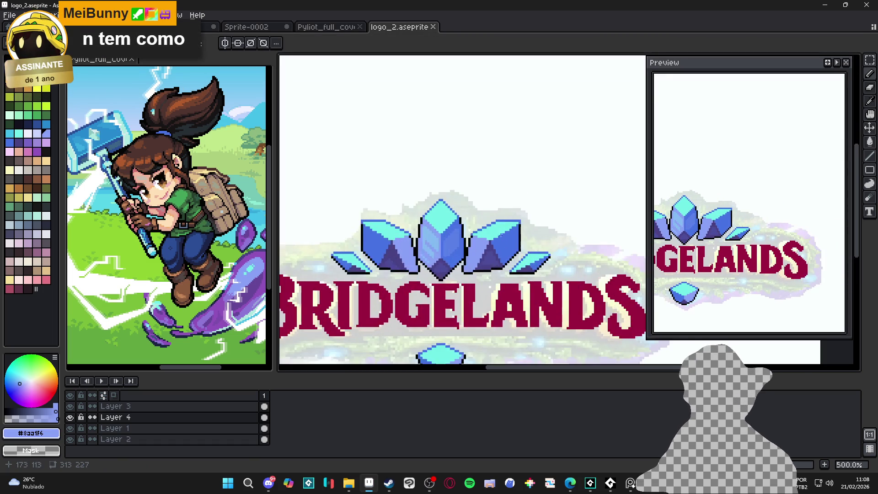
click(498, 231)
drag(501, 232, 533, 210)
scroll(533, 209, down, 3)
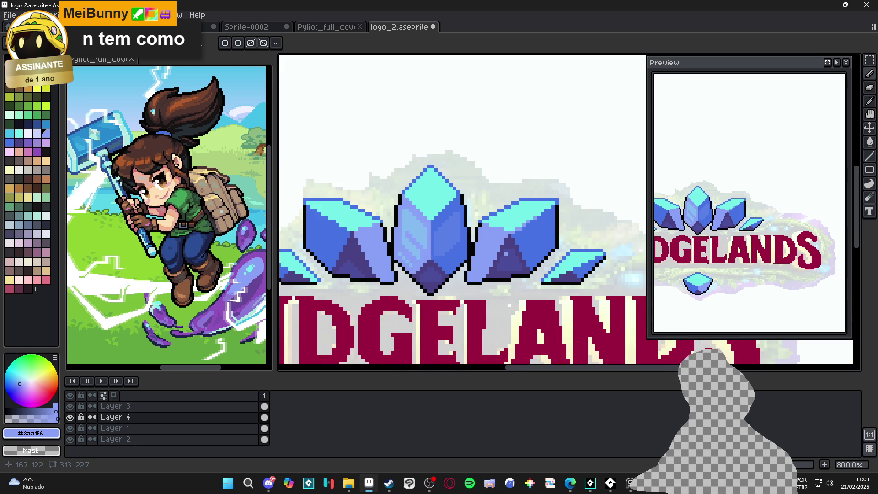
scroll(436, 233, left, 2)
scroll(435, 232, up, 3)
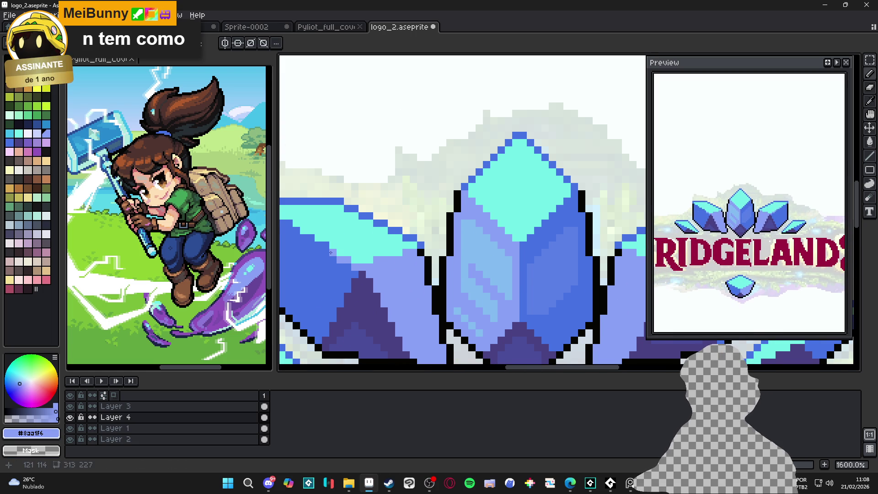
scroll(310, 238, down, 3)
scroll(366, 256, left, 2)
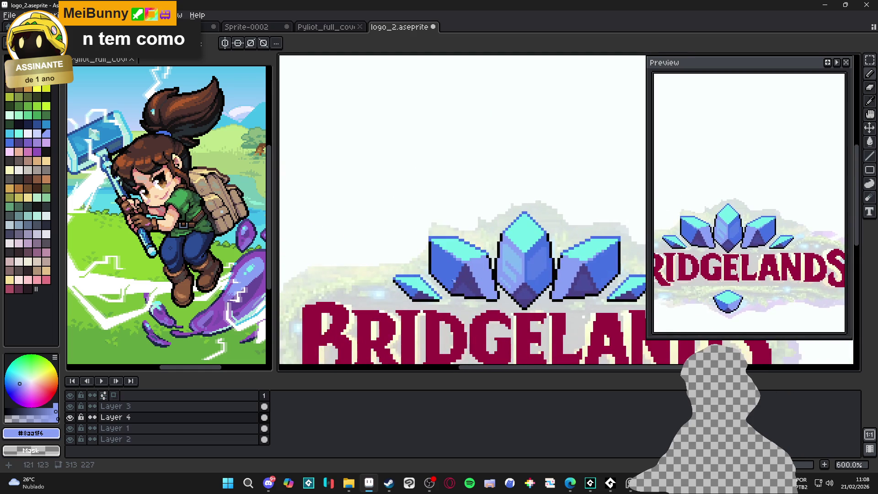
scroll(418, 270, up, 3)
Sample crystal blue #4572c3, save logo_2.aseprite, and turn on vertical symmetry.
key(alt)
alt+click(415, 274)
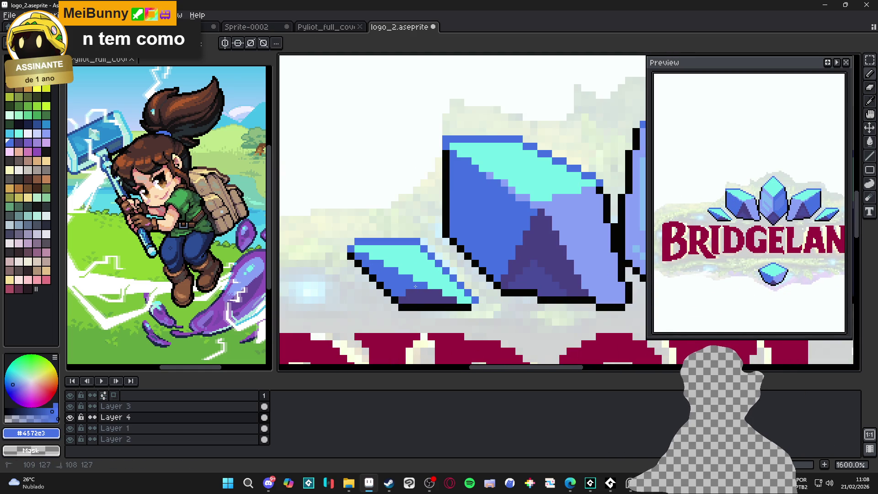
scroll(450, 293, down, 1)
scroll(451, 293, down, 4)
scroll(377, 292, up, 5)
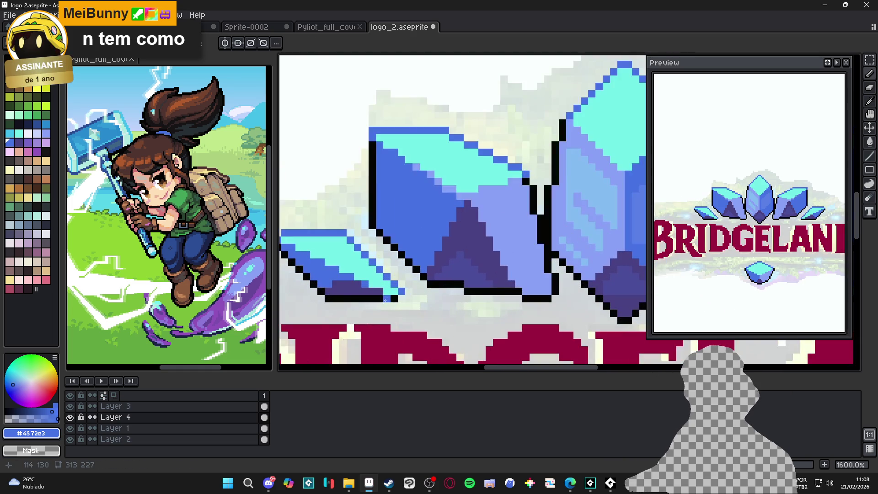
scroll(378, 292, down, 5)
key(ctrl+s)
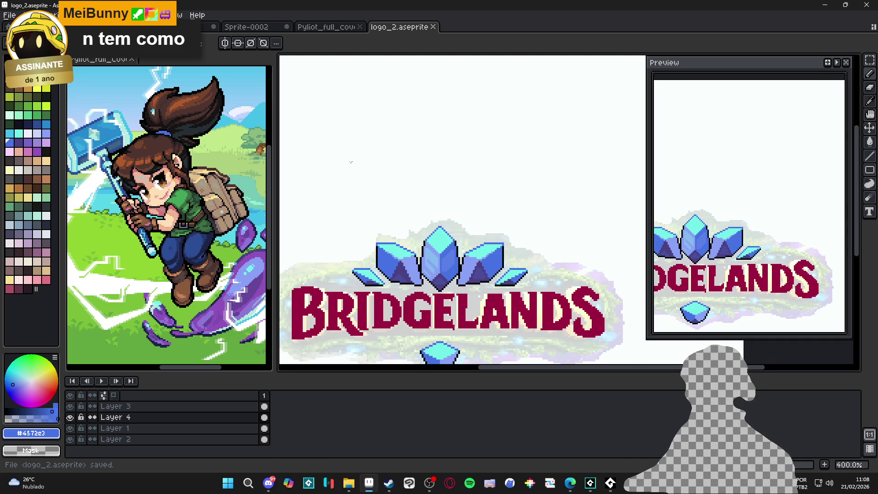
click(224, 42)
scroll(396, 275, up, 11)
Repaint a crystal pixel mirrored across the vertical symmetry axis.
click(396, 275)
scroll(317, 224, down, 3)
scroll(317, 224, down, 6)
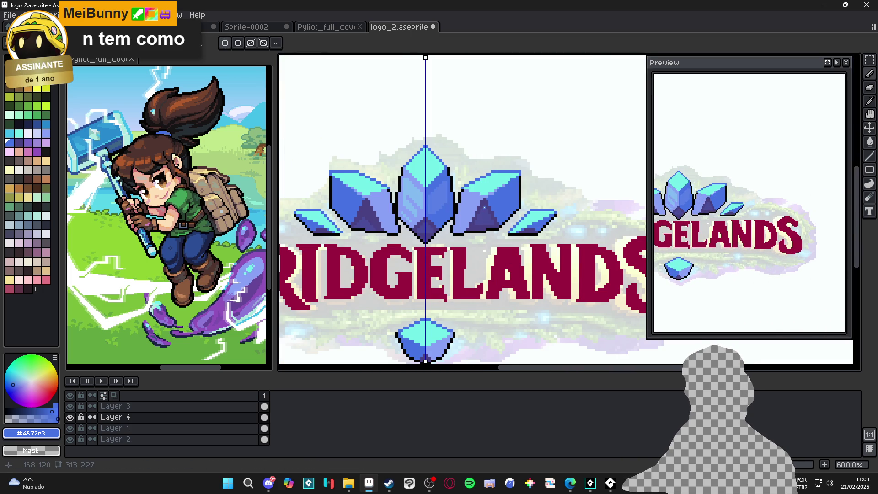
scroll(475, 218, down, 2)
scroll(418, 222, up, 5)
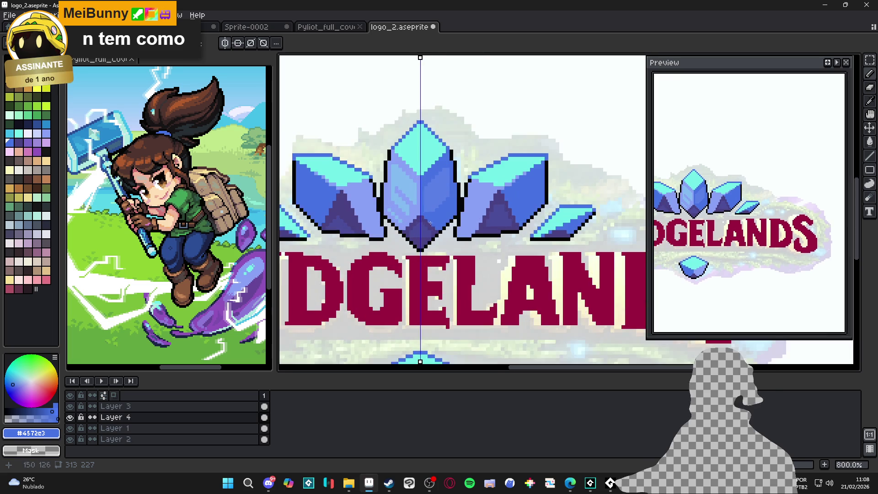
scroll(457, 226, down, 3)
scroll(466, 228, up, 3)
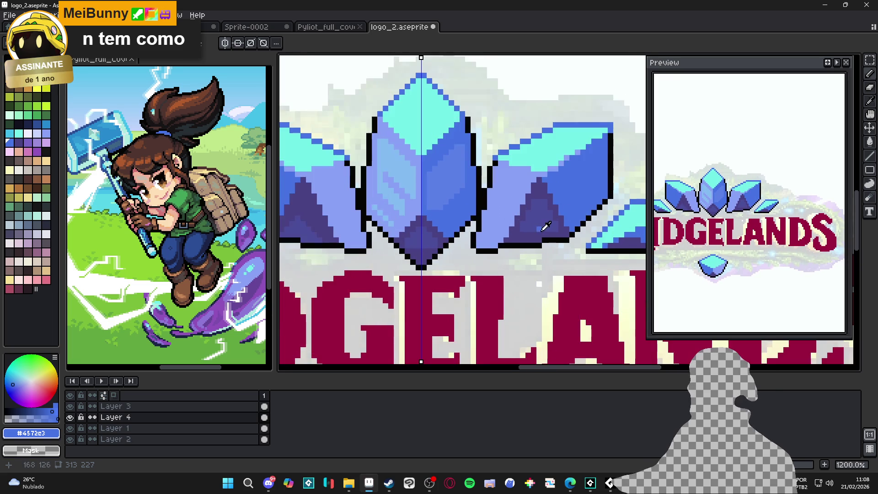
Sample dark purple #494182, recentre the logo, and make yellow palette index 77 the drawing colour.
alt+click(556, 230)
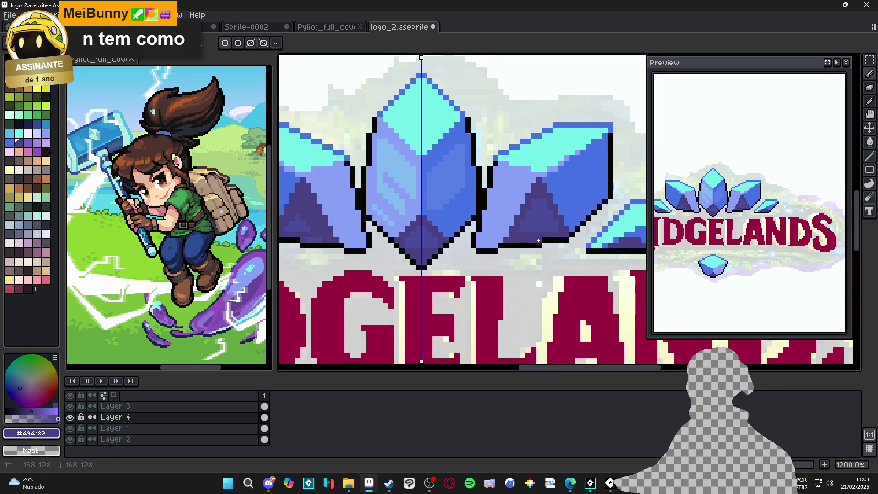
scroll(513, 239, down, 3)
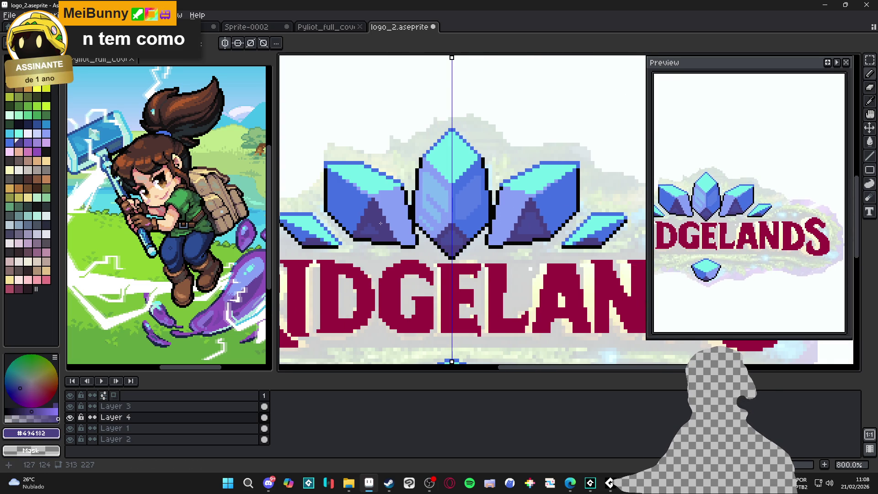
scroll(383, 232, up, 3)
scroll(491, 252, down, 4)
scroll(491, 253, up, 1)
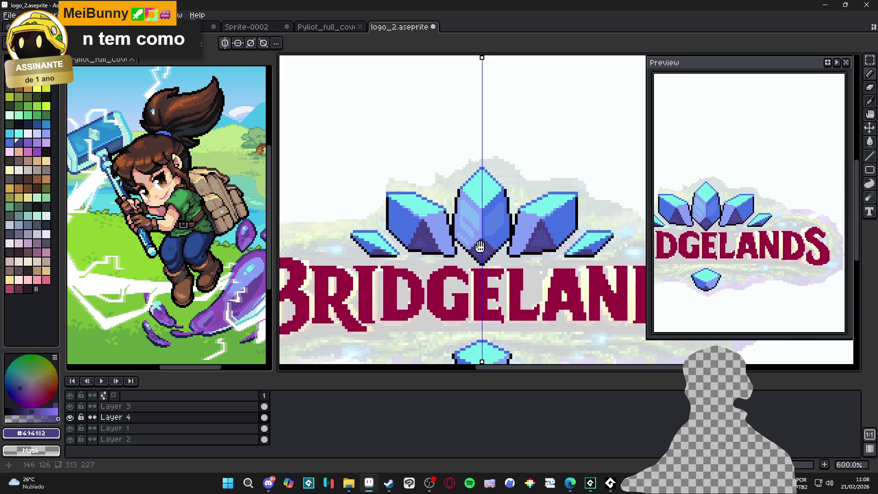
drag(491, 253, 466, 212)
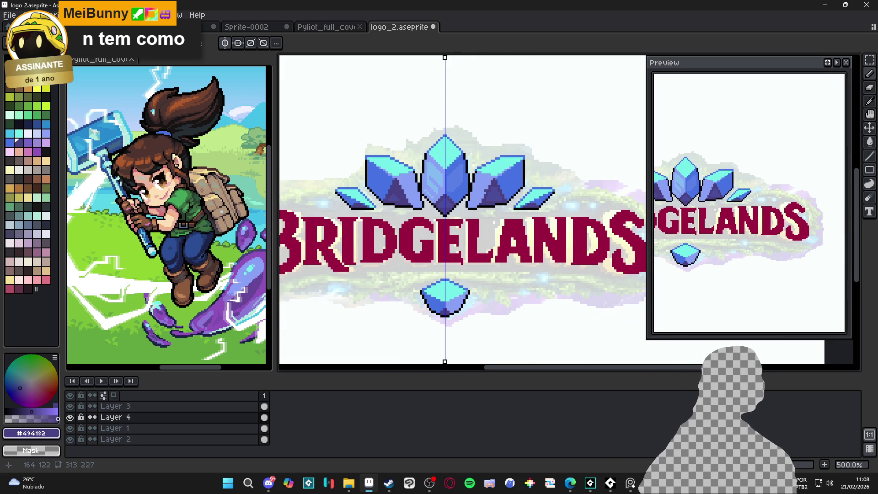
scroll(446, 192, down, 2)
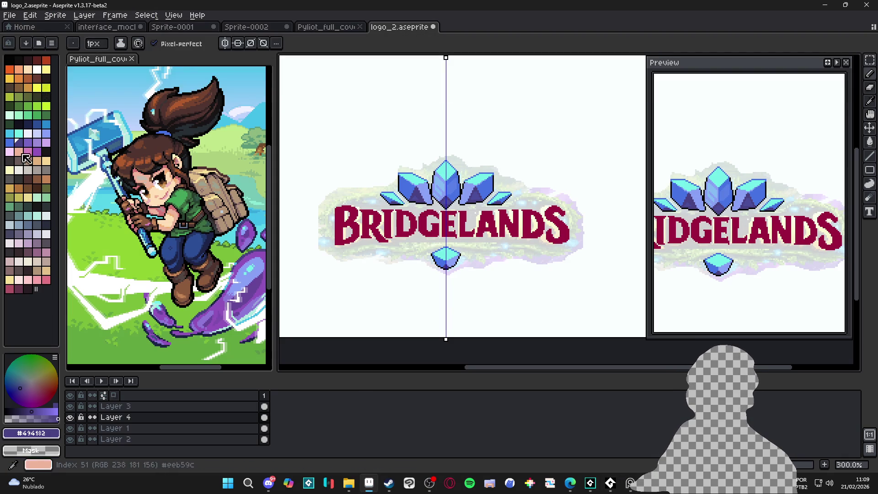
click(28, 198)
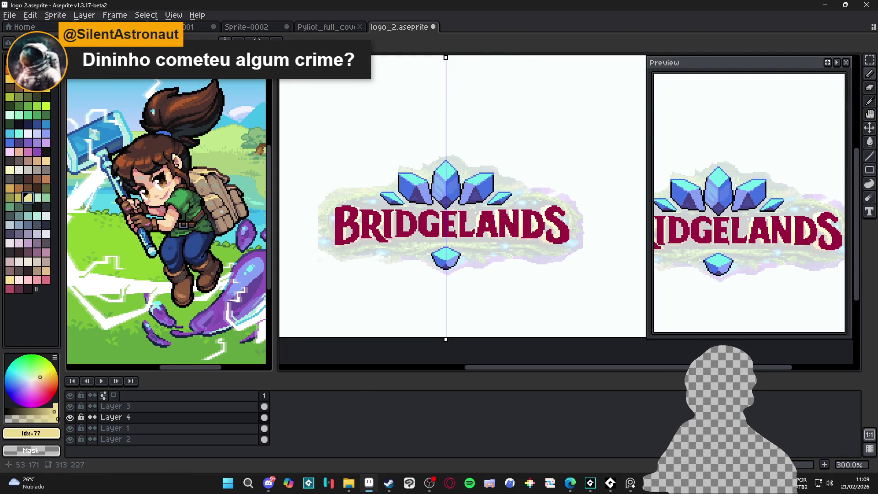
Paint Bucket the lettering yellow, then step back and forth through the recent fill edits.
scroll(326, 241, up, 2)
key(g)
click(372, 218)
key(ctrl+z)
key(ctrl+z)
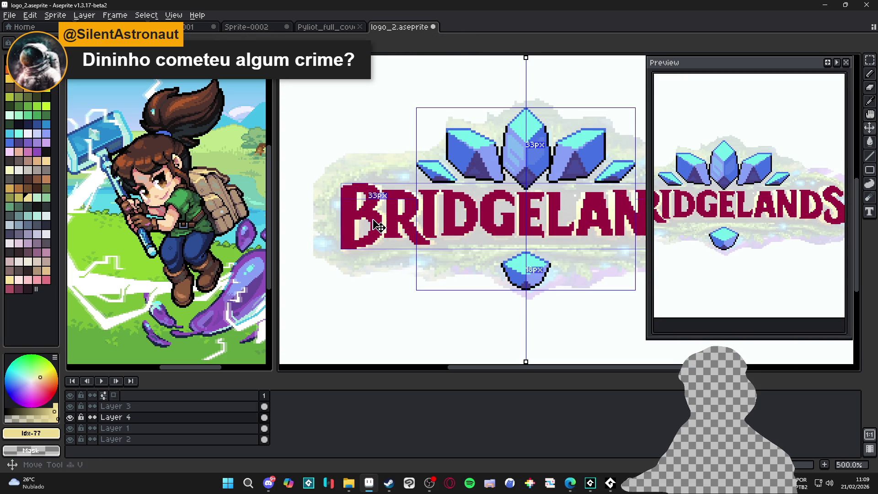
key(ctrl+y)
click(374, 223)
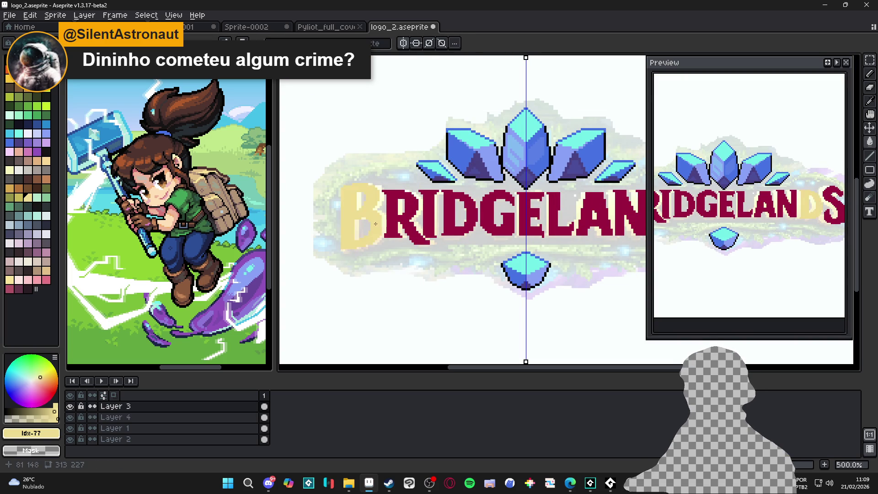
key(ctrl+y)
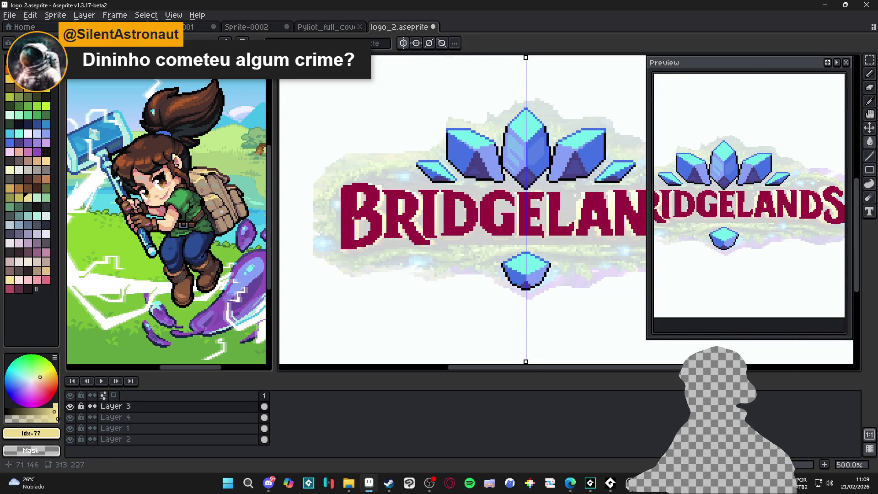
key(ctrl+y)
Clear the thin column selection and redo the pale yellow fill on the BRIDGELANDS lettering.
key(ctrl+z)
key(v)
key(ctrl+y)
key(ctrl+z)
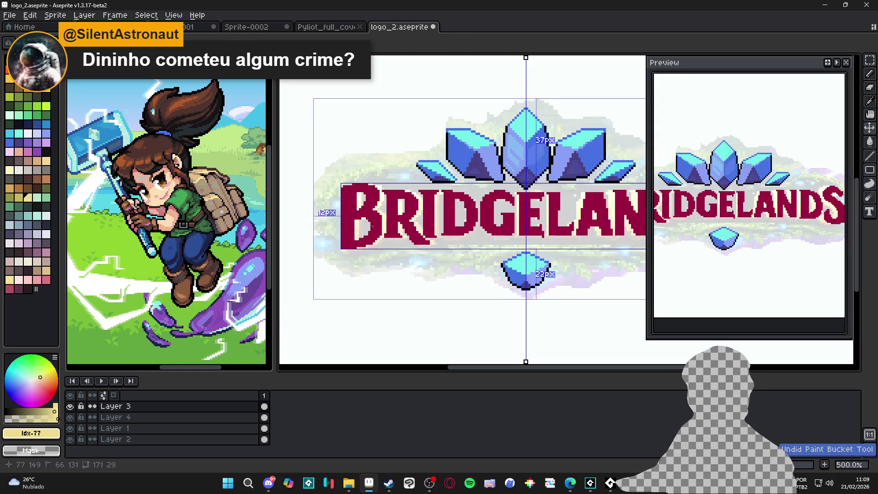
key(m)
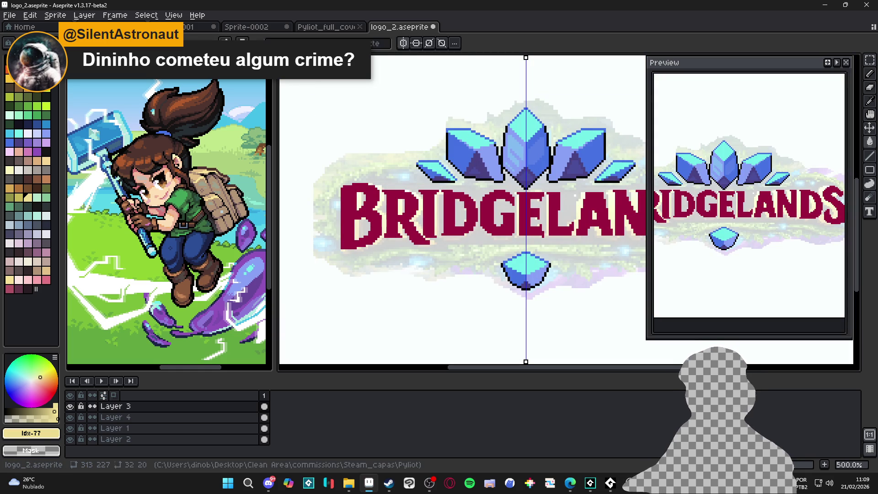
key(ctrl+d)
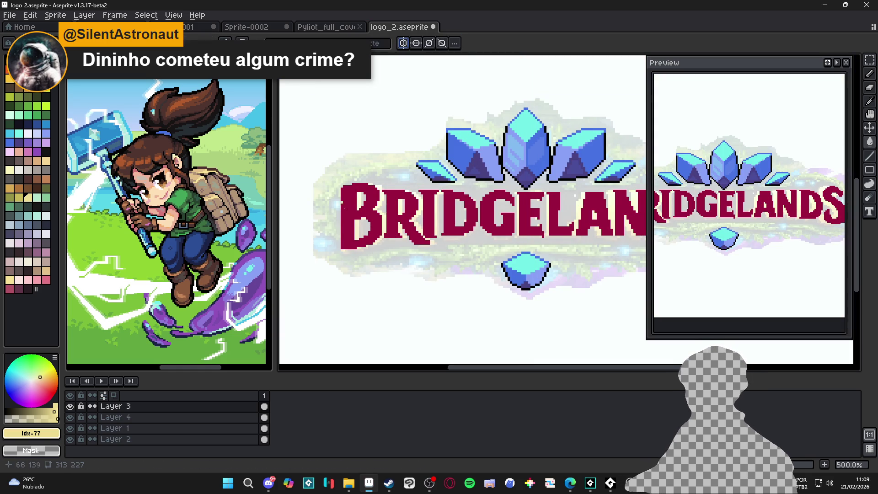
key(ctrl+y)
scroll(352, 235, down, 1)
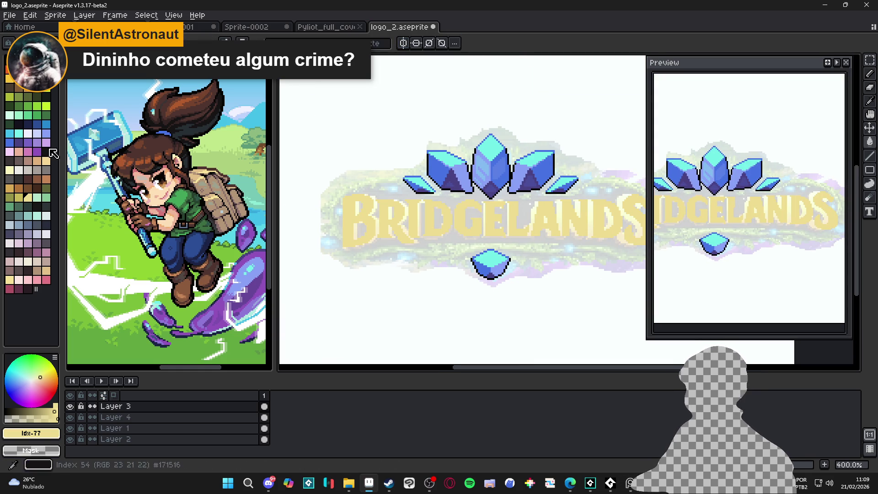
Try filling the BRIDGELANDS lettering bright yellow with the Paint Bucket, then undo it.
click(45, 98)
key(g)
click(371, 223)
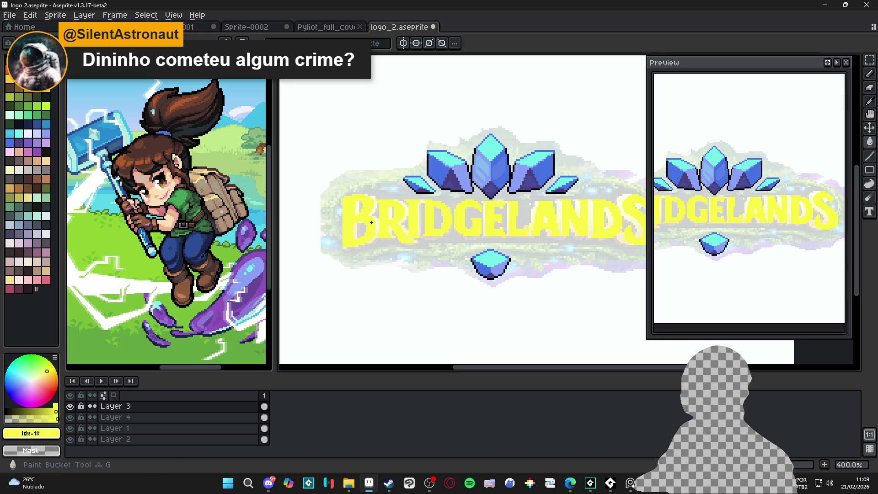
key(ctrl+z)
click(628, 491)
click(550, 392)
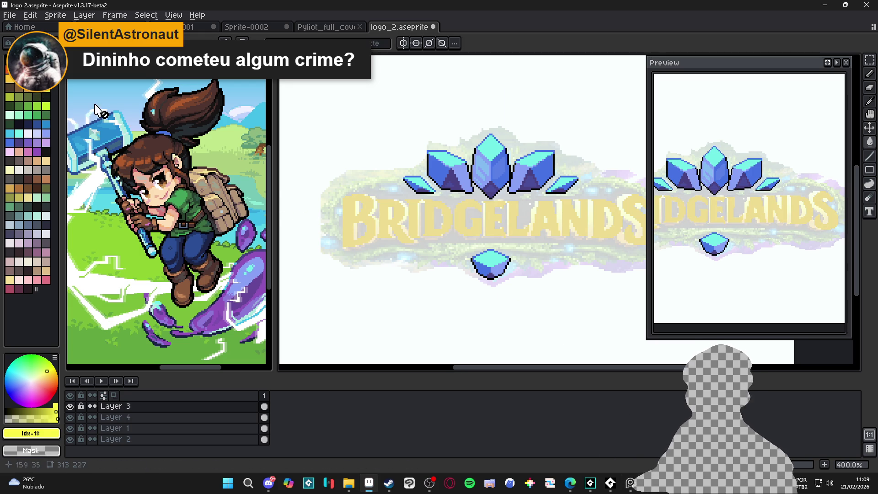
Select all the BRIDGELANDS letters at once with a non-contiguous Magic Wand selection.
key(w)
click(355, 229)
scroll(366, 233, right, 2)
scroll(449, 249, down, 1)
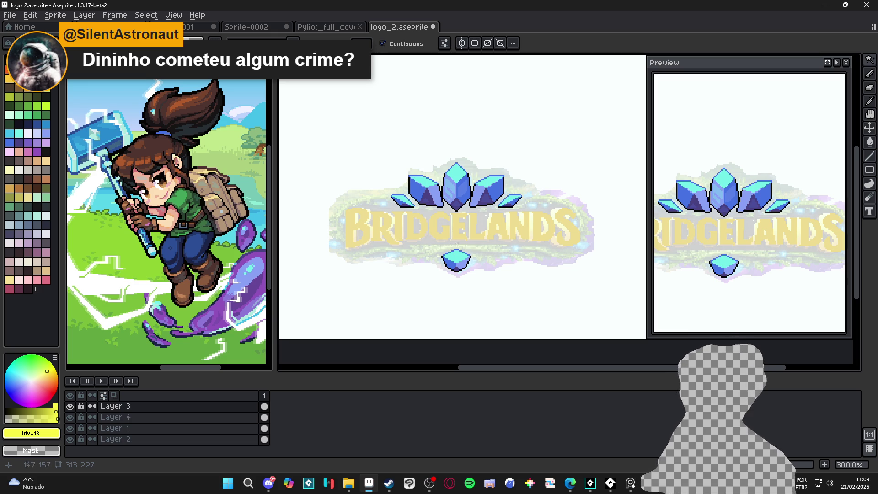
click(367, 239)
key(ctrl+d)
click(402, 44)
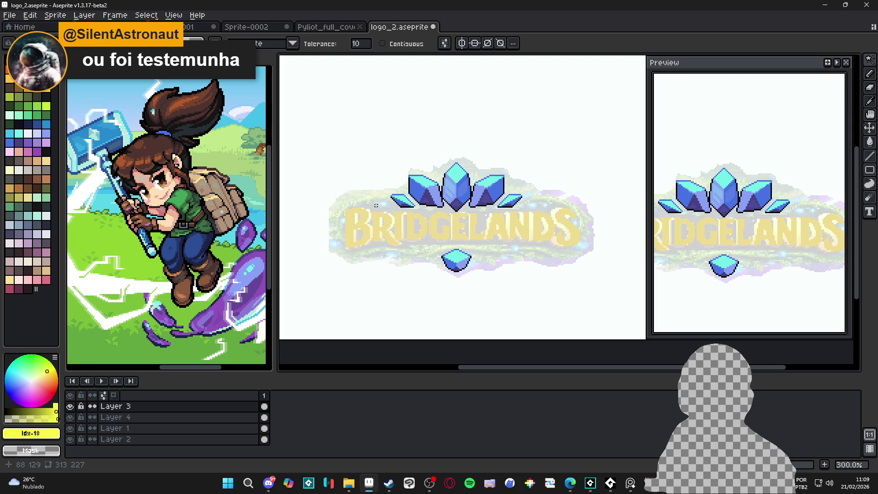
click(365, 242)
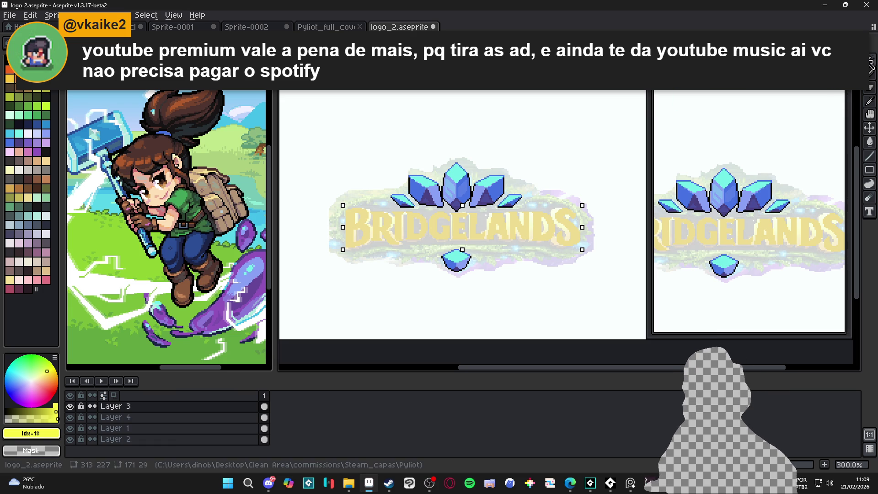
Try a Gradient tool fill across the selected lettering and undo it.
click(874, 171)
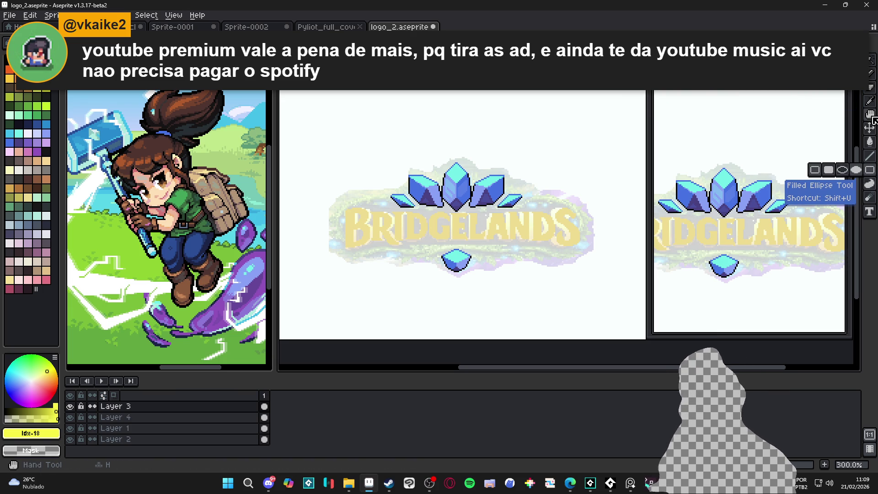
mouse_move(871, 115)
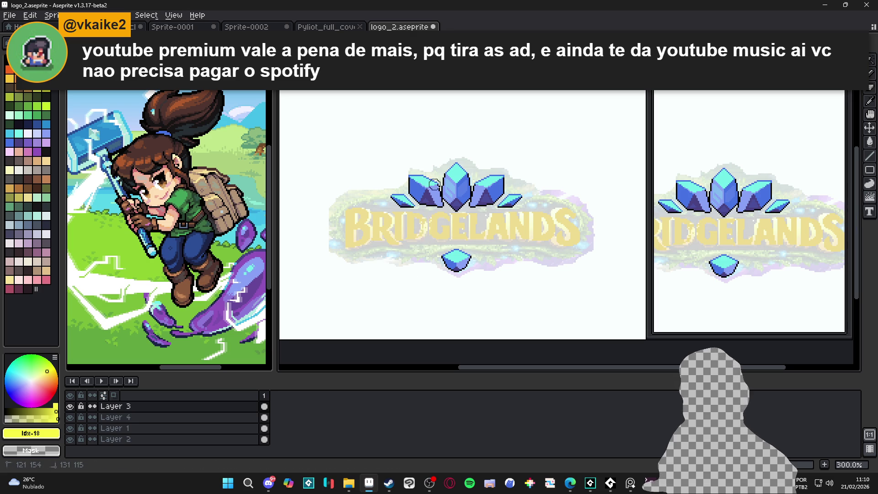
key(ctrl+z)
key(shift+g)
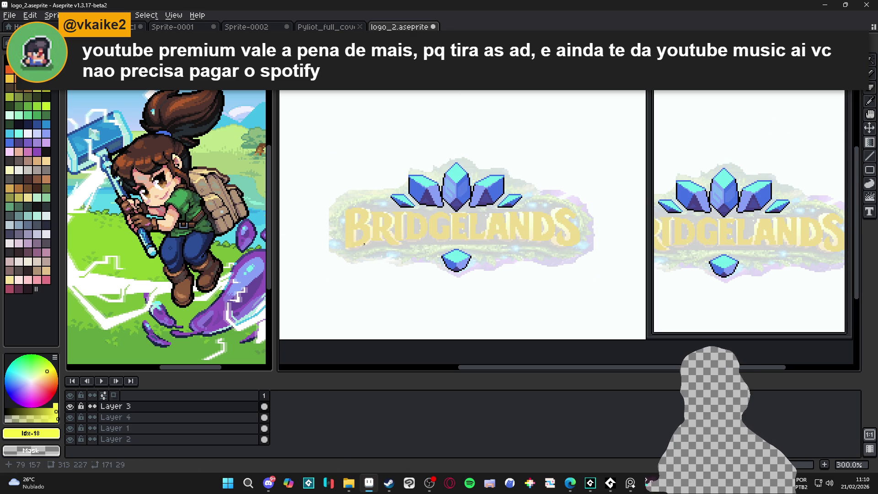
drag(351, 247, 354, 216)
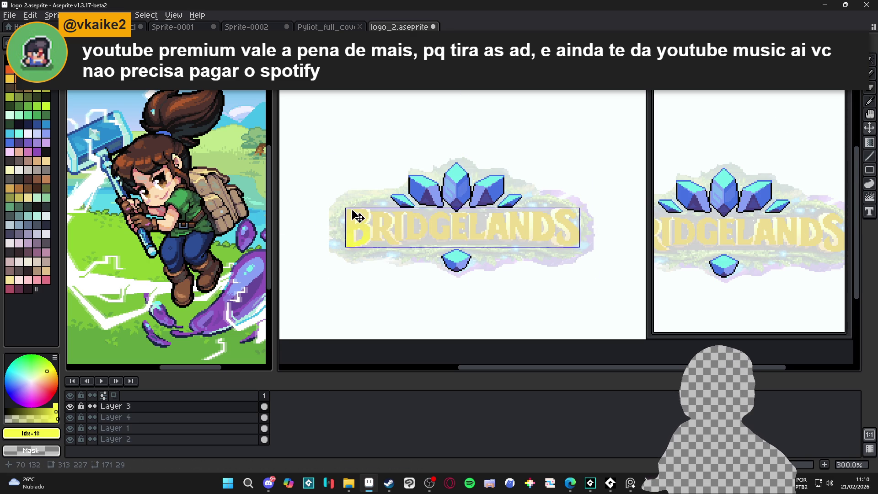
key(ctrl+z)
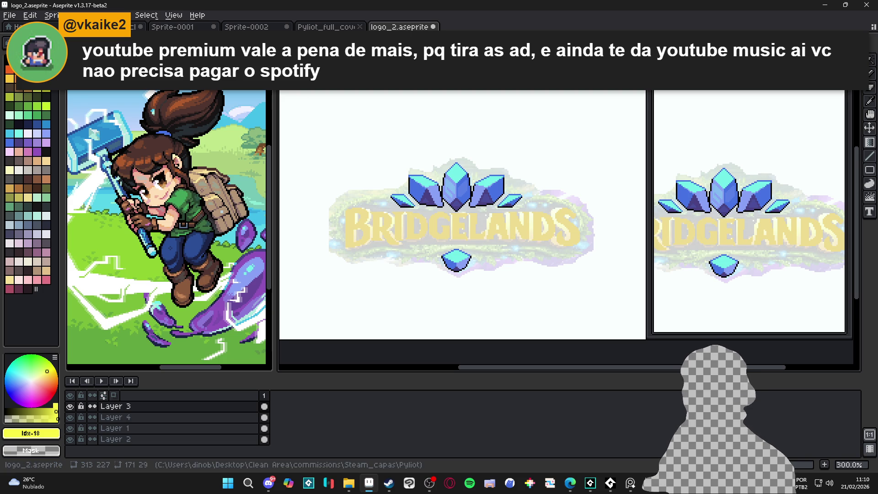
Try a vertical yellow gradient on the lettering, undo it, and add an empty Layer 5.
scroll(344, 202, up, 1)
drag(340, 204, 340, 249)
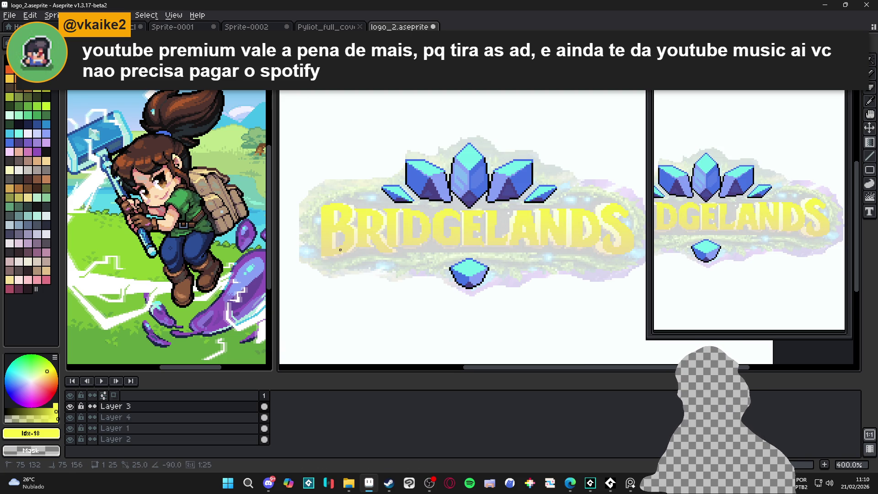
click(631, 485)
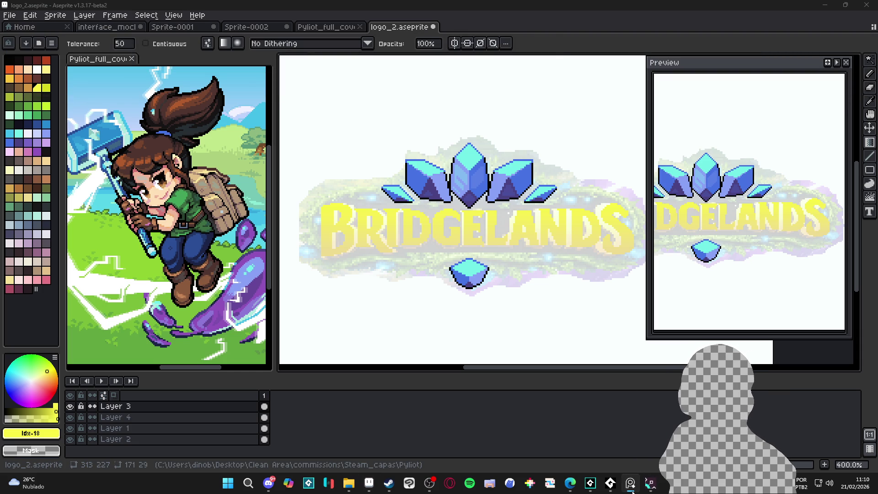
click(368, 483)
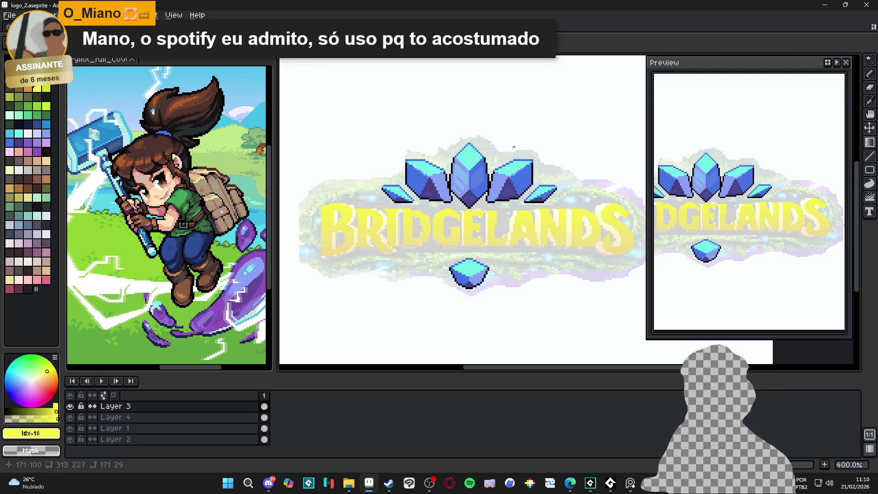
key(ctrl+z)
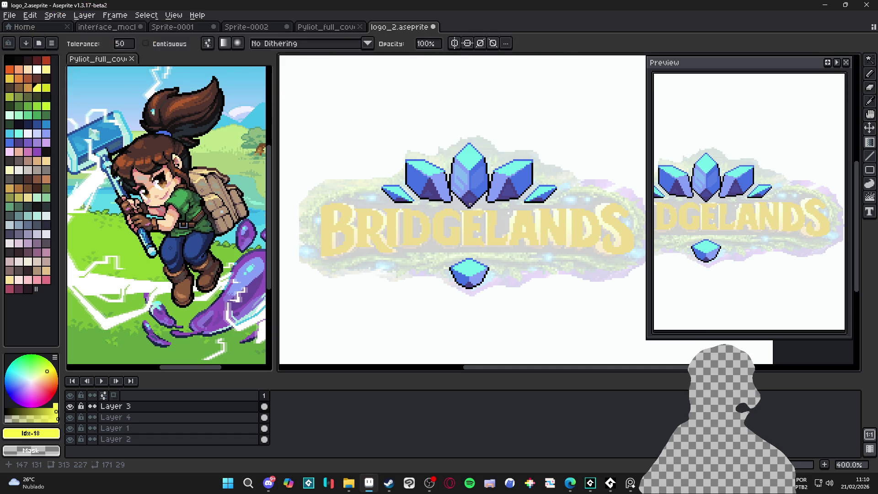
key(shift+n)
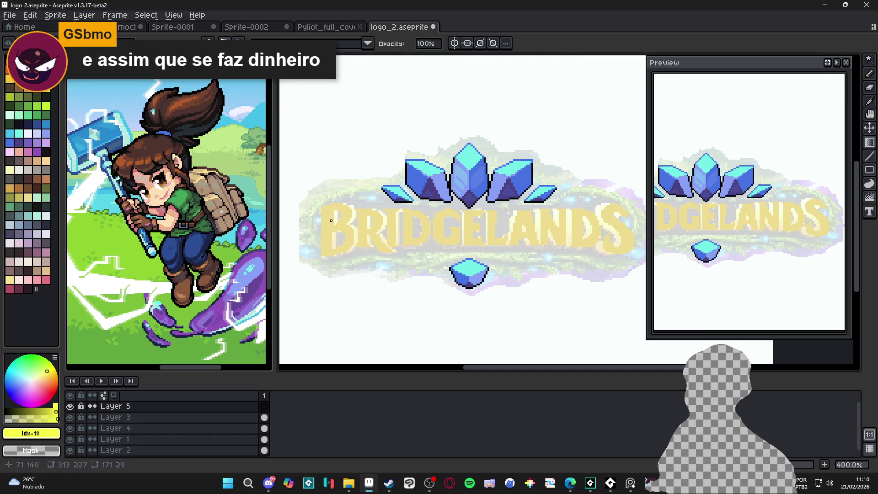
Drag vertical yellow gradients over the lettering on Layer 5, brightening the left letters.
drag(326, 169, 328, 253)
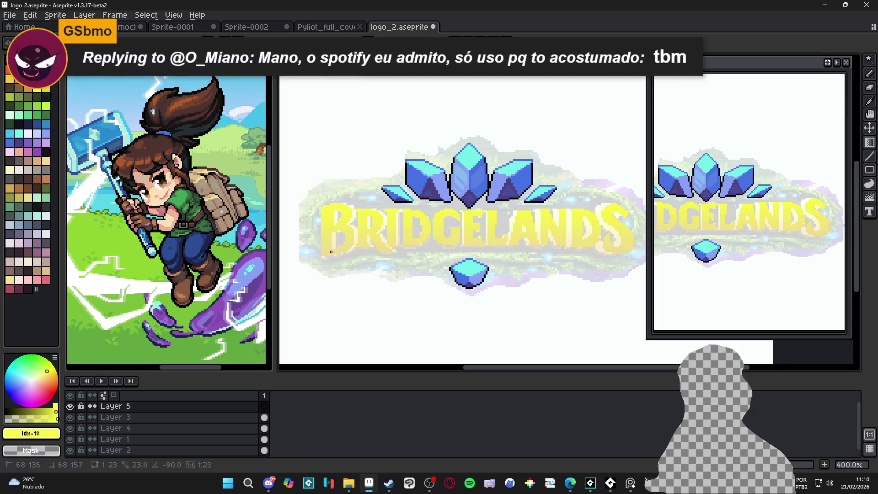
mouse_move(329, 212)
mouse_down()
mouse_move(352, 222)
mouse_move(342, 232)
mouse_move(349, 220)
mouse_up()
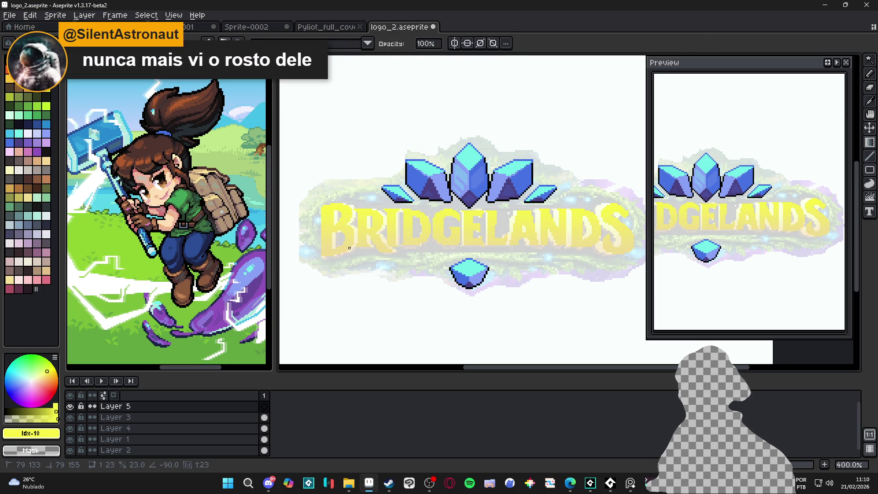
drag(349, 246, 351, 247)
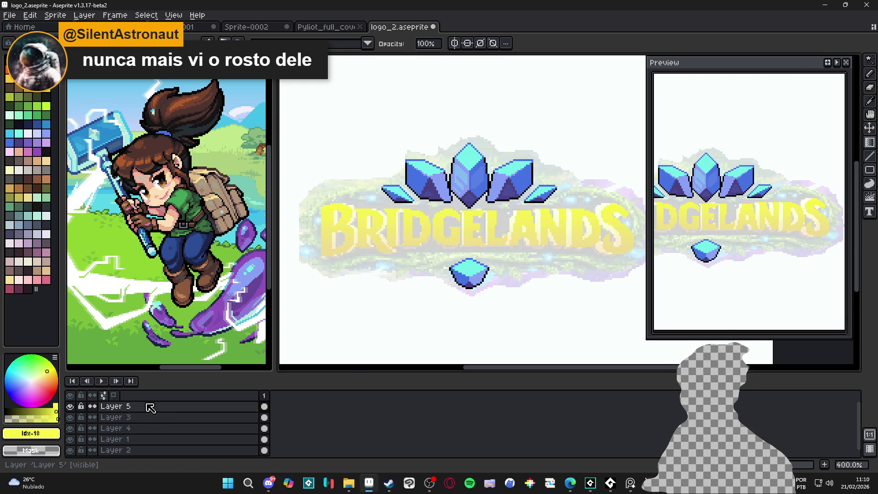
Add an empty Layer 6 and make it the active layer.
key(shift+n)
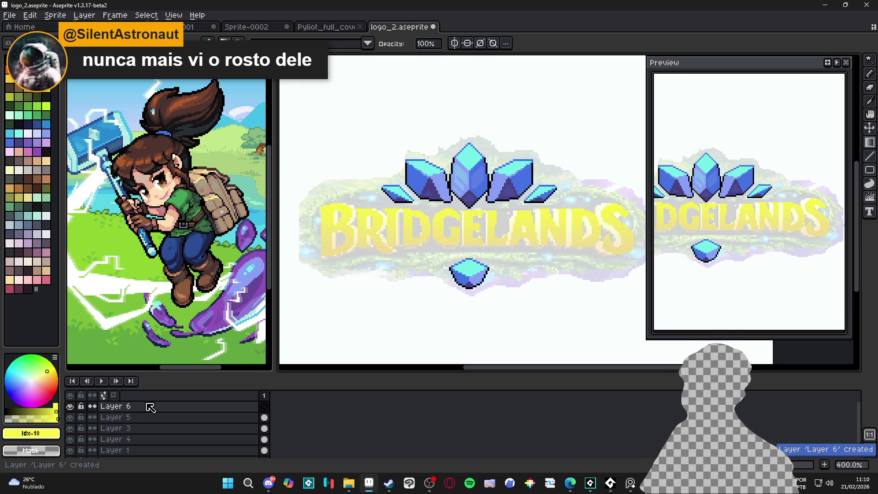
click(150, 408)
click(380, 312)
scroll(380, 312, down, 1)
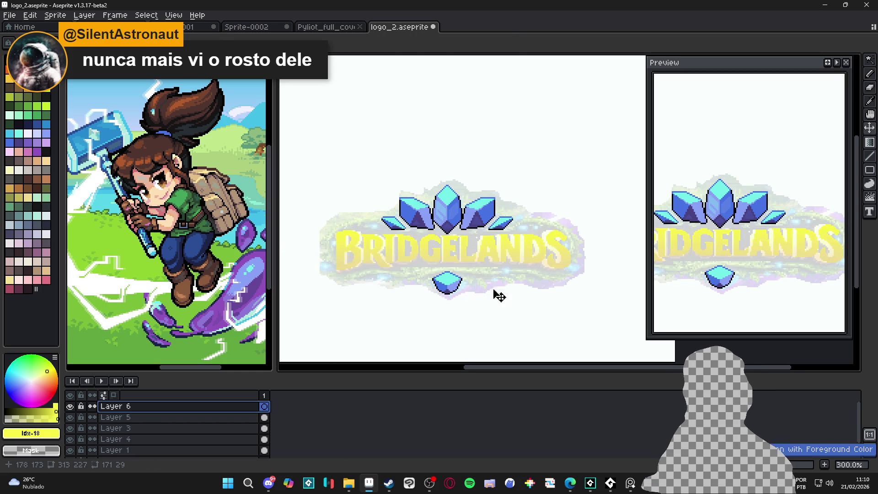
scroll(378, 278, down, 1)
scroll(402, 280, up, 1)
Save logo_2.aseprite and make Layer 5 active with the Move tool.
key(ctrl+s)
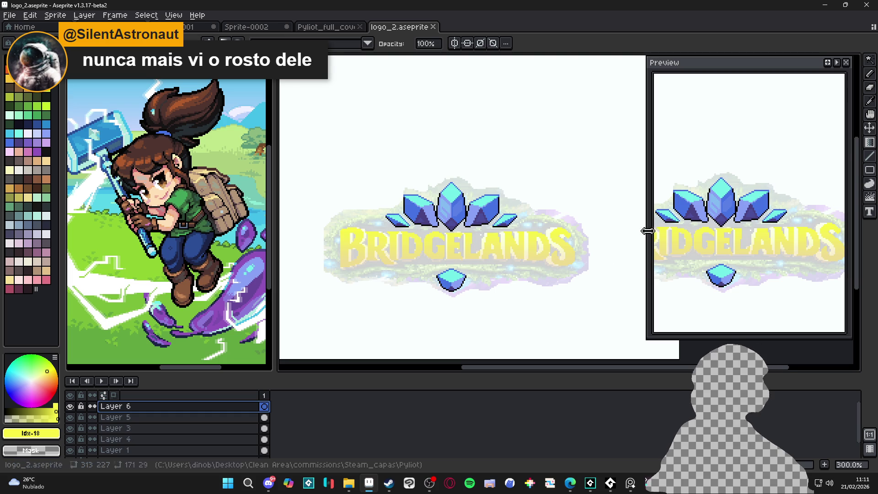
scroll(464, 252, up, 1)
key(v)
ctrl+click(324, 259)
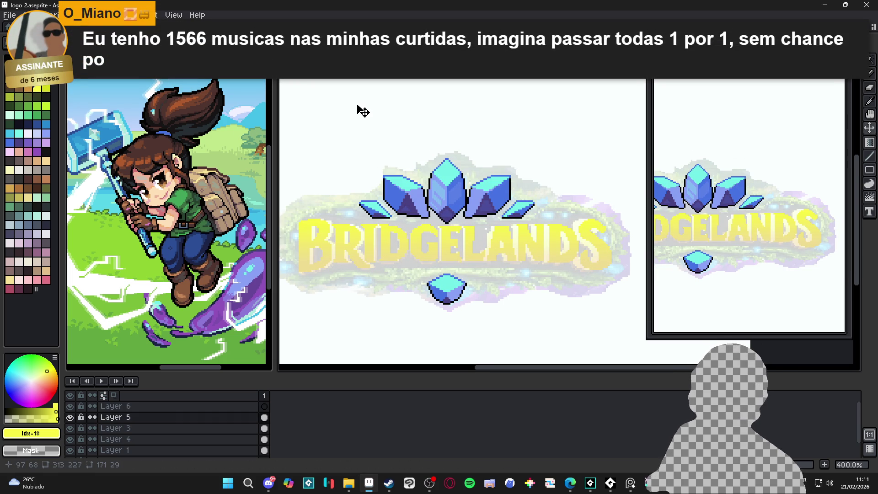
Save the logo file, then box-select around the BRIDGELANDS text and clear the selection.
key(ctrl+s)
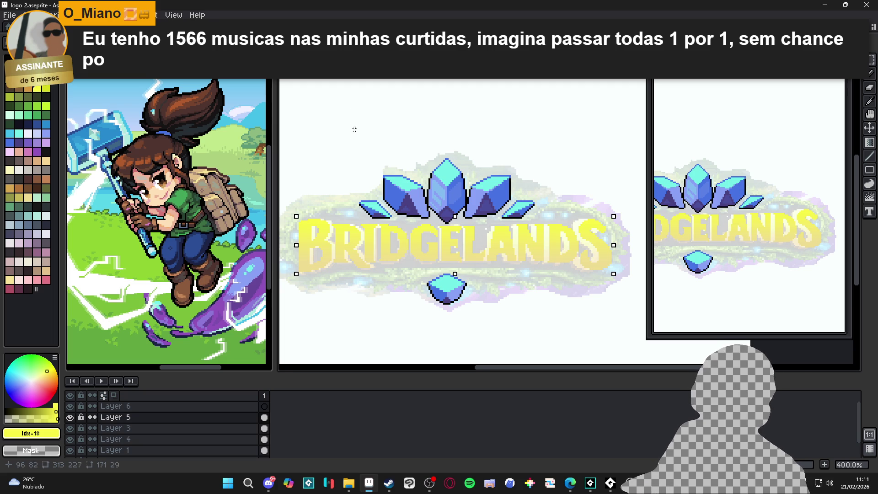
scroll(353, 147, down, 1)
mouse_move(303, 197)
mouse_down()
mouse_move(480, 251)
mouse_move(568, 248)
mouse_up()
key(ctrl+d)
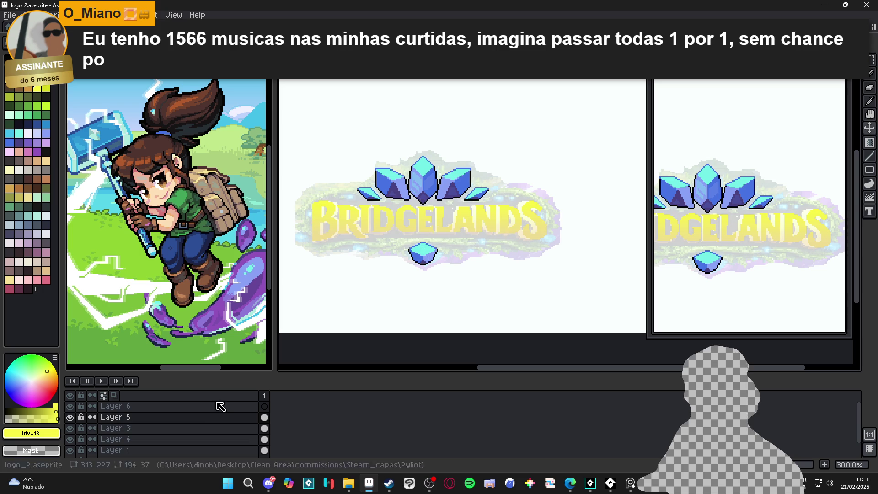
Add a new Layer 7 above Layer 4.
click(72, 439)
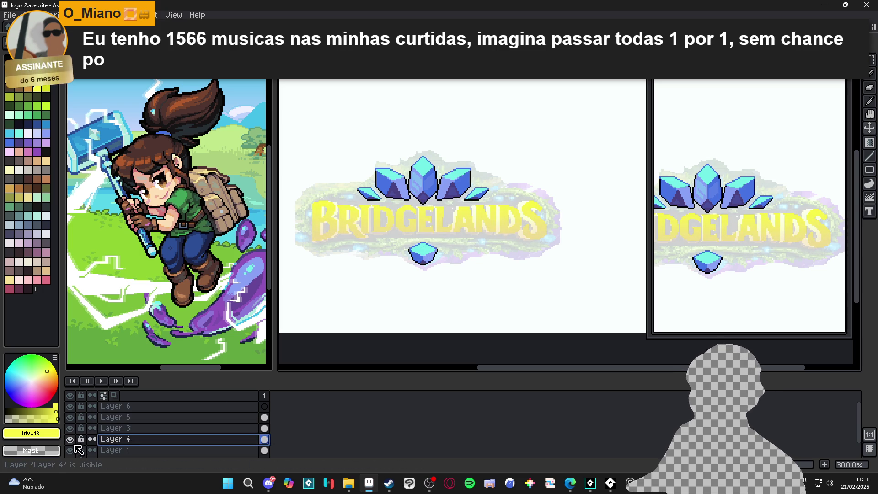
key(shift+n)
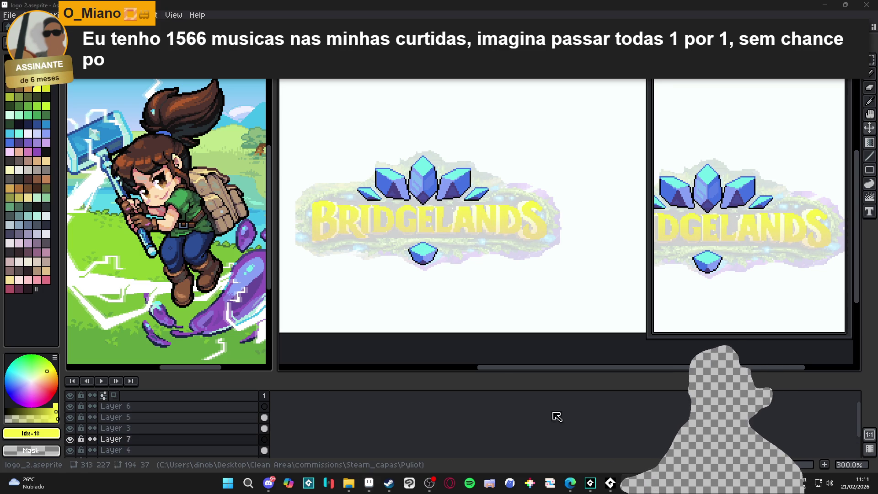
ctrl+click(423, 229)
key(w)
click(150, 428)
ctrl+click(404, 226)
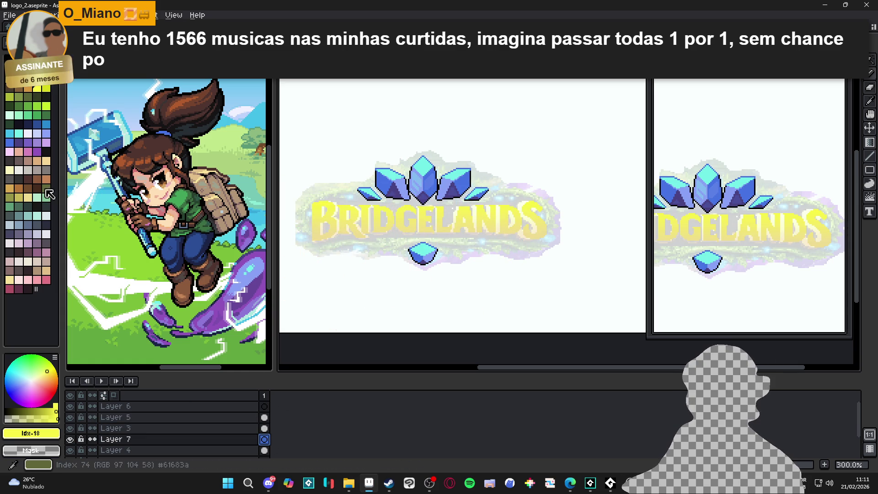
Paste the BRIDGELANDS lettering onto Layer 7, delete a misplaced copy, and select around the lettering.
click(27, 88)
scroll(427, 220, up, 1)
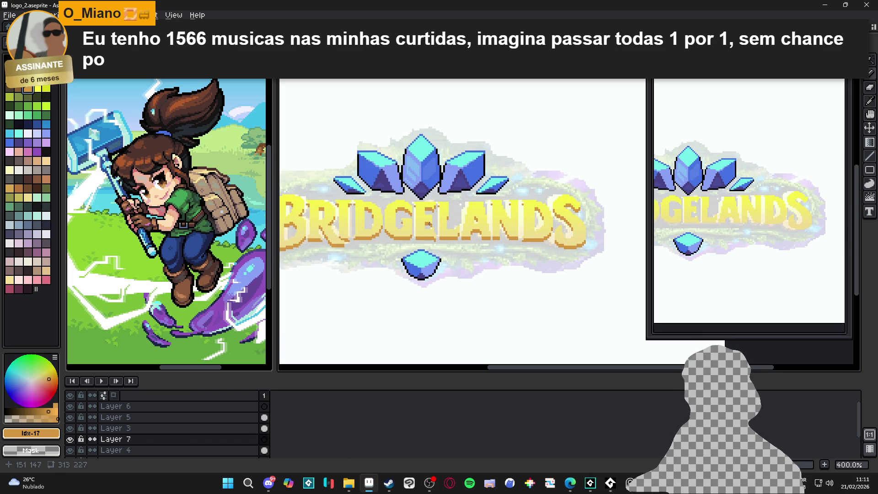
key(ctrl+v)
scroll(432, 228, down, 1)
mouse_move(432, 229)
mouse_down()
mouse_move(526, 311)
mouse_move(486, 303)
mouse_up()
key(Delete)
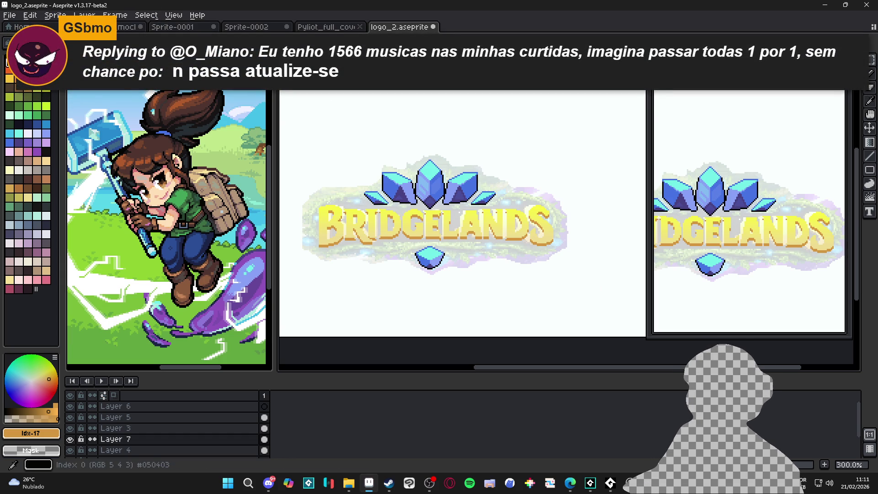
scroll(314, 198, up, 1)
drag(312, 189, 646, 265)
Compare the lettering by toggling Layer 3's visibility, then merge Layer 3 down into Layer 7.
key(shift+o)
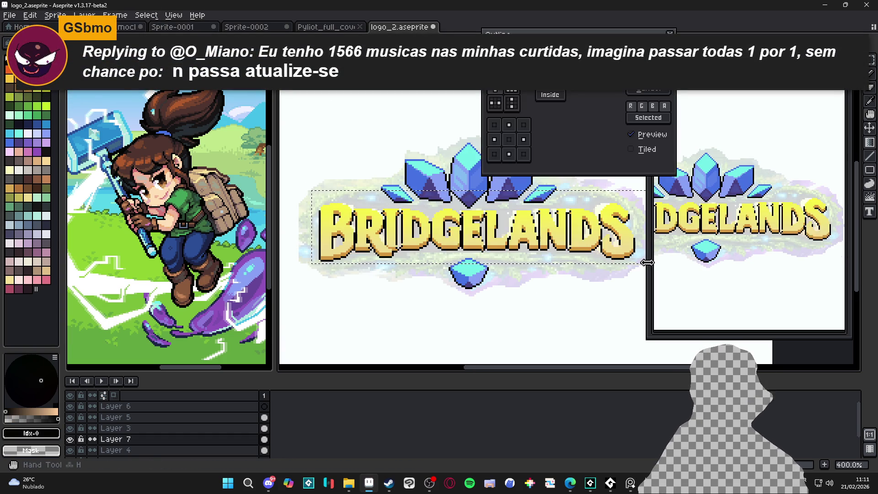
click(662, 91)
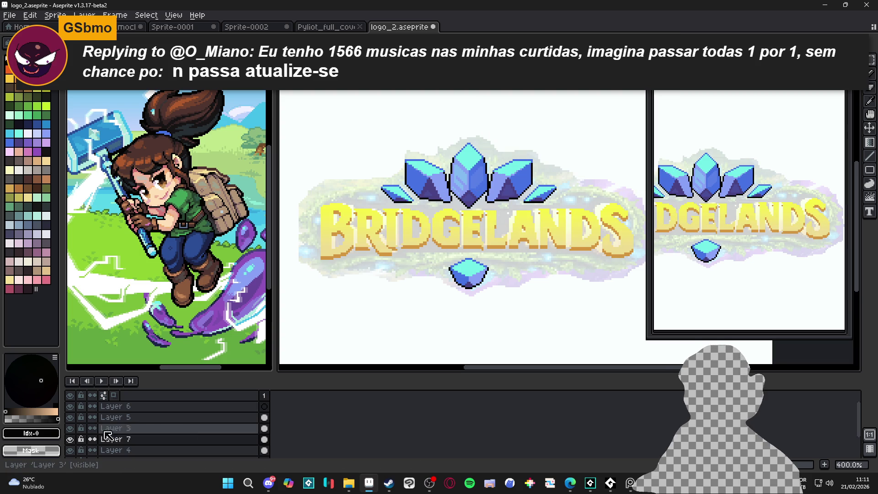
click(70, 428)
click(70, 429)
click(70, 428)
click(70, 428)
right_click(123, 429)
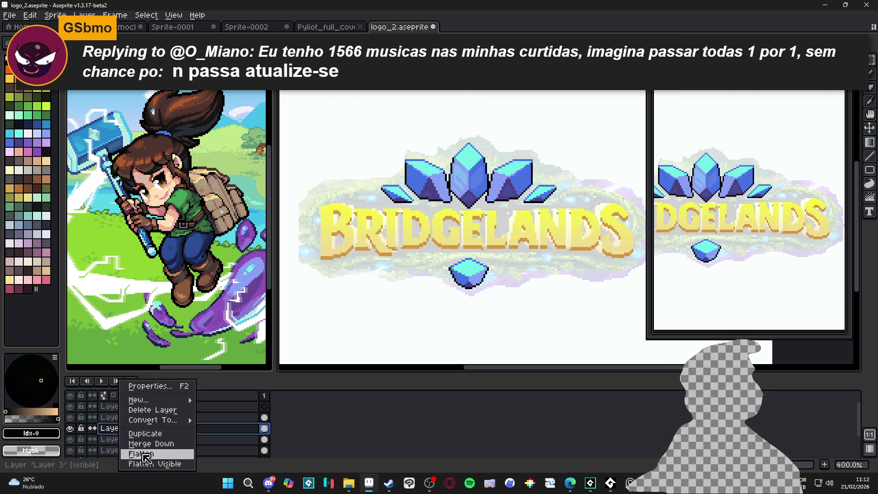
click(155, 442)
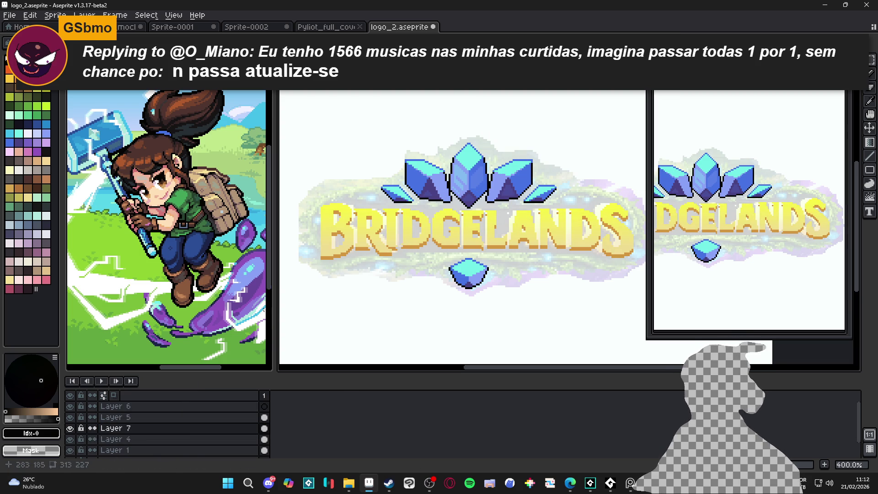
Apply a dark plus-shaped Outline around the BRIDGELANDS lettering.
key(shift+o)
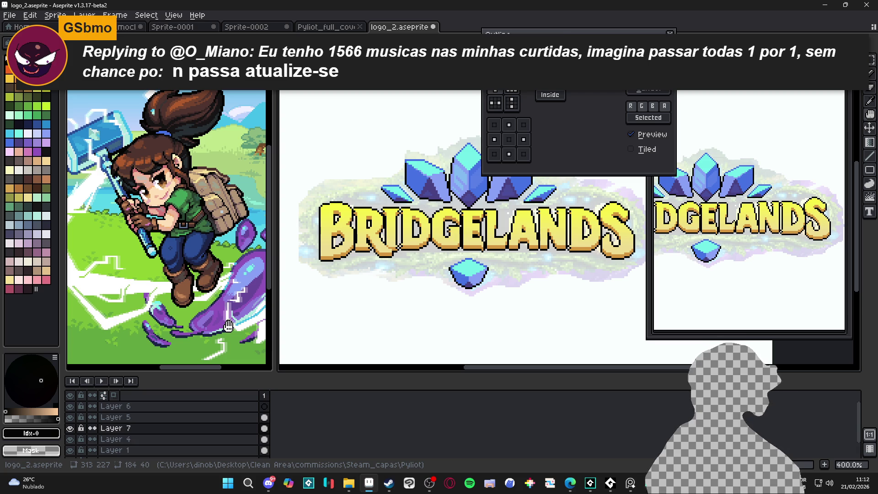
click(516, 91)
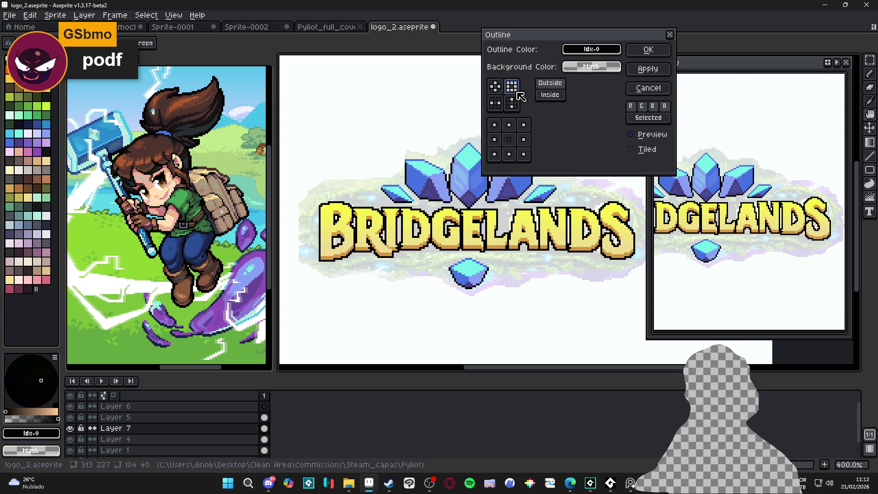
click(495, 86)
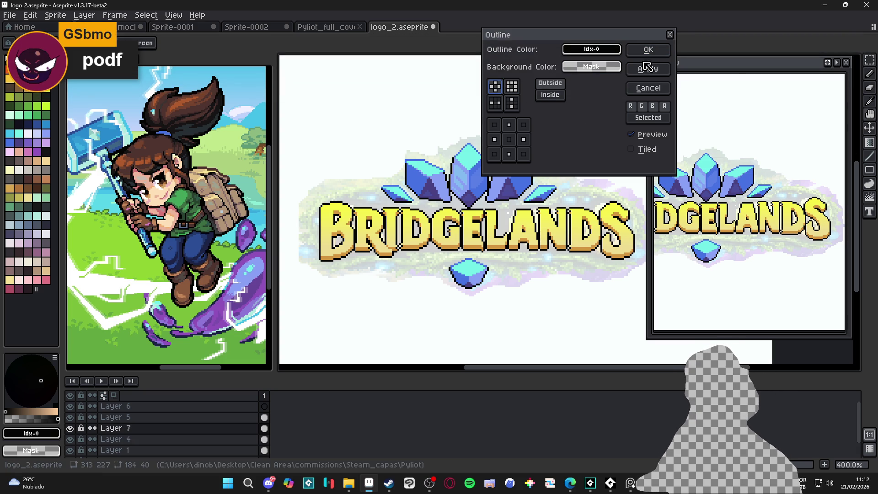
click(660, 51)
scroll(415, 215, up, 8)
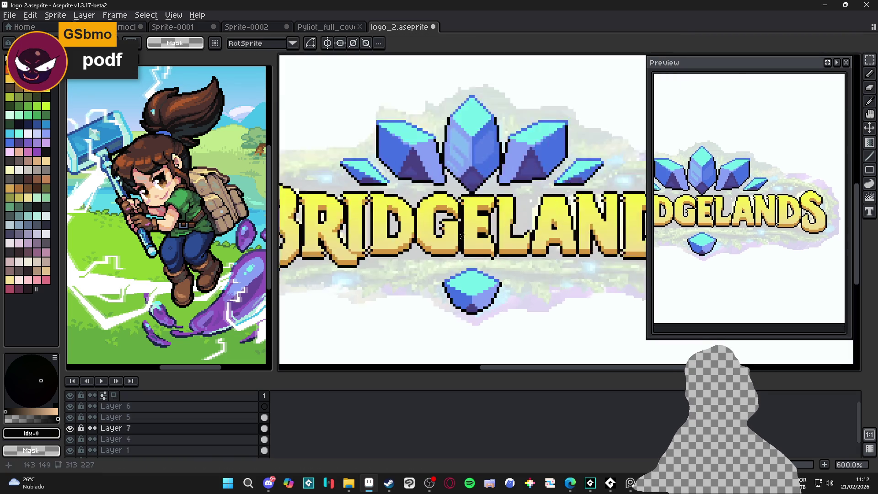
scroll(416, 214, up, 3)
alt+click(415, 215)
click(409, 199)
Zoom in on the lettering and sample its gold shade #d39741 with the Eyedropper.
click(420, 210)
scroll(423, 236, down, 6)
scroll(423, 236, down, 5)
scroll(425, 229, up, 6)
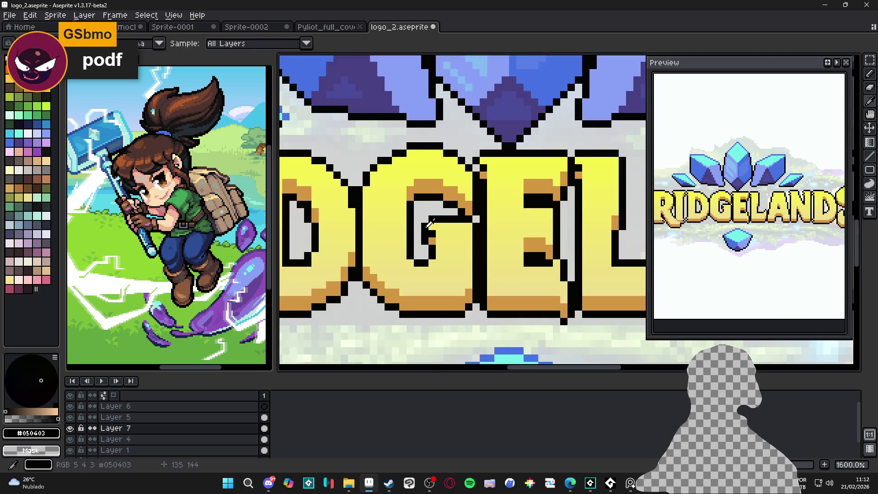
scroll(424, 223, down, 6)
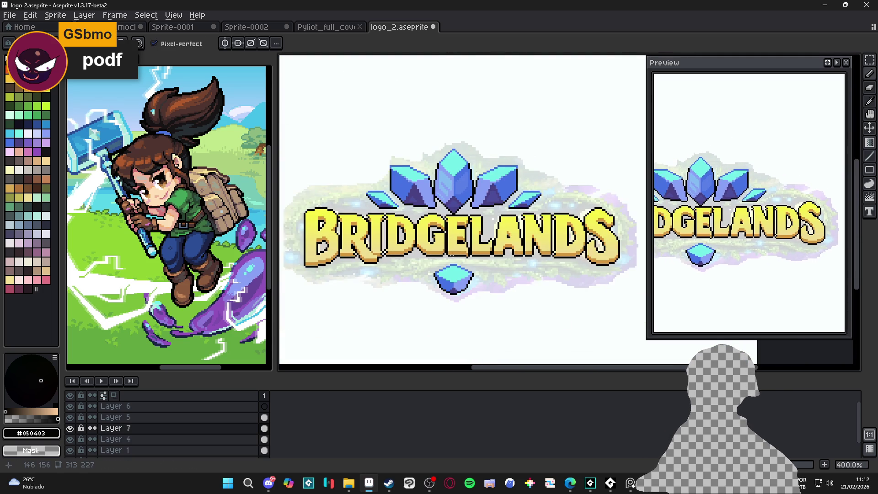
scroll(430, 224, up, 6)
key(alt)
click(434, 228)
Recentre the logo and save logo_2.aseprite.
scroll(434, 227, down, 5)
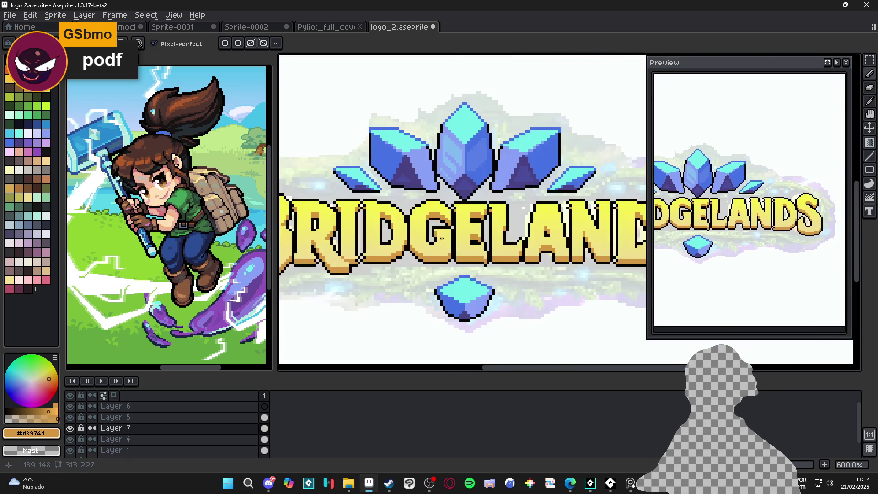
drag(384, 213, 407, 259)
scroll(407, 258, up, 2)
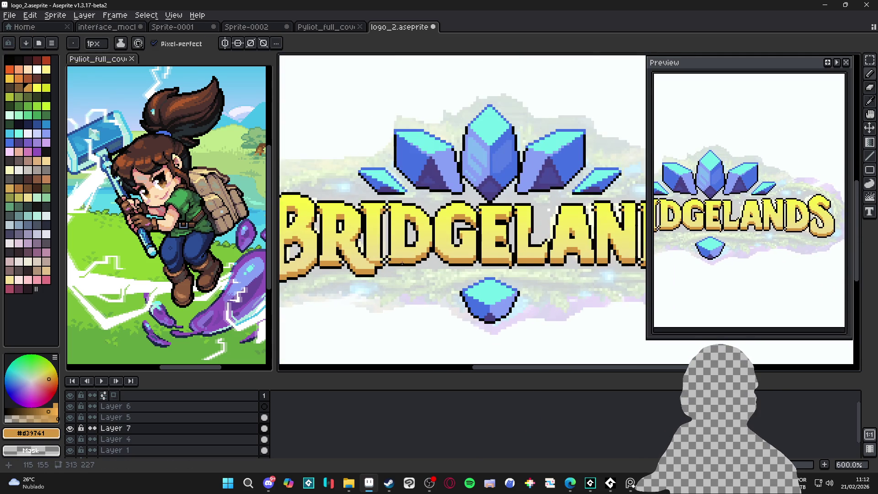
key(ctrl+s)
scroll(435, 266, down, 3)
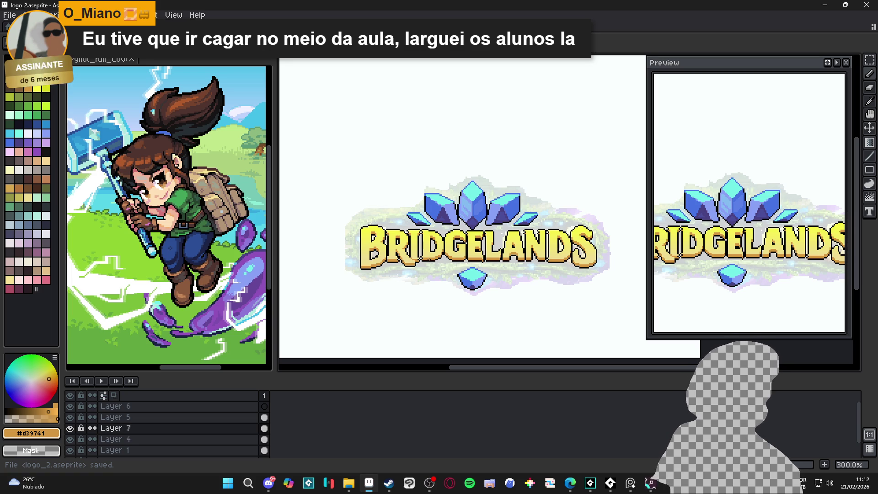
Widen the cover art editor beside the logo and move the Preview window to the lower right.
drag(274, 252, 428, 251)
mouse_move(530, 261)
mouse_down()
mouse_move(615, 262)
mouse_move(586, 259)
mouse_up()
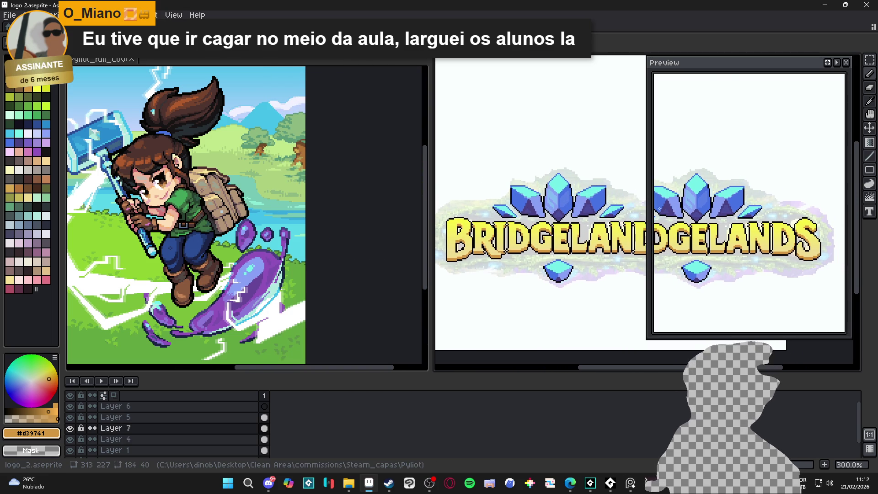
mouse_move(721, 68)
mouse_down()
mouse_move(801, 170)
mouse_move(841, 266)
mouse_move(836, 255)
mouse_up()
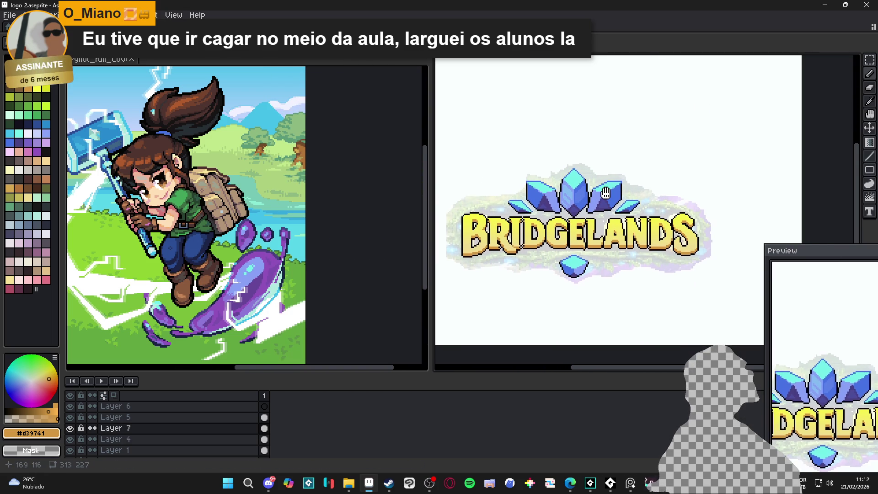
drag(279, 231, 343, 224)
mouse_move(431, 271)
mouse_down()
mouse_move(558, 272)
mouse_move(489, 272)
mouse_up()
drag(427, 256, 466, 257)
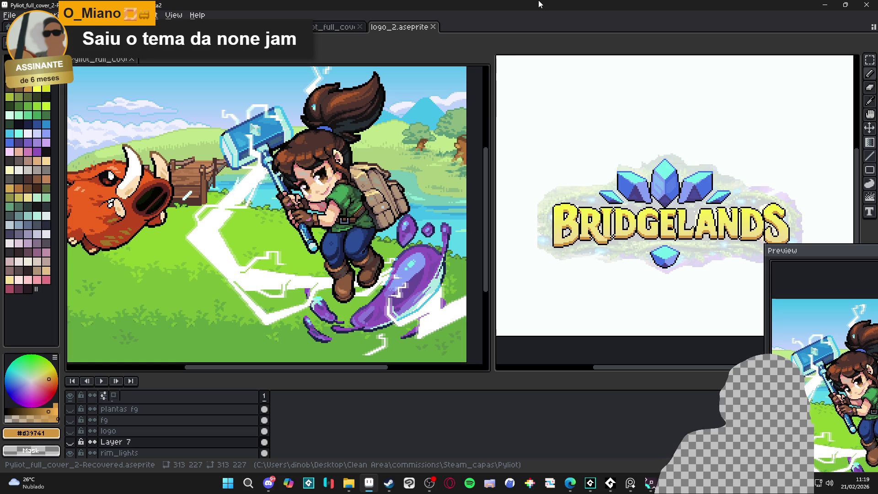
key(alt+Tab)
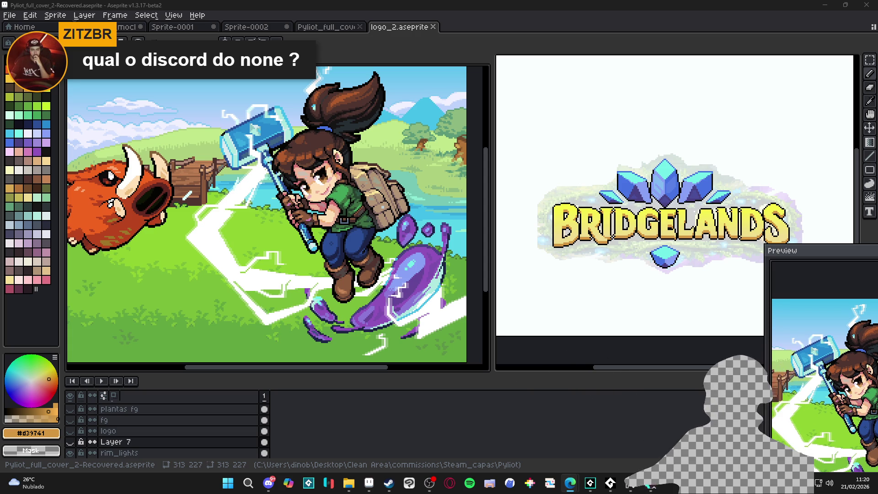
click(263, 485)
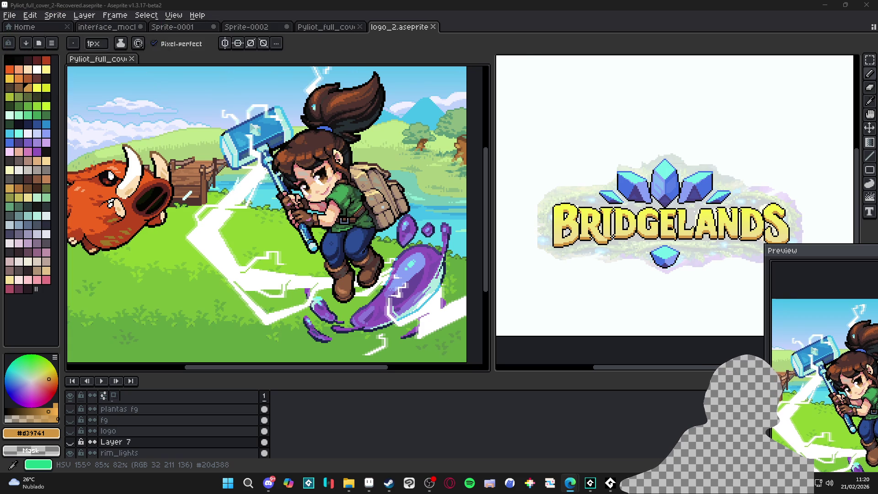
click(35, 482)
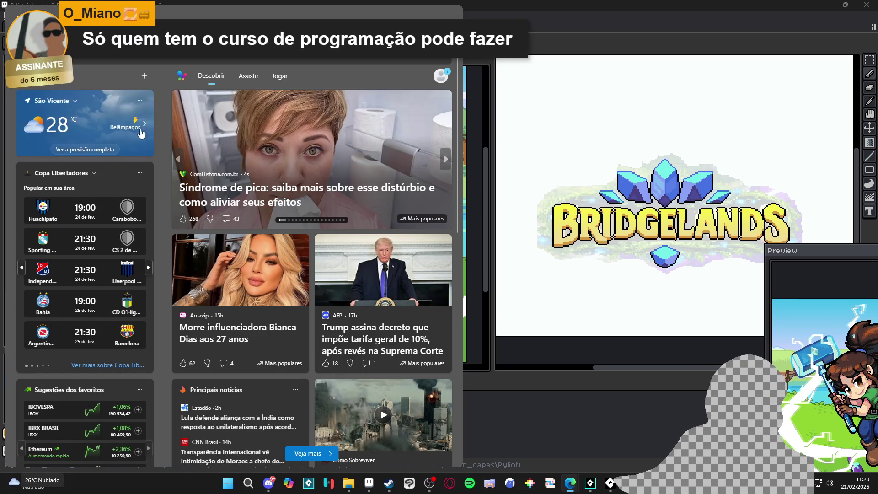
key(Escape)
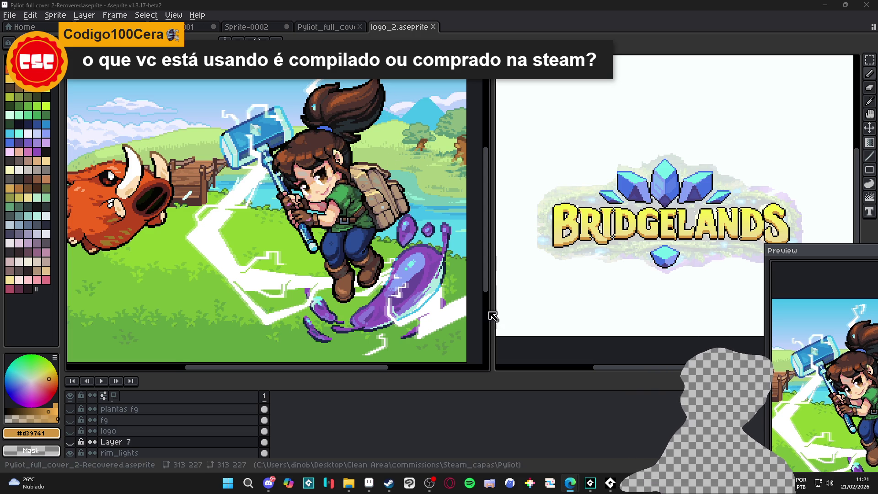
mouse_move(389, 482)
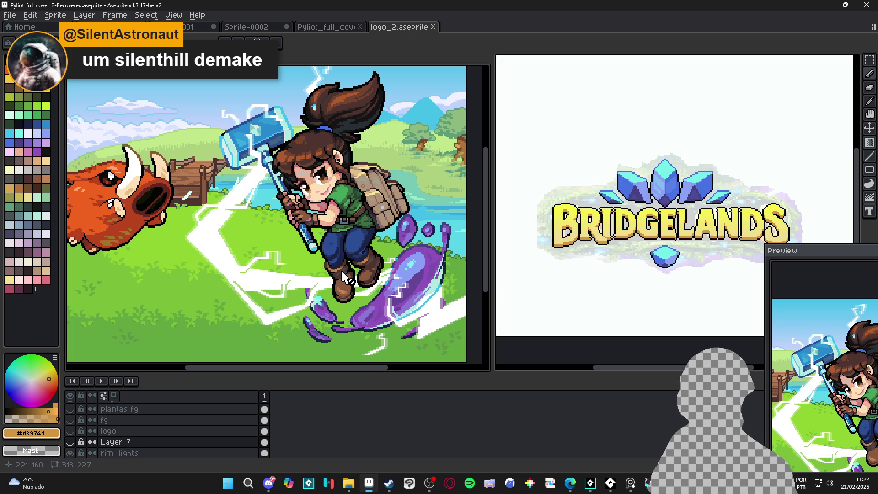
scroll(348, 279, down, 1)
scroll(366, 283, up, 1)
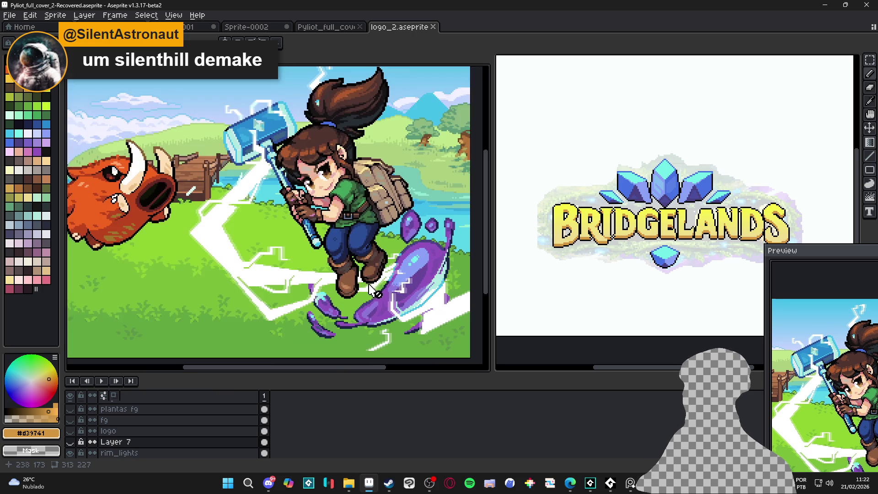
Open Aseprite in the Steam BIBLIOTECA, browse its LOJA store page, then minimise Steam.
drag(371, 284, 357, 281)
click(388, 483)
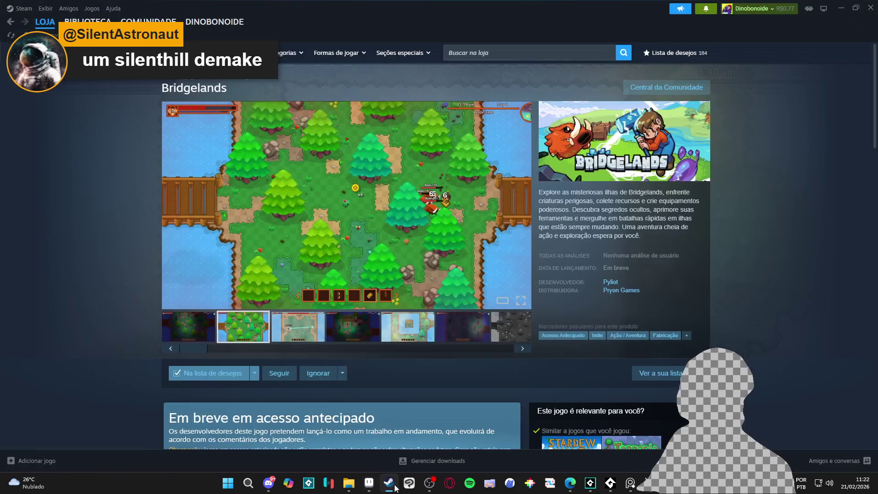
click(88, 21)
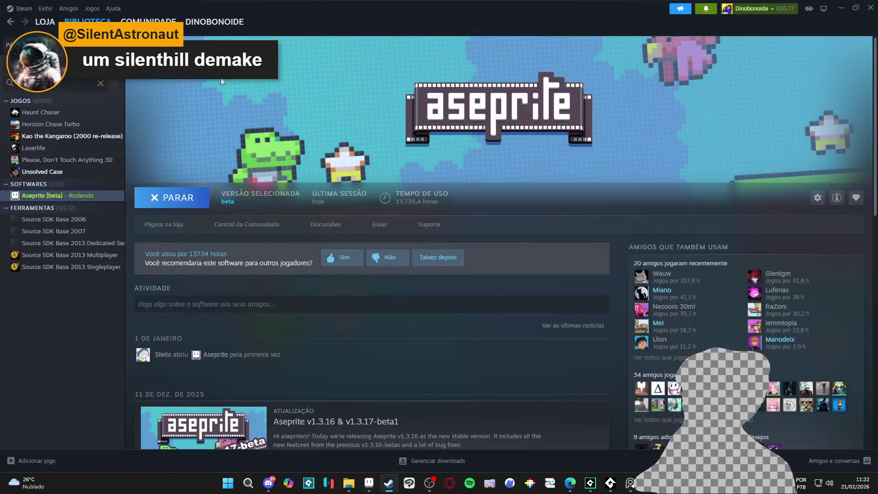
click(168, 226)
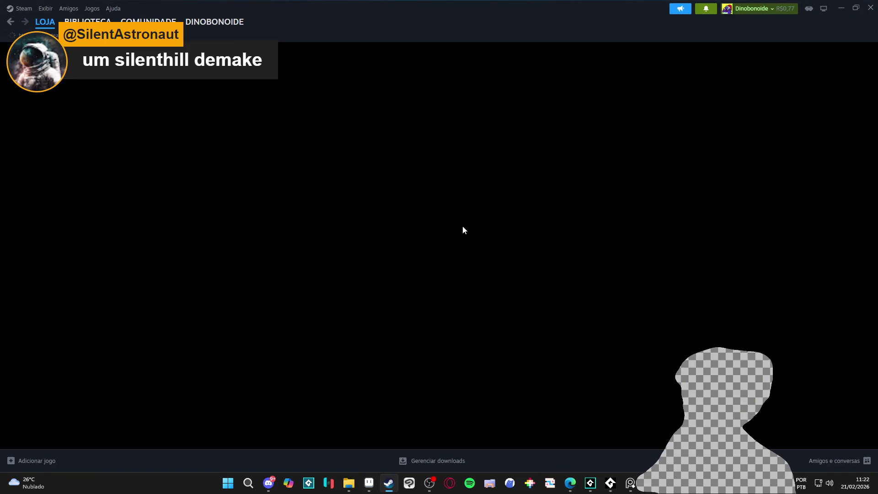
scroll(467, 251, down, 5)
scroll(471, 250, down, 3)
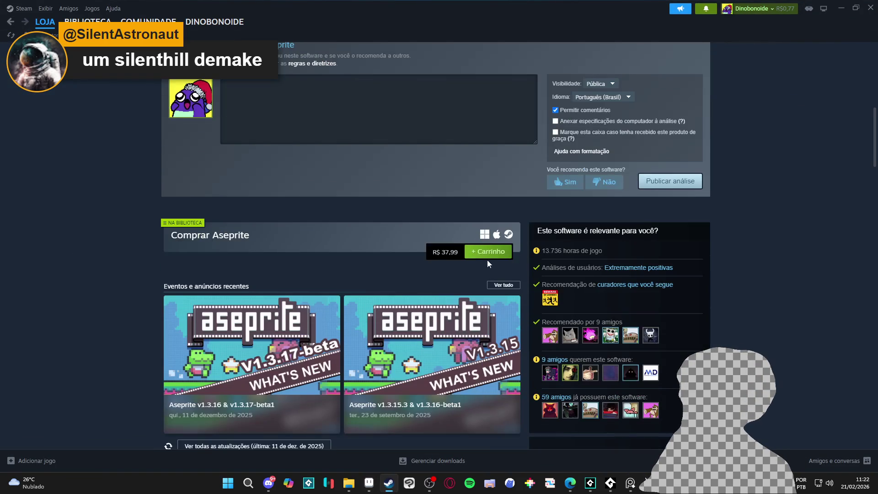
click(840, 8)
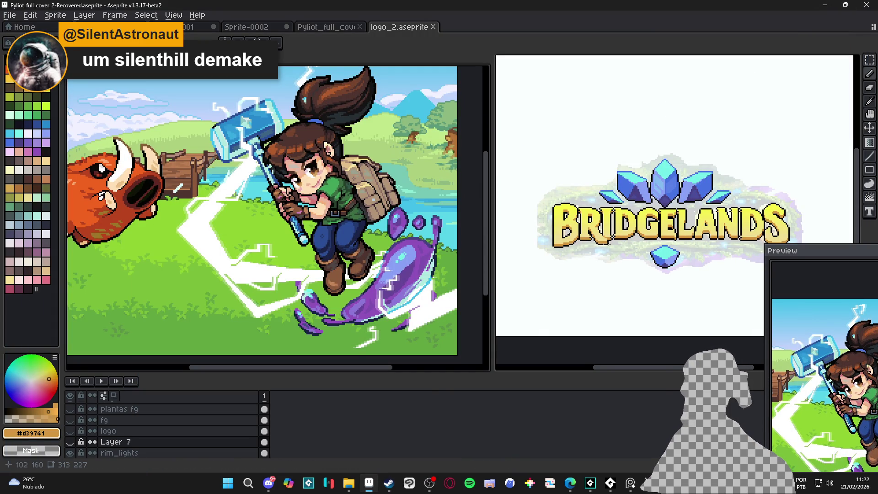
Sample black, orange and yellow from the letters and repaint outline pixels on the letter I.
scroll(587, 244, up, 3)
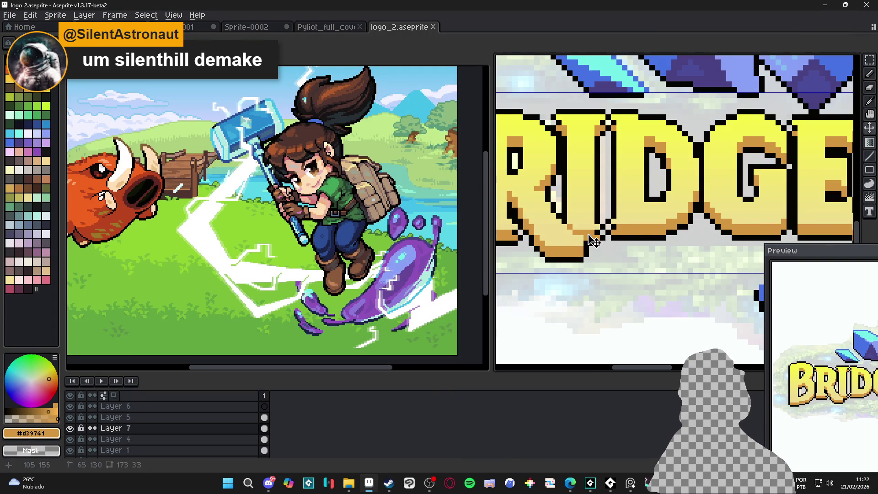
scroll(593, 240, up, 1)
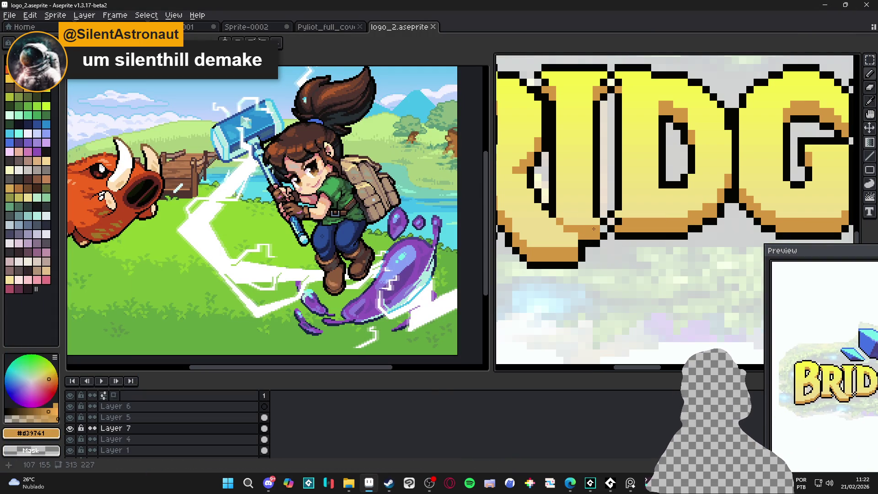
alt+click(594, 240)
scroll(548, 253, down, 1)
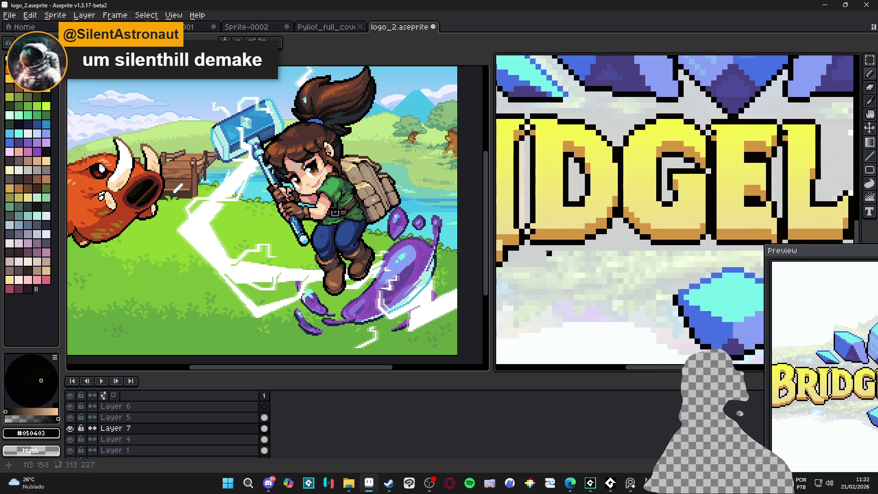
scroll(548, 252, up, 1)
alt+click(536, 238)
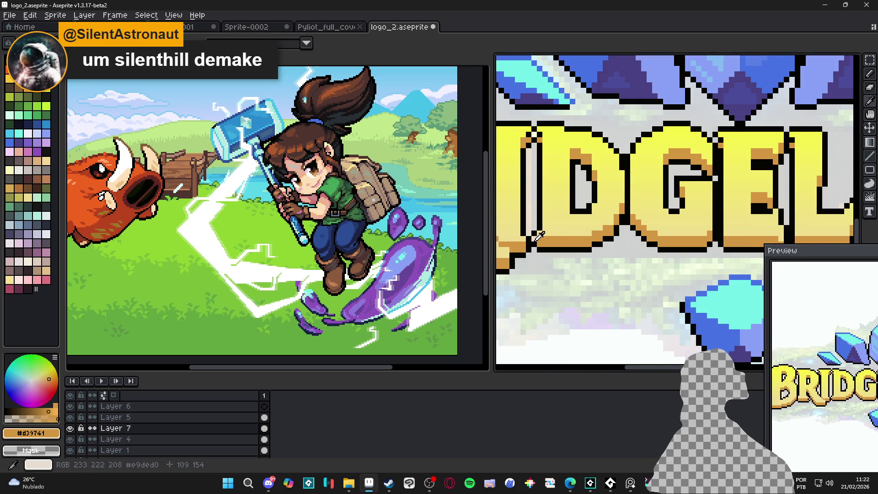
alt+click(533, 242)
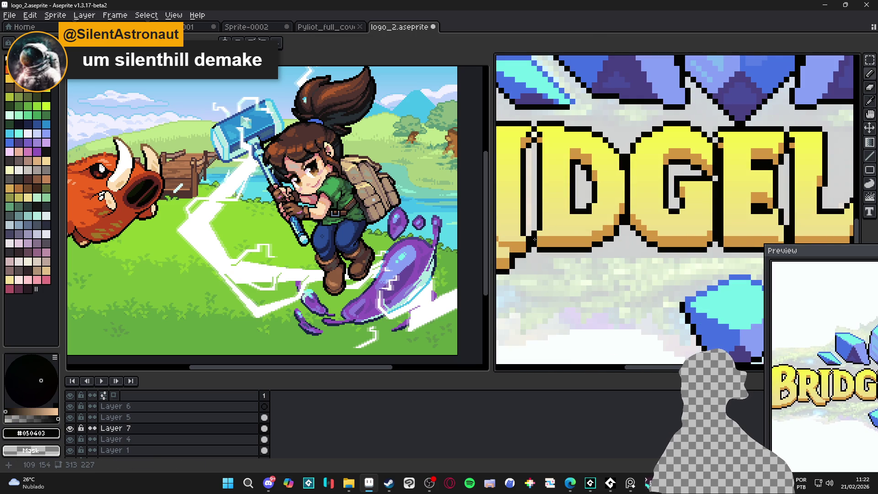
scroll(523, 134, up, 1)
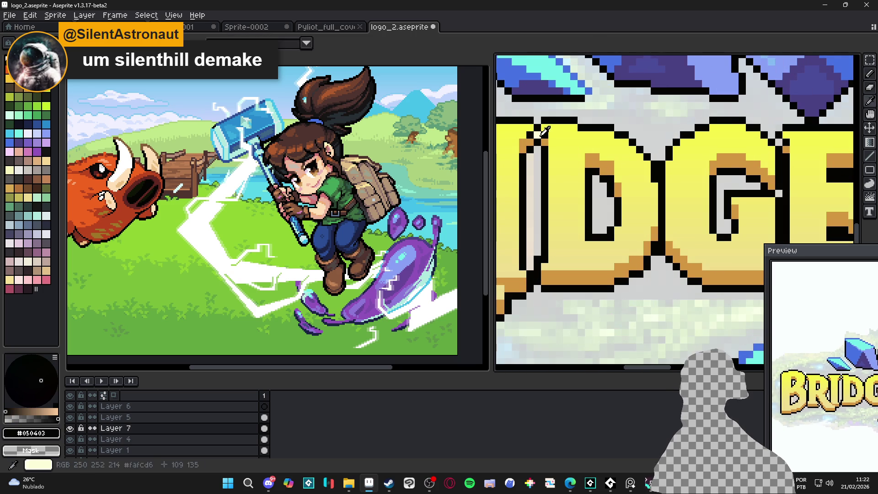
alt+click(549, 133)
alt+click(539, 137)
alt+click(530, 133)
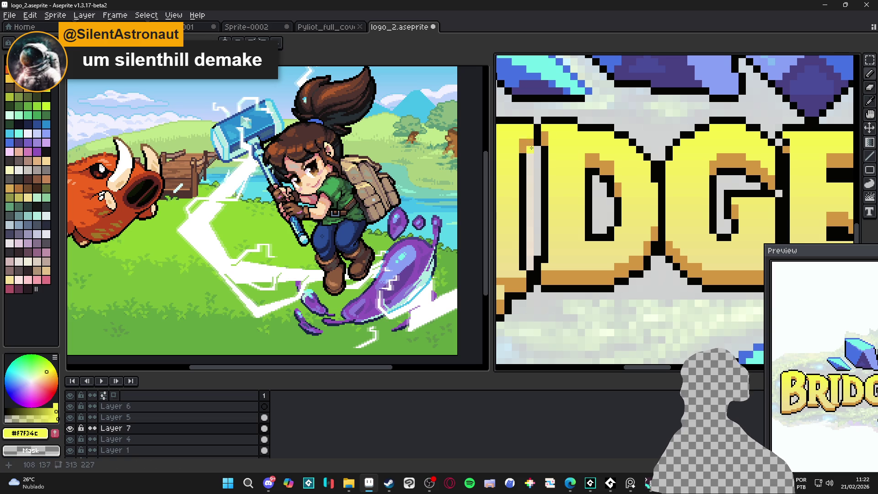
scroll(529, 141, down, 2)
scroll(537, 151, up, 3)
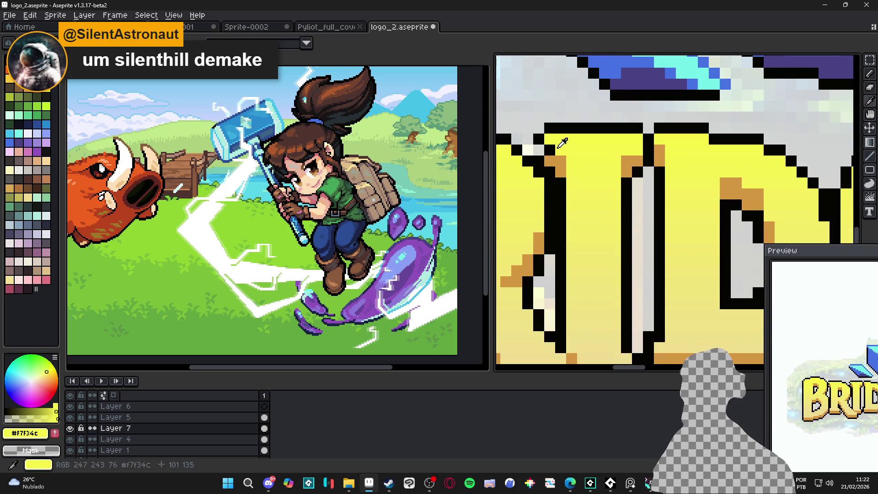
alt+click(539, 138)
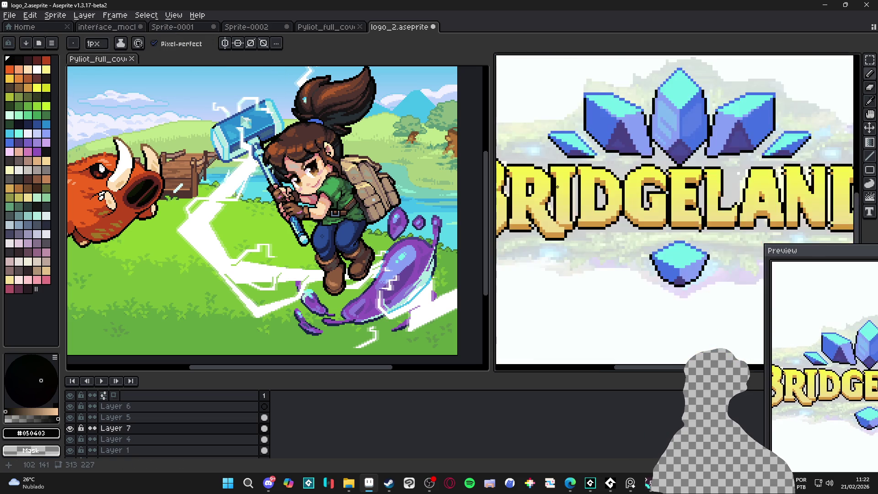
scroll(558, 203, down, 3)
Pan to show the B and eyedrop orange and black from the GE, E, L and R letters.
drag(559, 203, 588, 203)
scroll(707, 193, up, 4)
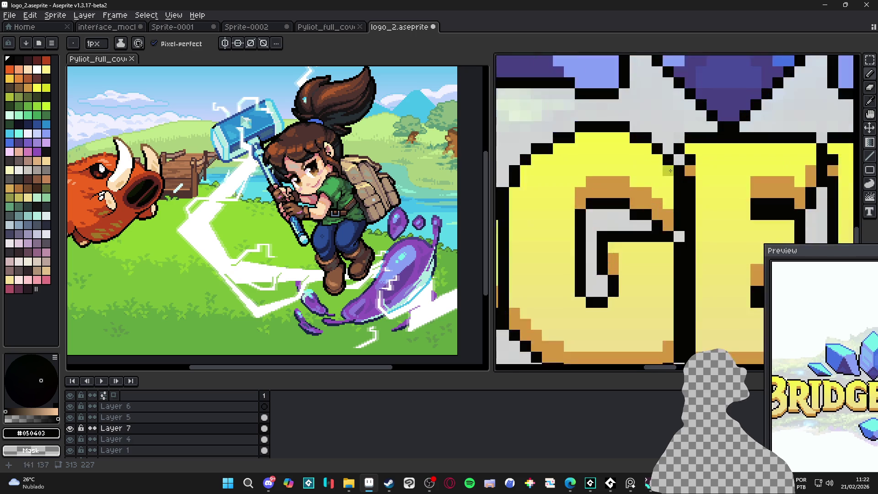
key(alt)
alt+click(693, 180)
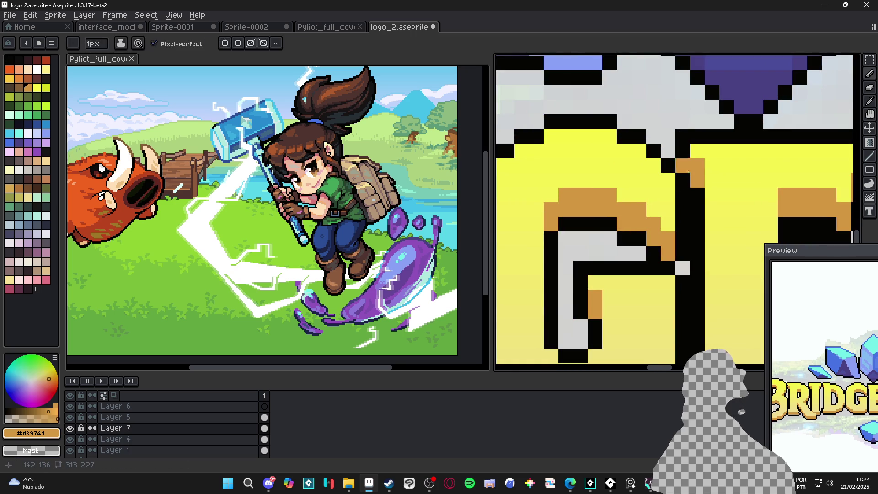
scroll(670, 231, down, 3)
scroll(634, 188, up, 3)
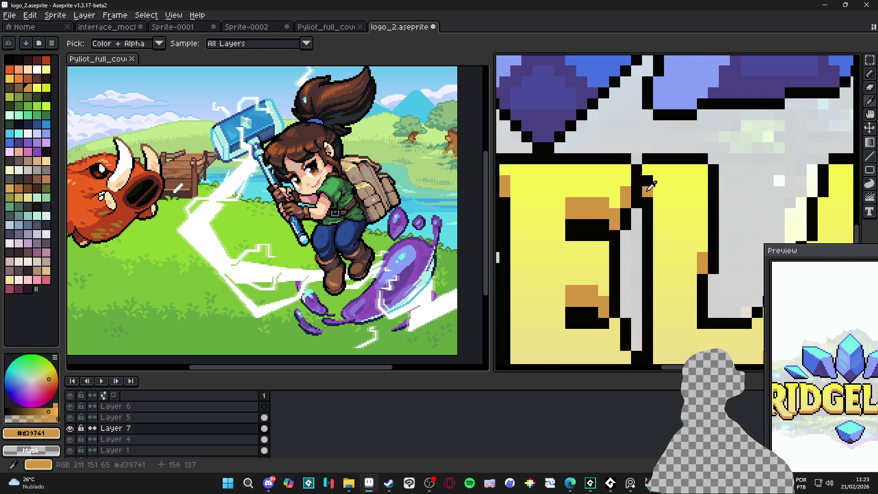
scroll(663, 239, down, 4)
scroll(663, 238, down, 1)
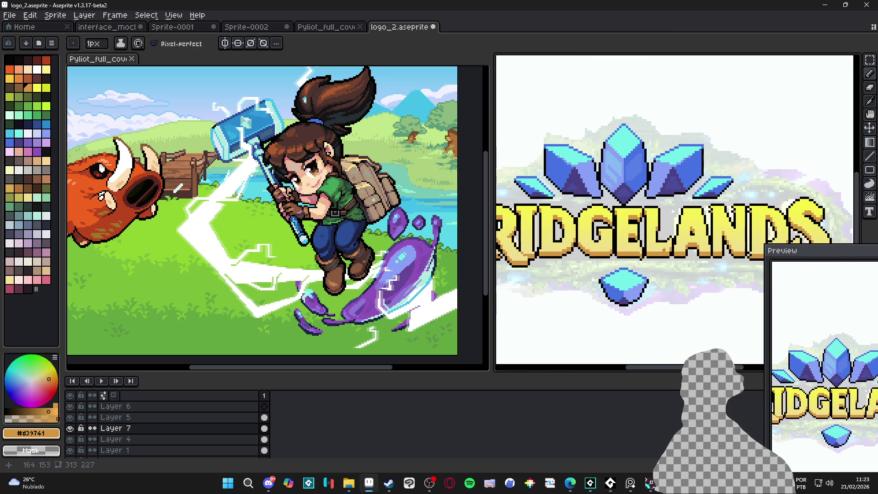
scroll(641, 260, up, 3)
alt+click(640, 260)
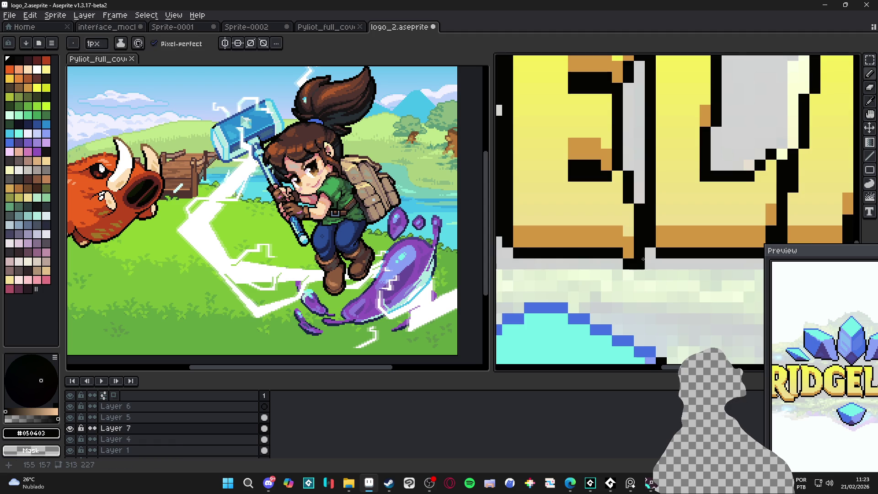
scroll(622, 274, down, 4)
scroll(536, 288, up, 8)
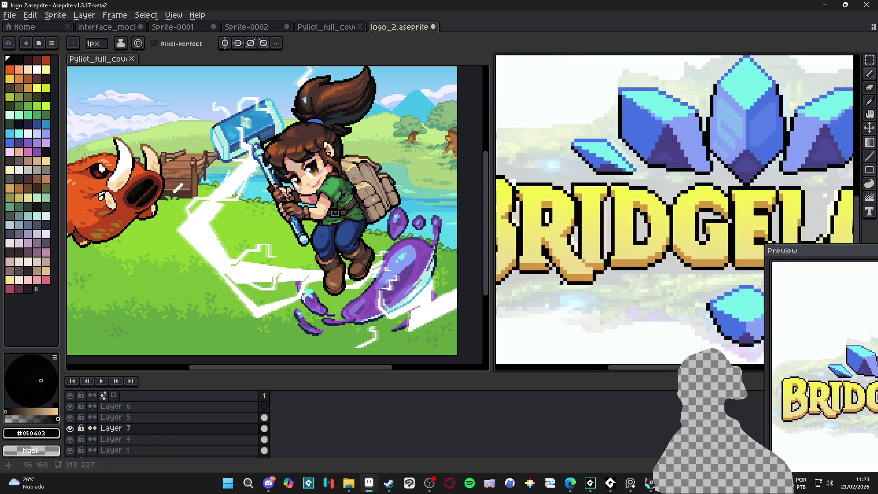
alt+click(536, 288)
alt+click(538, 298)
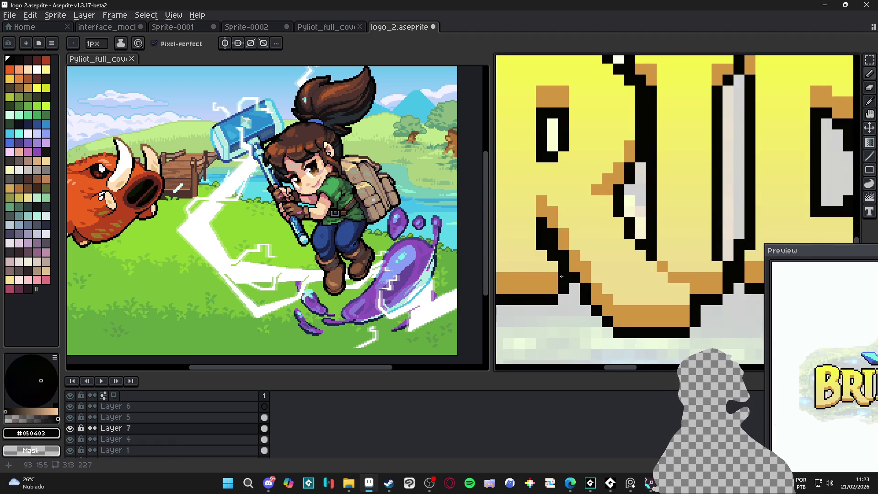
Eyedrop orange shading from the BRI letters and black from an outline pixel.
scroll(567, 292, down, 4)
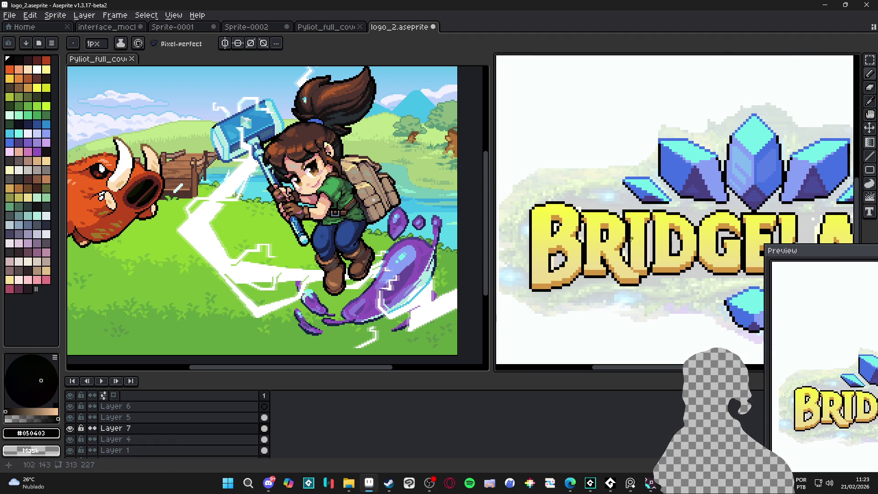
scroll(582, 216, up, 5)
alt+click(578, 221)
scroll(585, 219, down, 4)
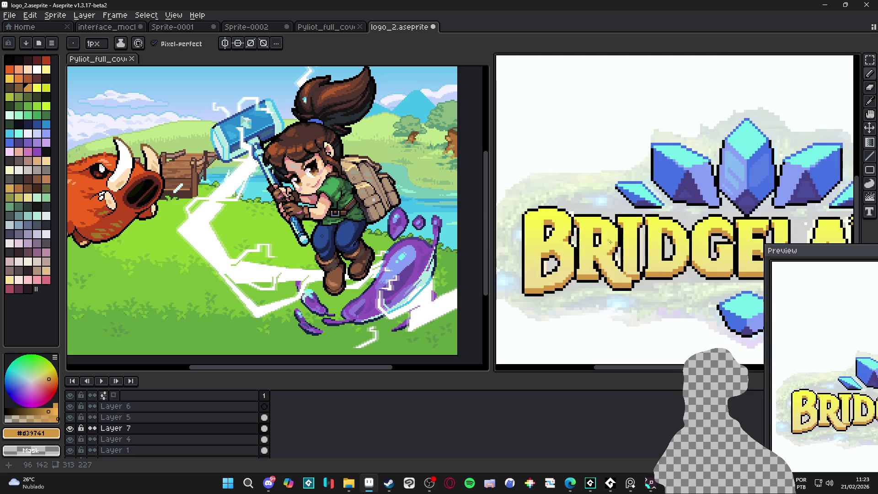
scroll(597, 234, right, 5)
scroll(575, 247, up, 5)
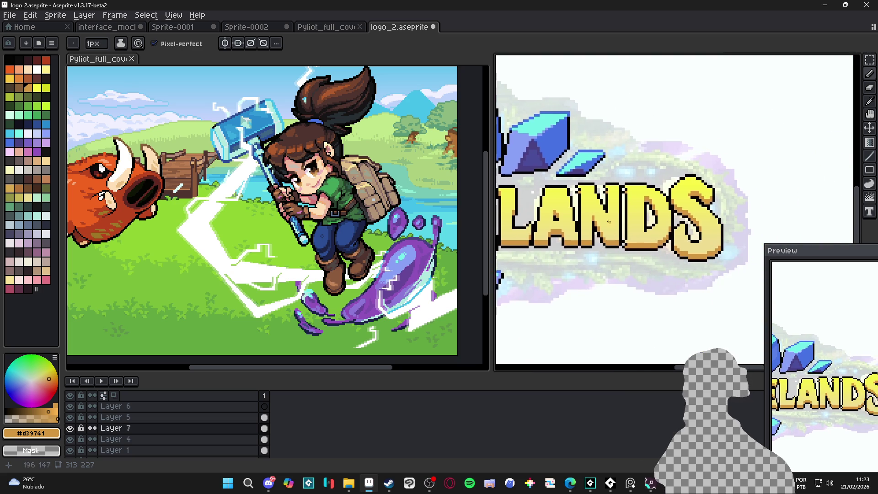
alt+click(552, 213)
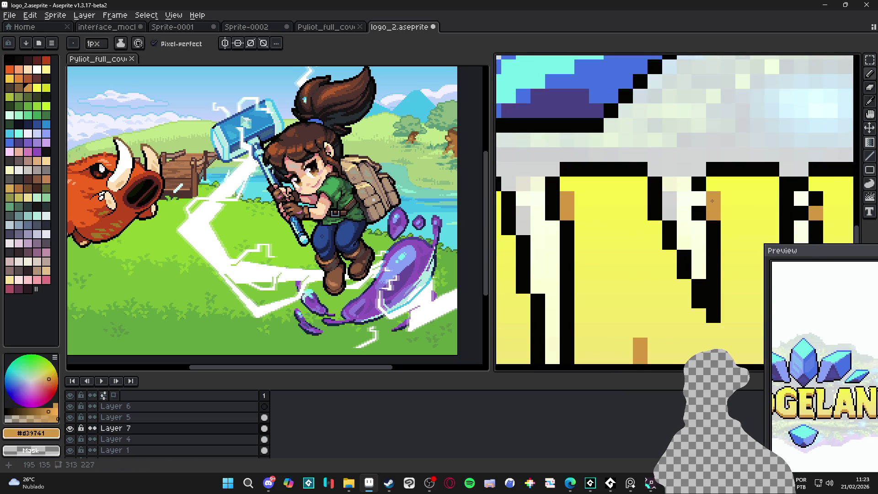
scroll(595, 225, down, 2)
scroll(595, 226, up, 2)
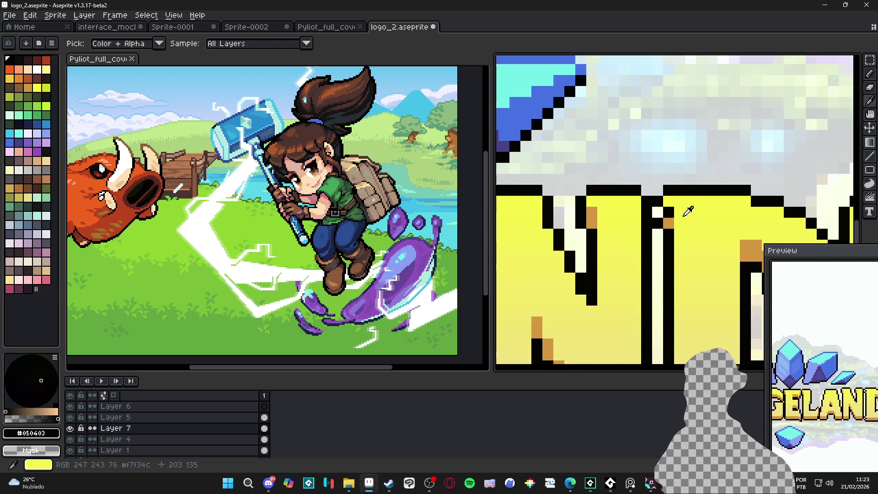
scroll(657, 213, down, 2)
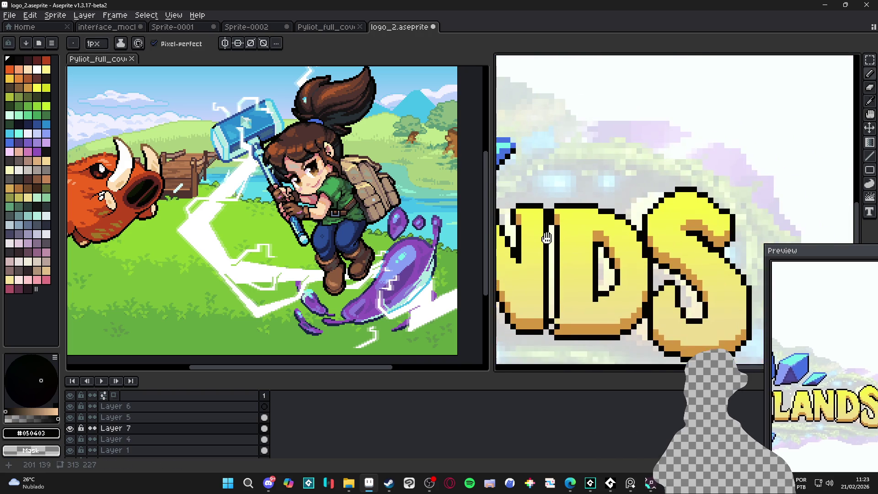
scroll(671, 238, down, 1)
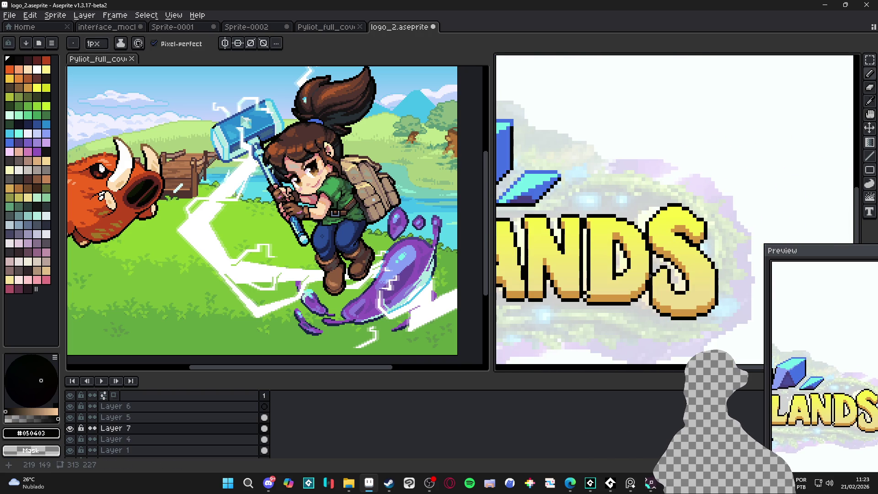
scroll(650, 275, down, 2)
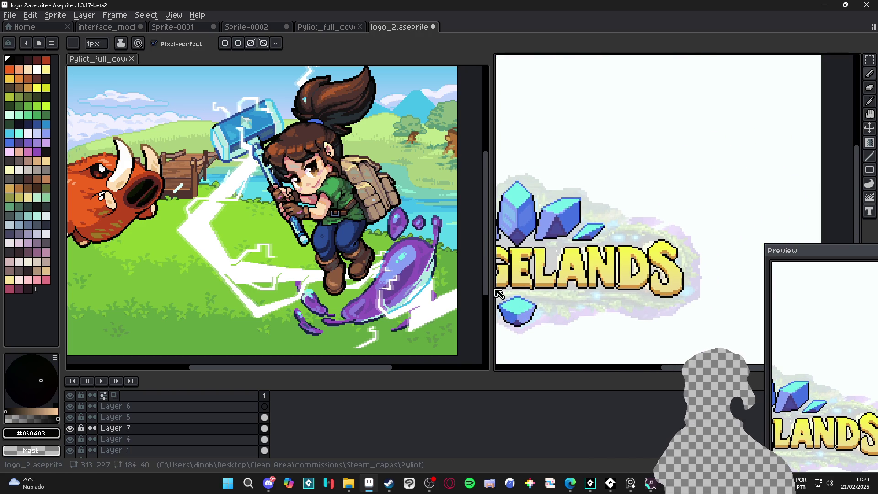
Give the logo canvas more room beside the cover art and sample the lettering's yellow.
mouse_move(494, 295)
mouse_down()
mouse_move(426, 293)
mouse_move(539, 284)
mouse_move(561, 254)
mouse_move(590, 241)
mouse_up()
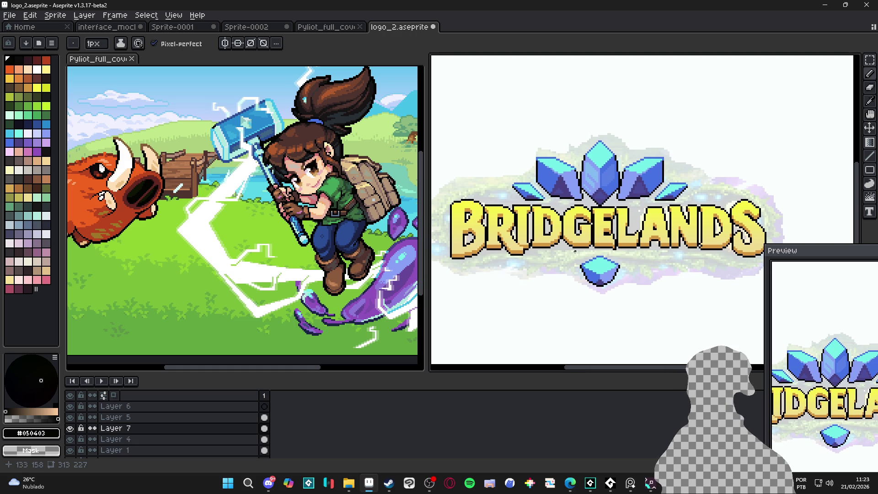
scroll(462, 204, up, 3)
key(alt)
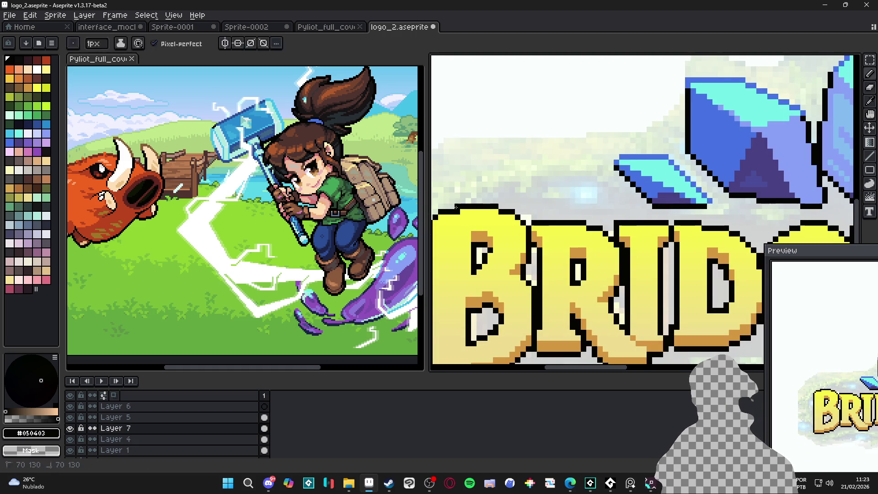
alt+click(457, 212)
scroll(458, 212, down, 3)
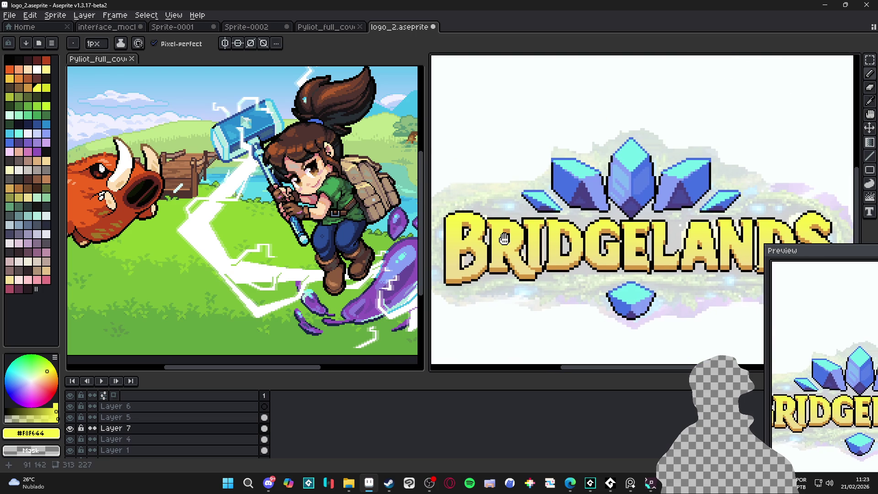
Shift the logo view left and sample the blue from a crystal.
drag(708, 272, 632, 264)
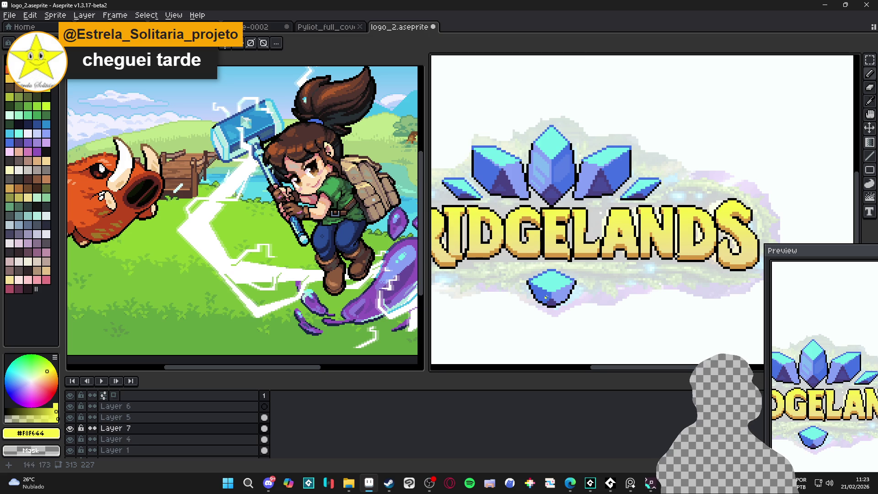
scroll(545, 297, down, 2)
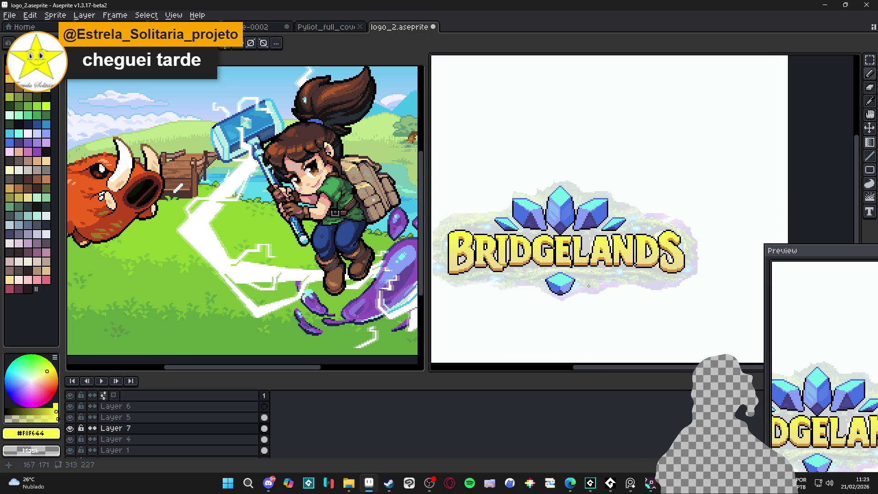
scroll(566, 289, up, 3)
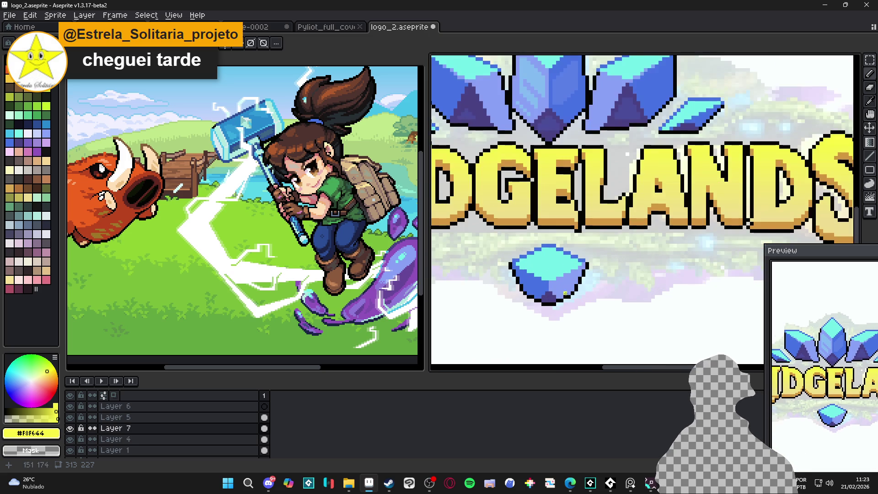
scroll(562, 293, down, 1)
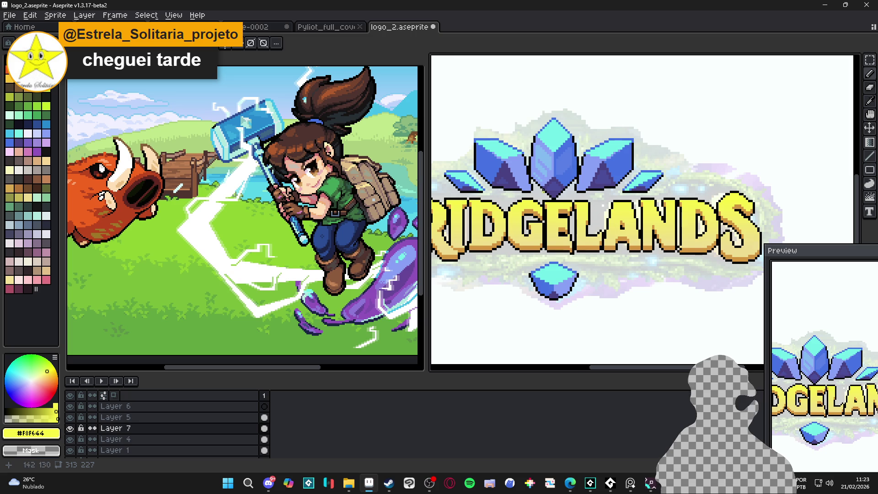
scroll(543, 198, down, 1)
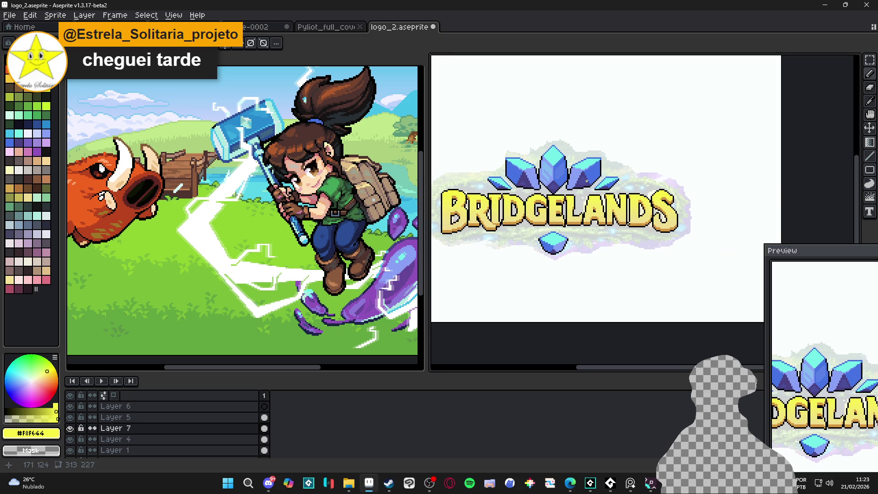
scroll(585, 181, up, 2)
alt+click(558, 162)
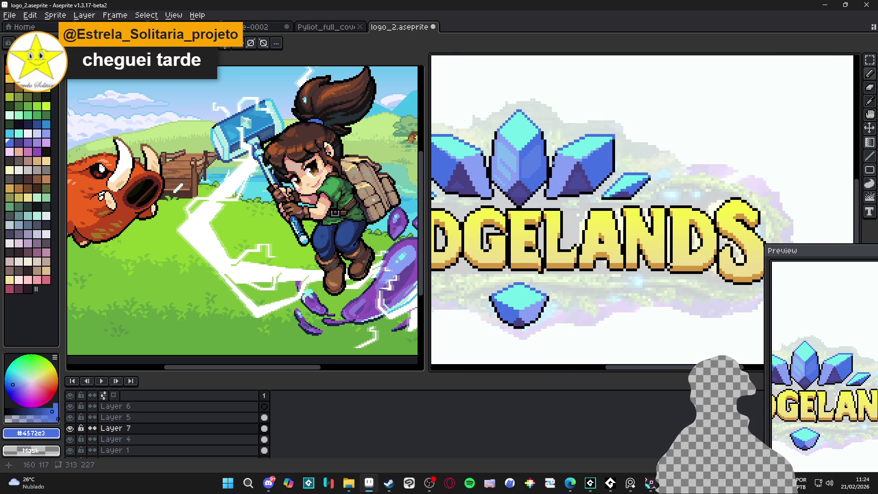
Undo the accidental crystal-blue Paint Bucket fill, leaving the artwork unchanged.
key(g)
click(572, 172)
key(ctrl+z)
scroll(578, 172, down, 2)
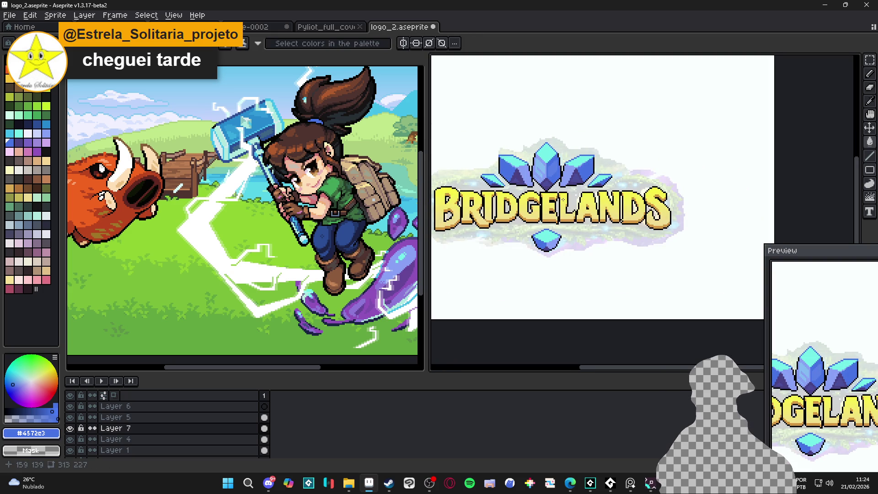
drag(571, 180, 577, 183)
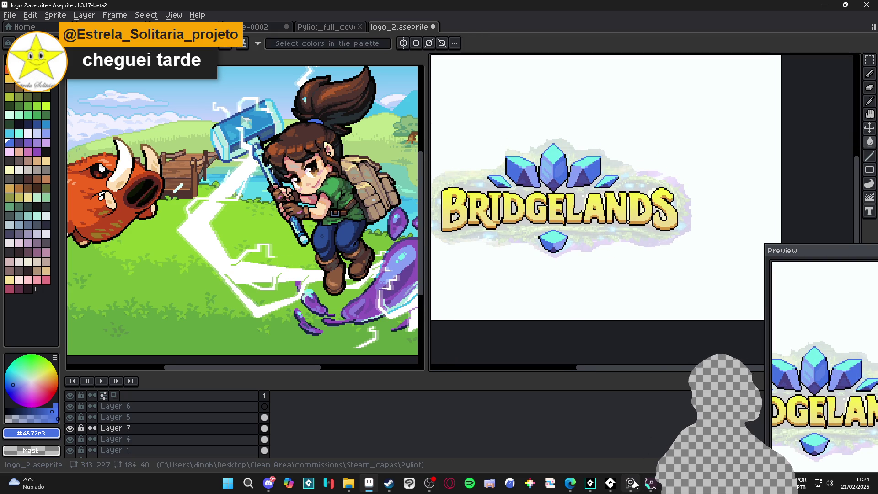
click(632, 430)
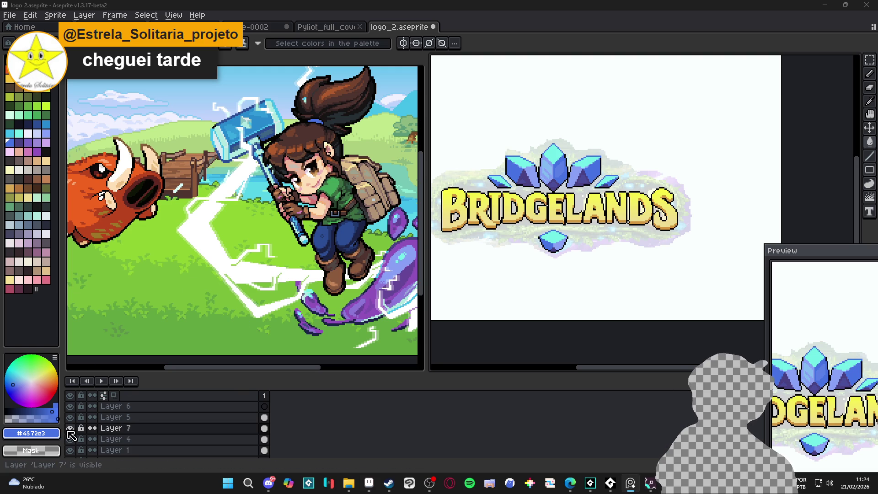
With green Idx-34 and vertical symmetry on, pencil a mirrored curve beneath BRIDGELANDS.
key(ctrl+z)
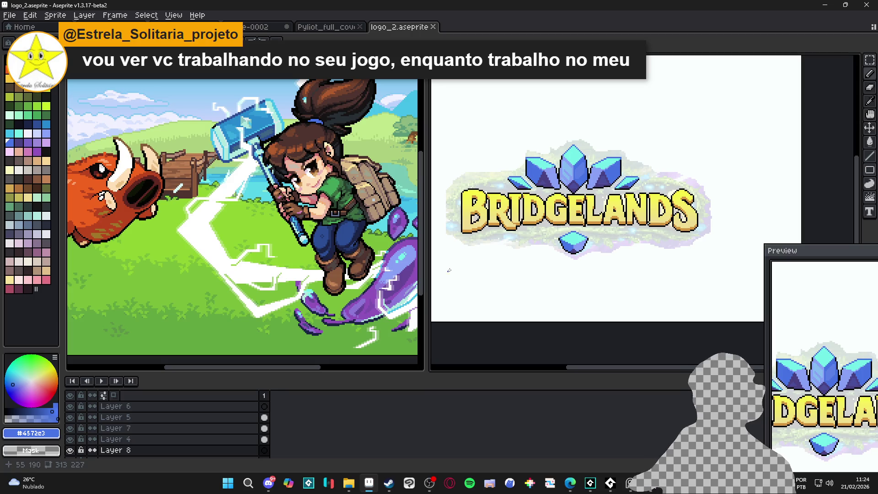
click(46, 115)
scroll(550, 224, up, 1)
drag(564, 237, 621, 239)
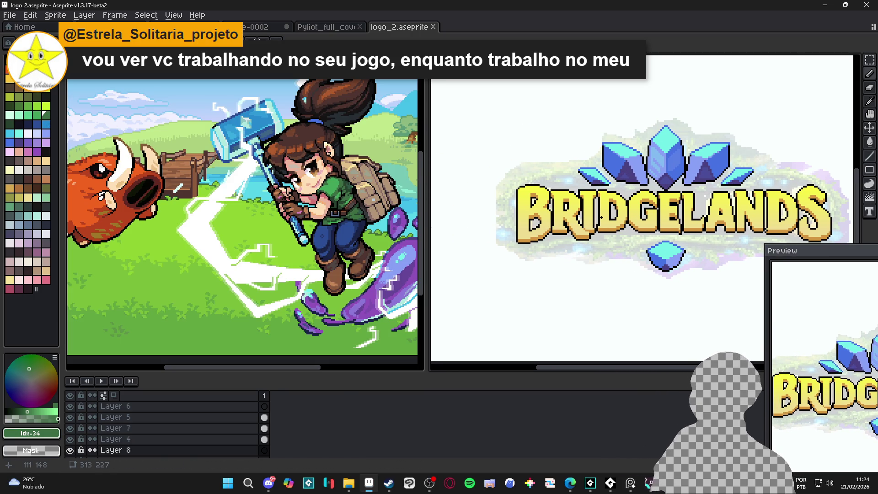
key(ctrl+z)
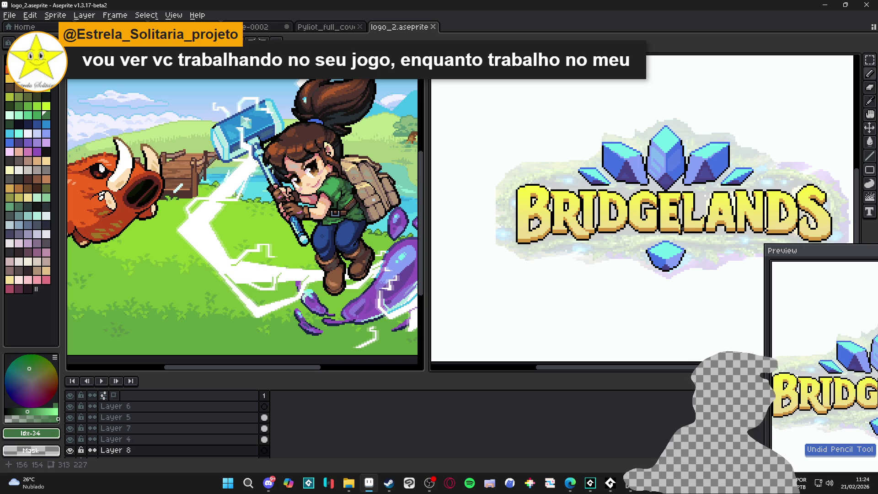
key(shift+s)
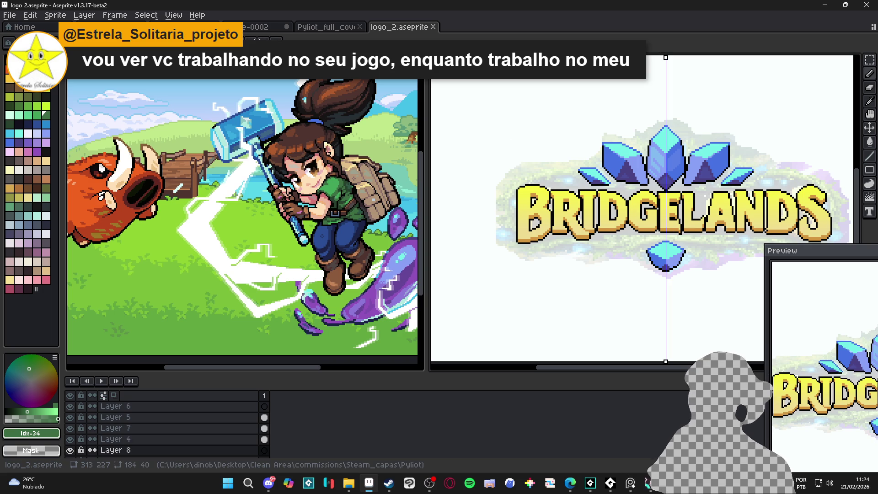
mouse_move(663, 236)
mouse_down()
mouse_move(531, 255)
mouse_move(510, 231)
mouse_move(507, 202)
mouse_move(505, 225)
mouse_move(510, 192)
mouse_move(507, 208)
mouse_up()
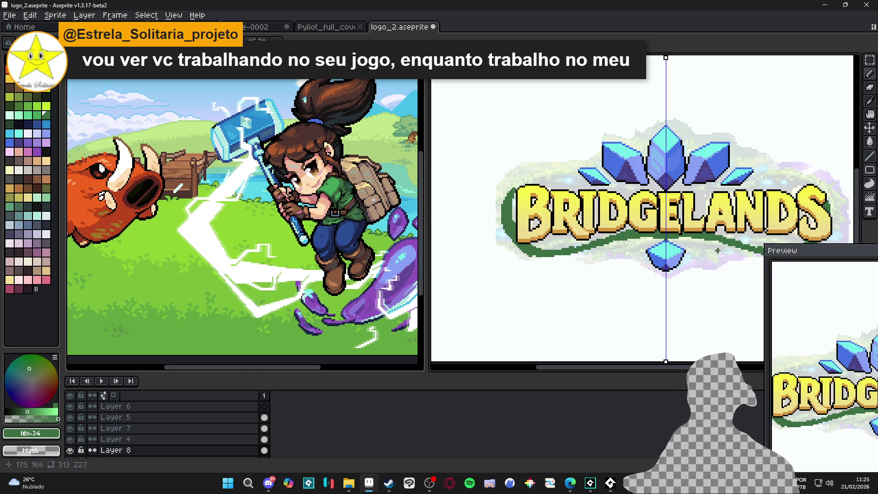
Add green pixels at the vine's left end and darker pixels along it under the lettering.
drag(684, 280, 645, 298)
drag(574, 264, 558, 280)
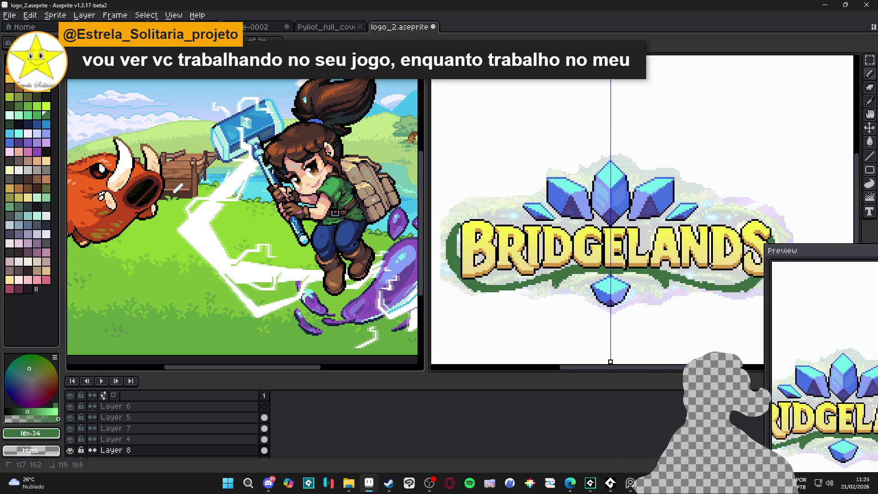
scroll(501, 298, left, 4)
scroll(503, 295, up, 1)
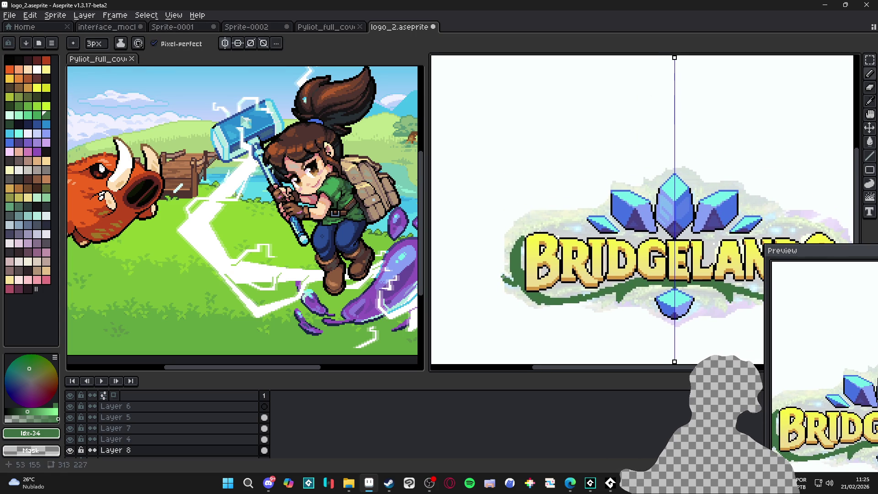
click(501, 280)
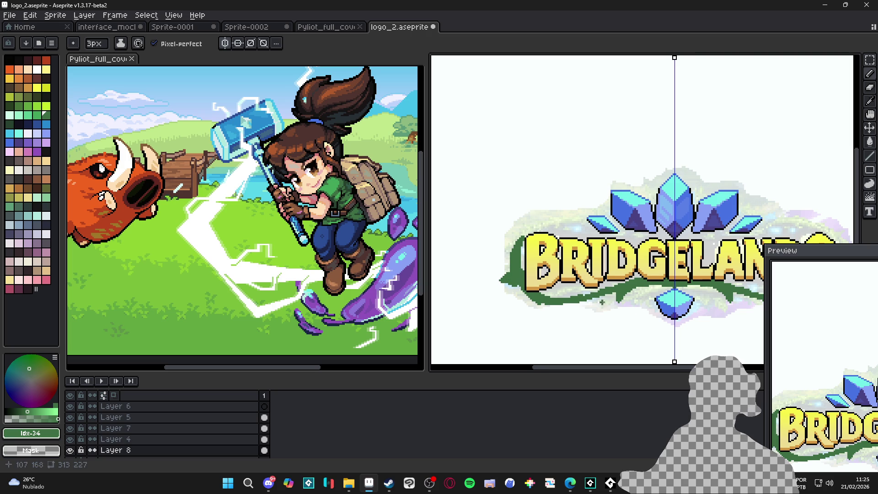
scroll(594, 293, right, 4)
scroll(705, 265, right, 3)
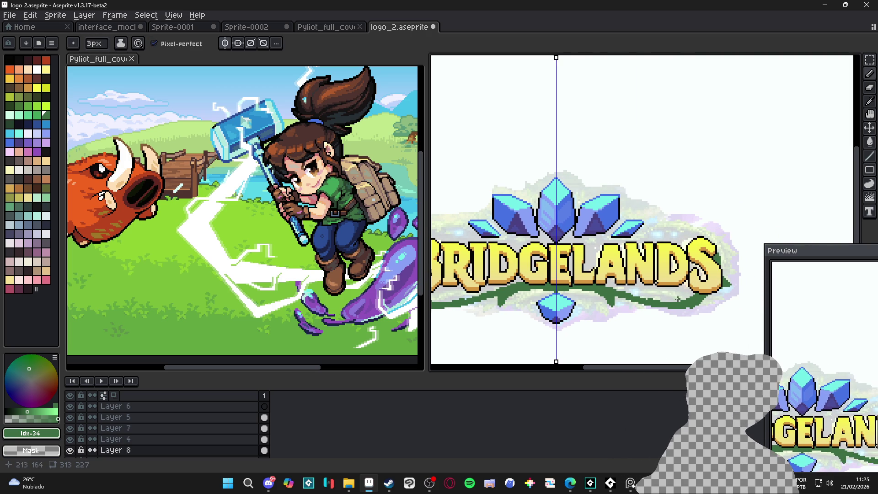
mouse_move(602, 287)
mouse_down()
mouse_move(656, 300)
mouse_move(691, 297)
mouse_move(665, 300)
mouse_move(682, 319)
mouse_move(701, 309)
mouse_move(709, 288)
mouse_move(647, 270)
mouse_move(653, 299)
mouse_move(681, 285)
mouse_up()
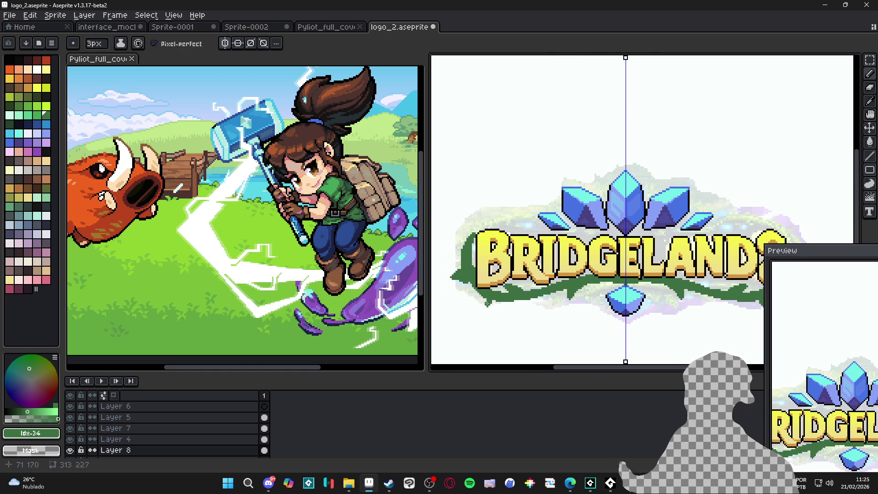
Paint a mirrored green vine stroke beneath the crystals to wrap the lettering.
mouse_move(567, 276)
mouse_down()
mouse_move(539, 279)
mouse_move(546, 287)
mouse_move(622, 290)
mouse_up()
mouse_move(596, 258)
mouse_down()
mouse_move(507, 264)
mouse_move(484, 281)
mouse_up()
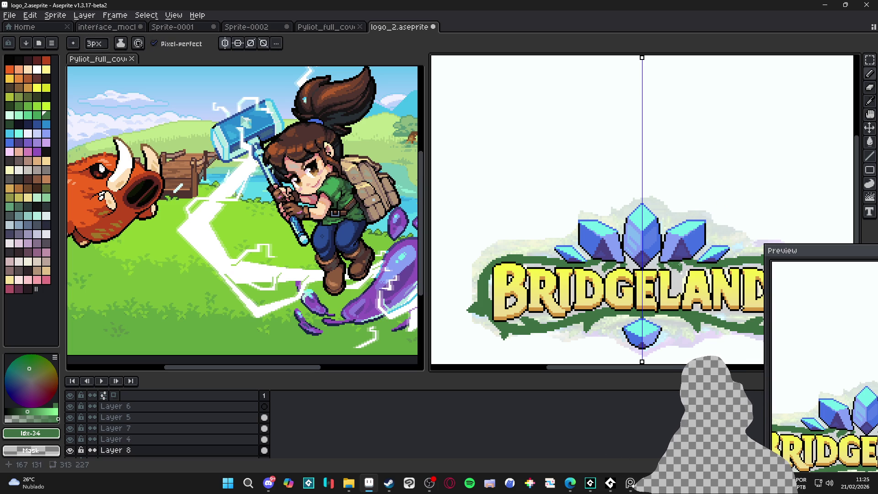
scroll(647, 279, right, 3)
scroll(586, 312, left, 1)
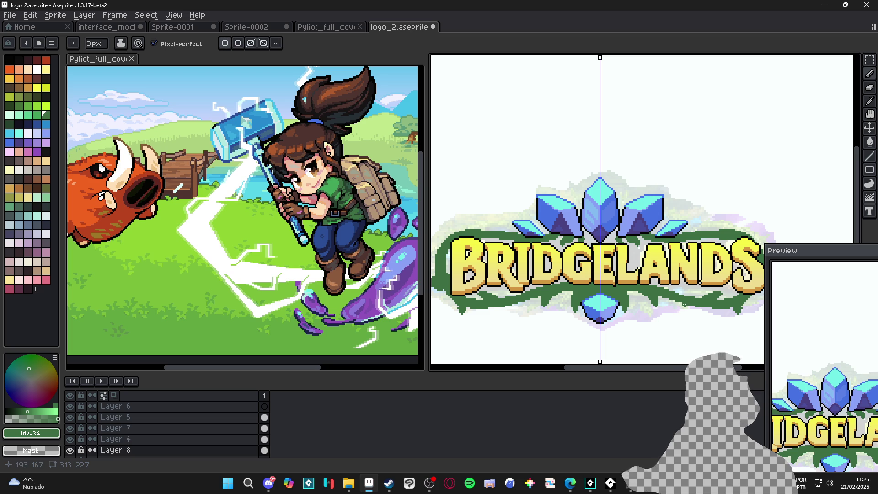
scroll(684, 303, down, 2)
scroll(605, 296, up, 1)
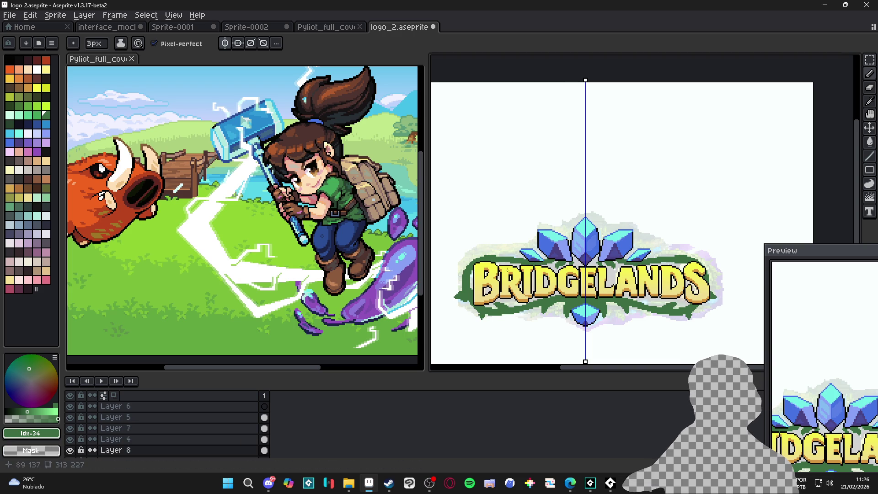
scroll(602, 263, up, 2)
scroll(602, 263, down, 2)
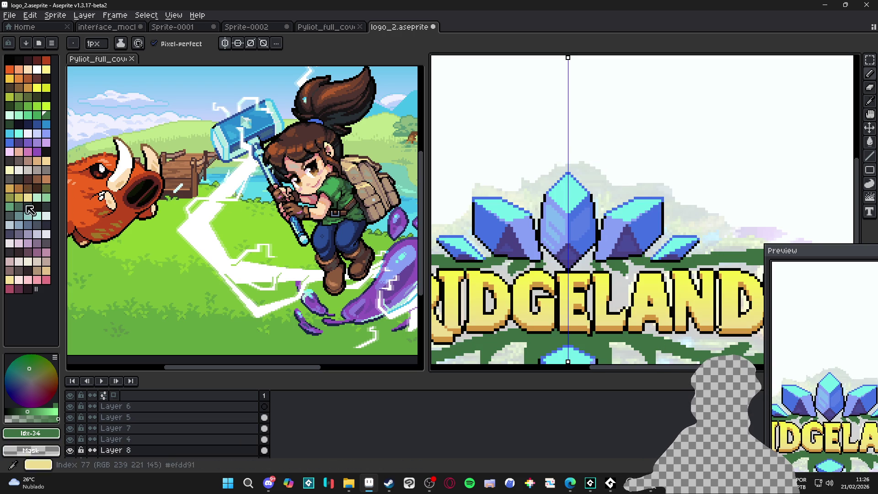
click(27, 270)
Pick a dark palette colour, undo a trial background fill, and hide Layers 5 and 7.
click(32, 288)
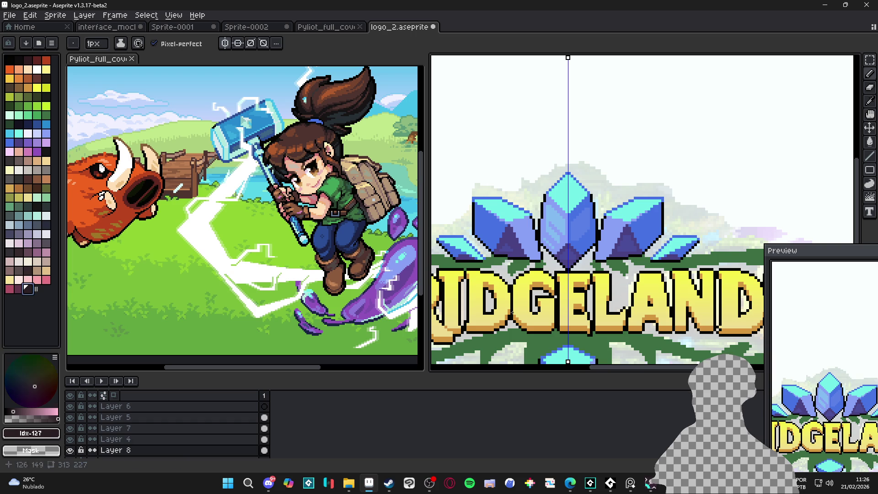
scroll(588, 266, up, 2)
key(g)
click(589, 266)
scroll(558, 247, down, 2)
key(v)
key(ctrl+z)
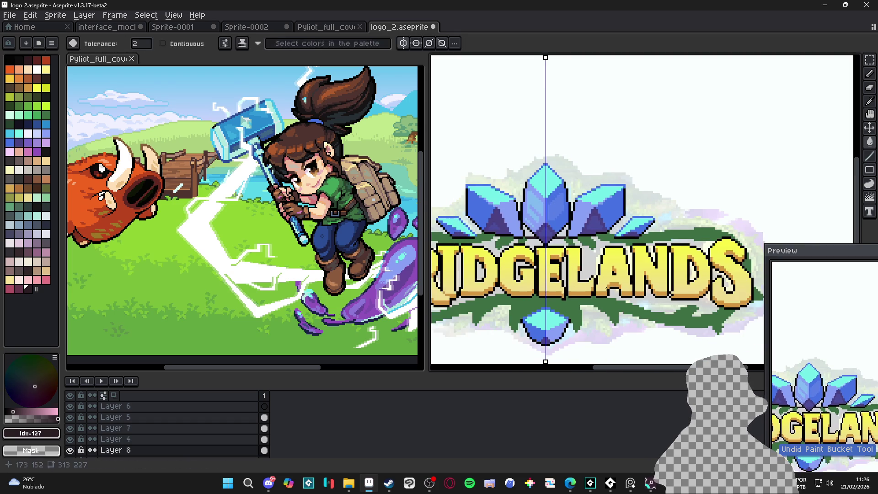
key(b)
scroll(588, 270, down, 1)
key(v)
click(115, 417)
drag(70, 418, 72, 428)
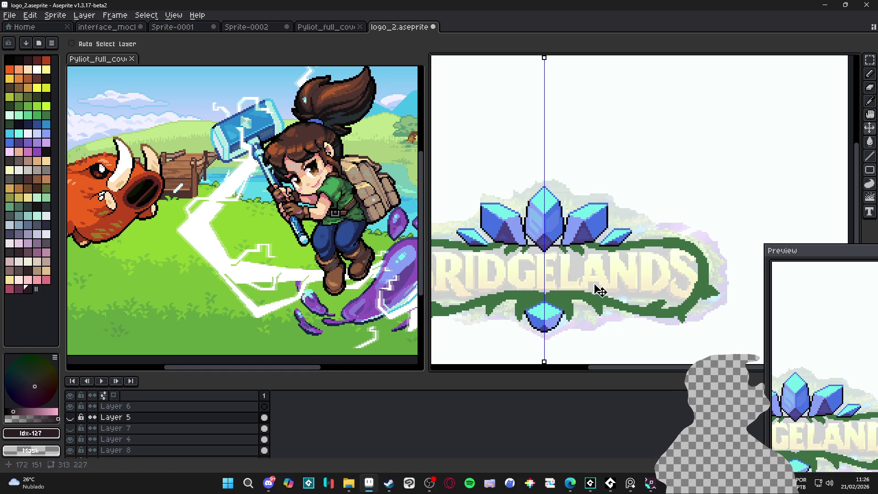
On Layer 8, fill the band behind the lettering dark and toggle the lettering to check it.
ctrl+click(658, 254)
scroll(636, 255, up, 1)
key(b)
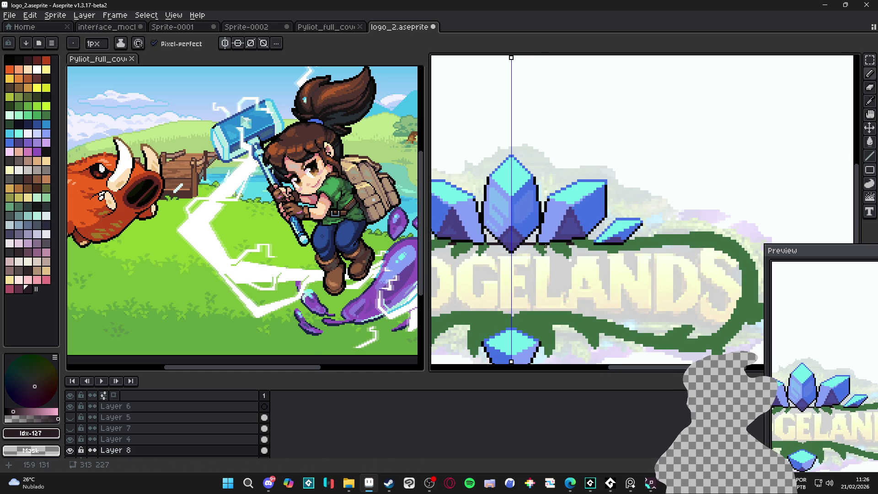
key(g)
click(544, 114)
scroll(544, 137, down, 1)
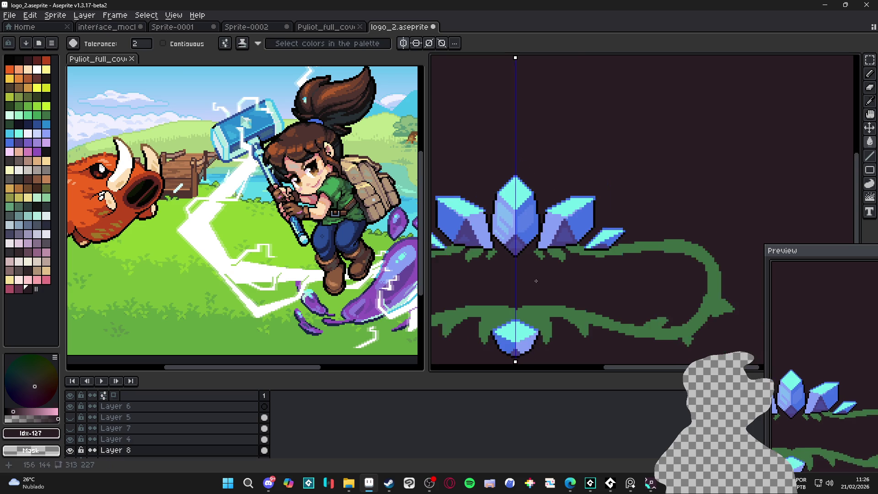
key(ctrl+z)
click(70, 427)
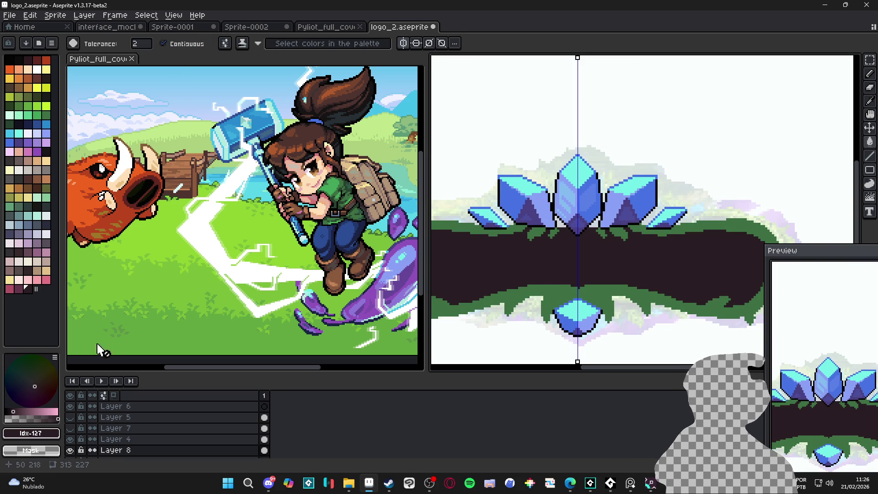
click(70, 428)
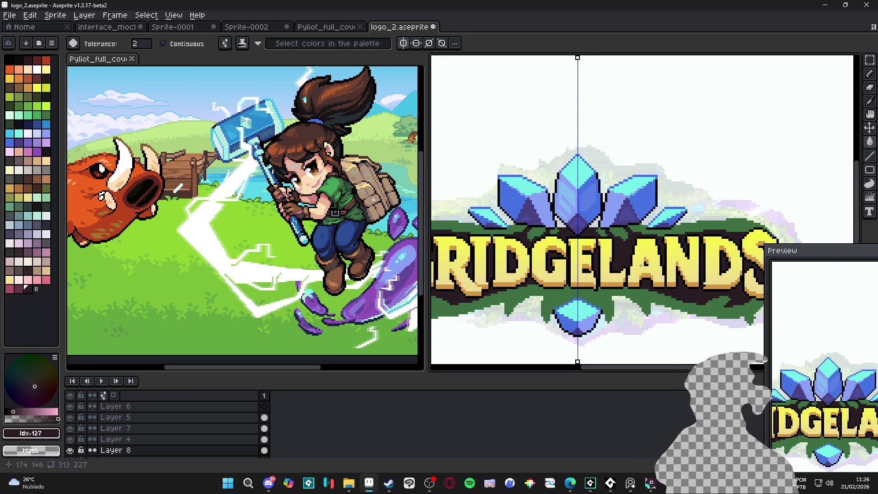
scroll(617, 276, down, 1)
scroll(616, 276, down, 1)
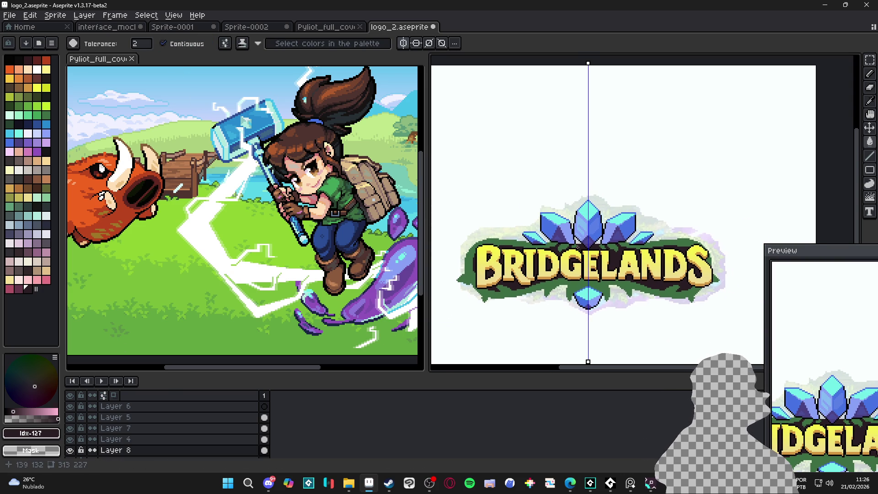
scroll(577, 246, up, 1)
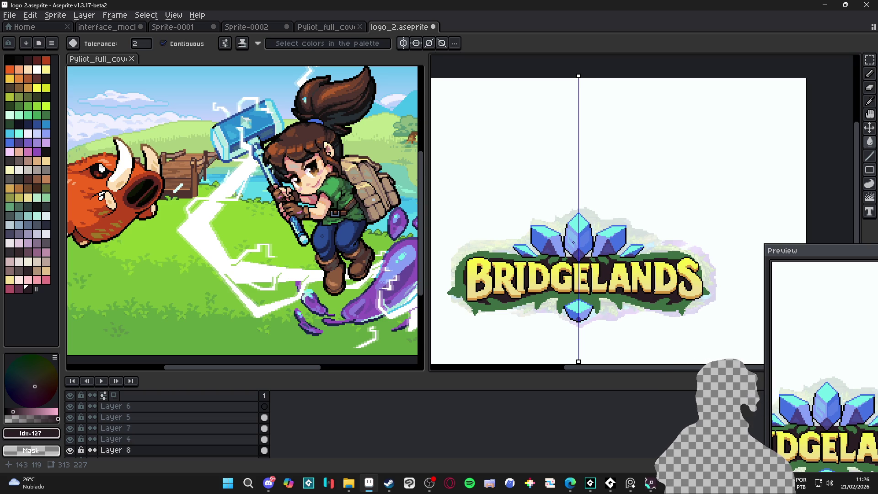
Sample the dark backing colour #2a1c23, then the vine green #3d6f43 from the logo.
drag(521, 256, 562, 217)
scroll(518, 238, up, 3)
scroll(518, 238, up, 1)
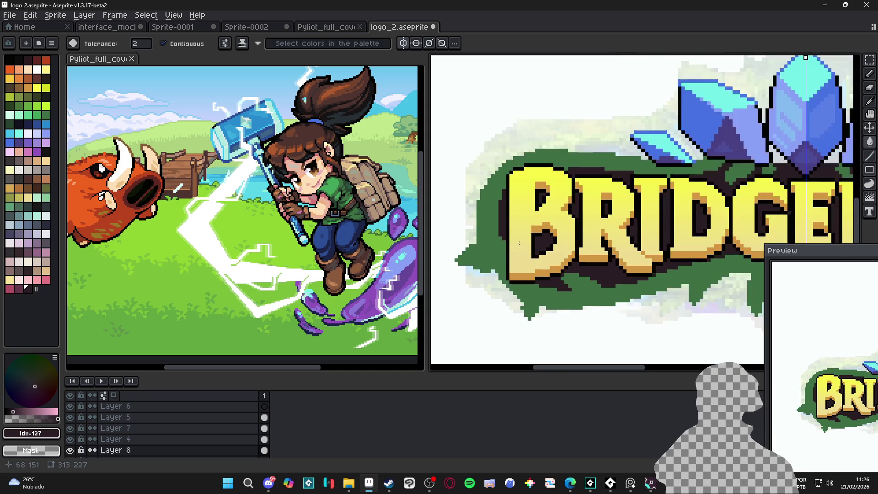
scroll(512, 235, down, 3)
scroll(507, 234, up, 1)
scroll(508, 234, down, 1)
scroll(512, 236, up, 1)
alt+click(526, 247)
scroll(528, 249, down, 1)
scroll(526, 252, down, 1)
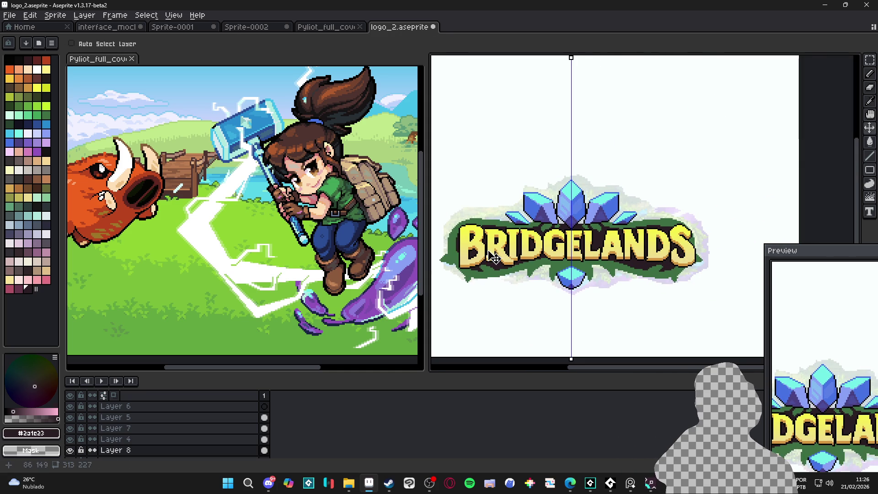
scroll(505, 255, up, 1)
scroll(551, 274, up, 2)
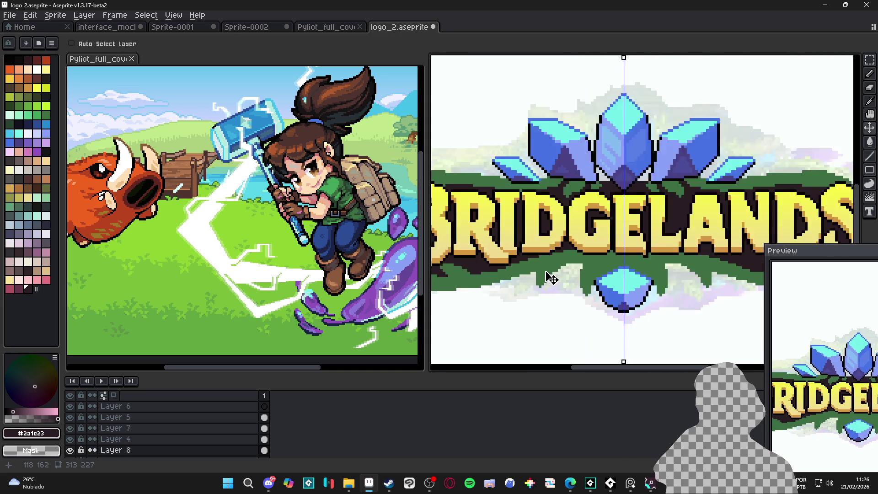
key(b)
scroll(525, 254, up, 1)
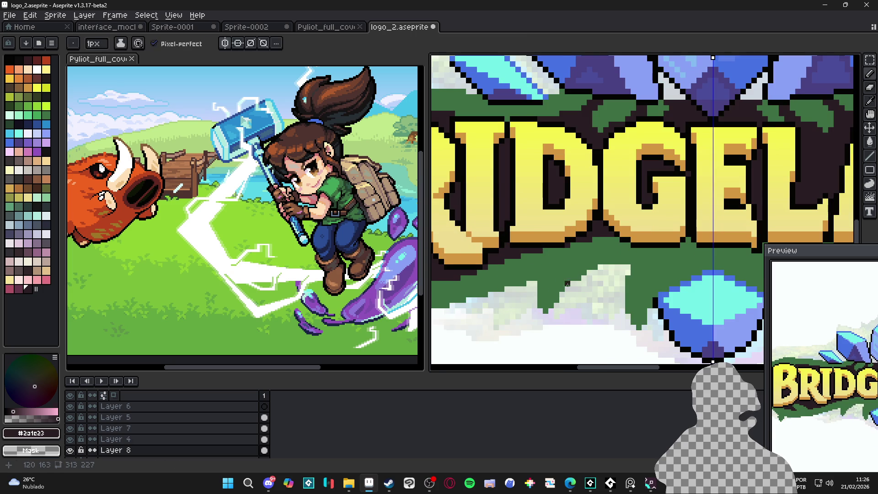
scroll(549, 265, down, 1)
scroll(565, 275, up, 2)
key(e)
key(b)
alt+click(565, 275)
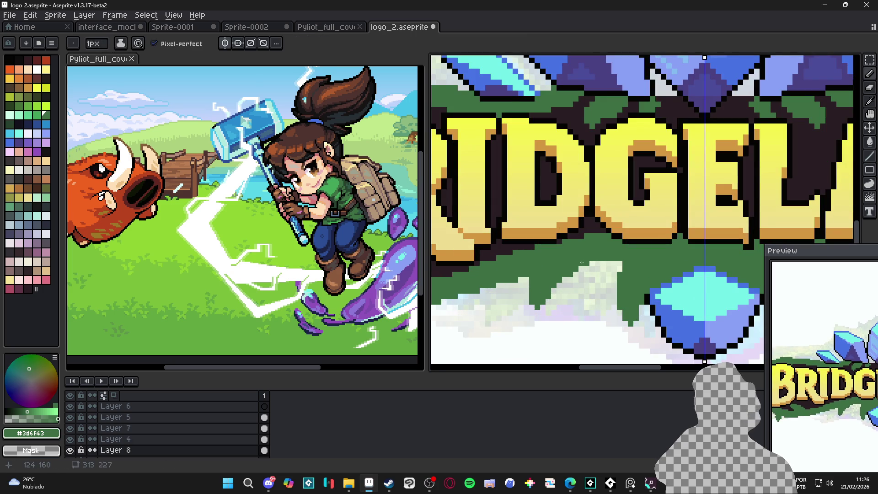
Move the preview window over the cover art, widening it and shortening it from the top.
mouse_move(820, 252)
mouse_down()
mouse_move(432, 167)
mouse_move(214, 100)
mouse_up()
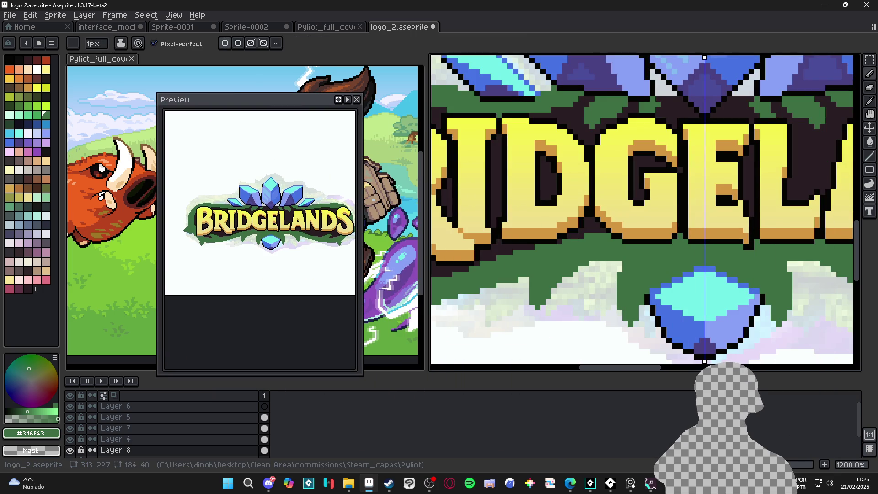
drag(158, 252, 39, 251)
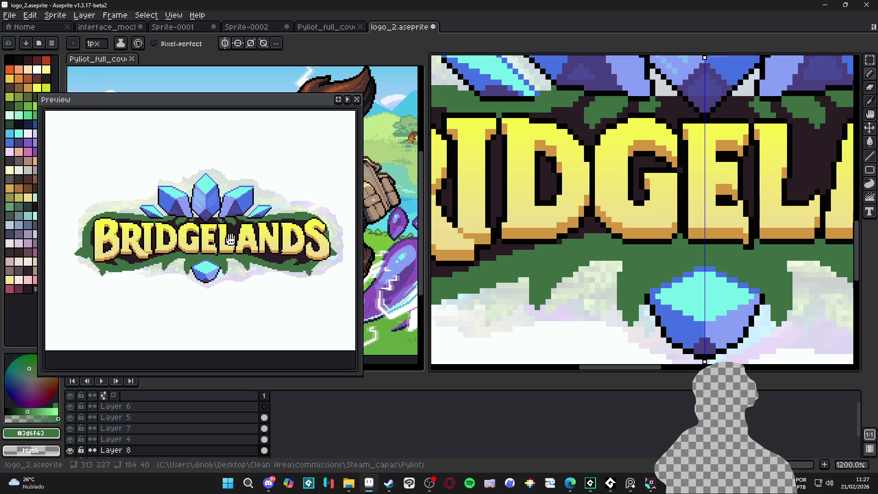
mouse_move(255, 94)
mouse_down()
mouse_move(254, 203)
mouse_move(277, 236)
mouse_up()
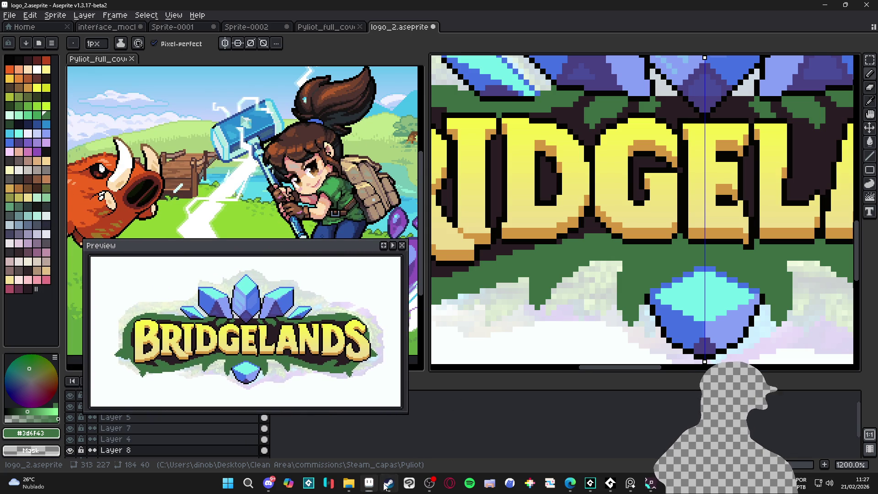
click(389, 482)
scroll(457, 114, up, 10)
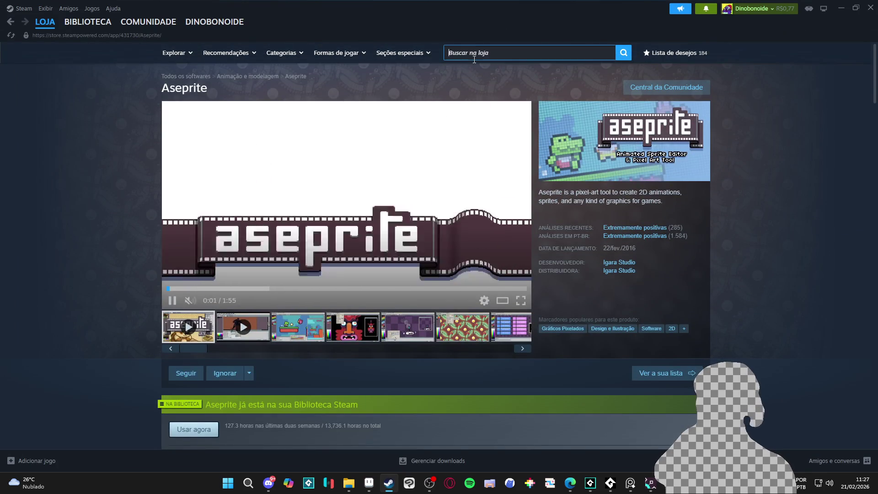
Open Steam's store search suggestions, then switch back and forth to the Aseprite logo file.
click(474, 54)
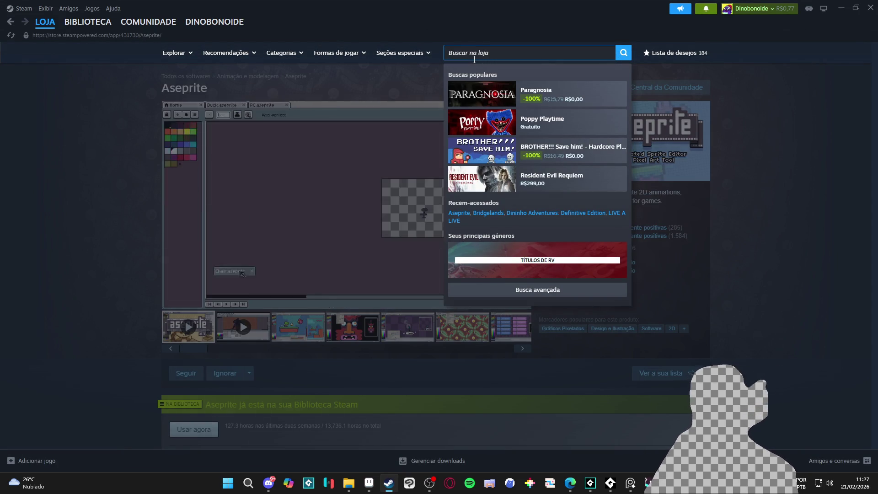
key(alt+Tab)
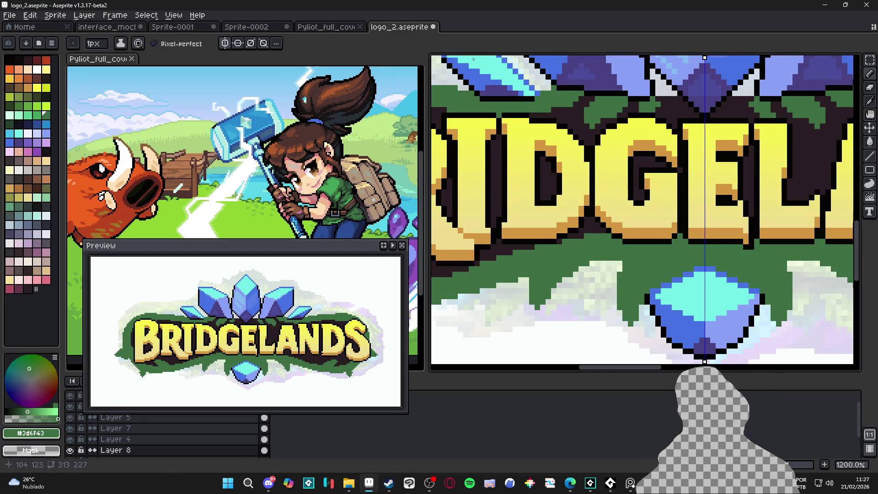
key(alt+Tab)
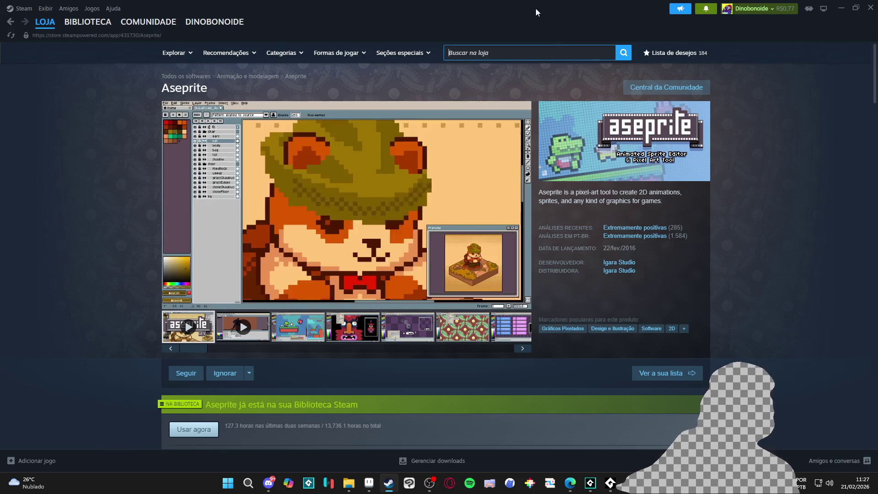
key(alt+Tab)
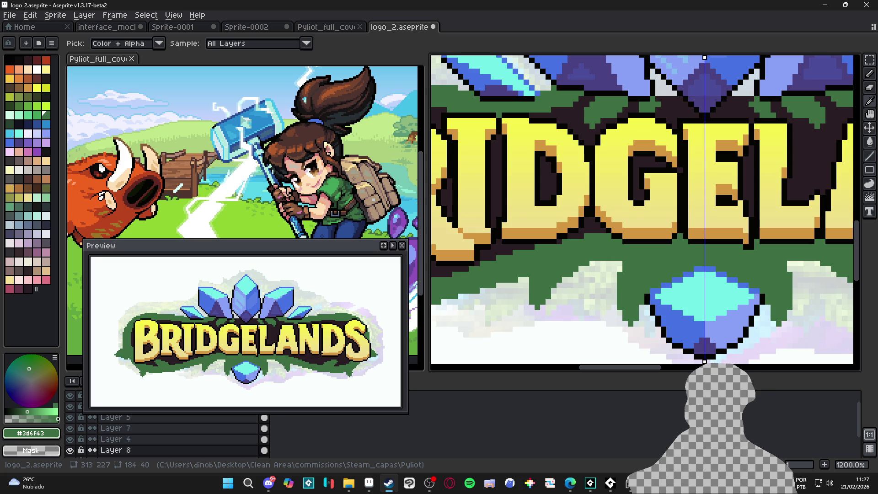
key(alt+Tab)
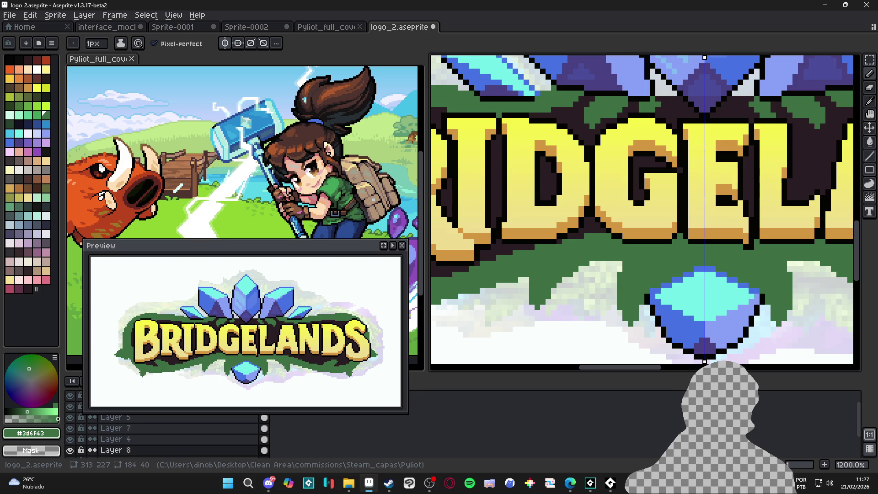
scroll(611, 261, down, 5)
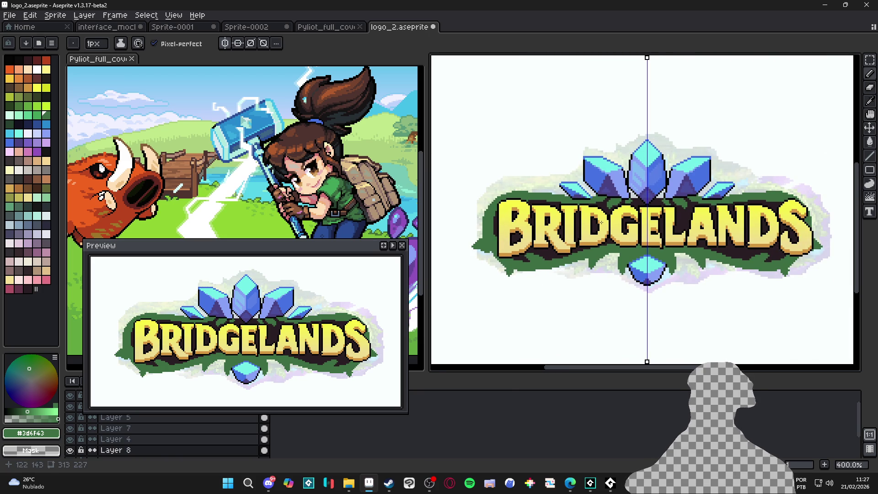
click(274, 483)
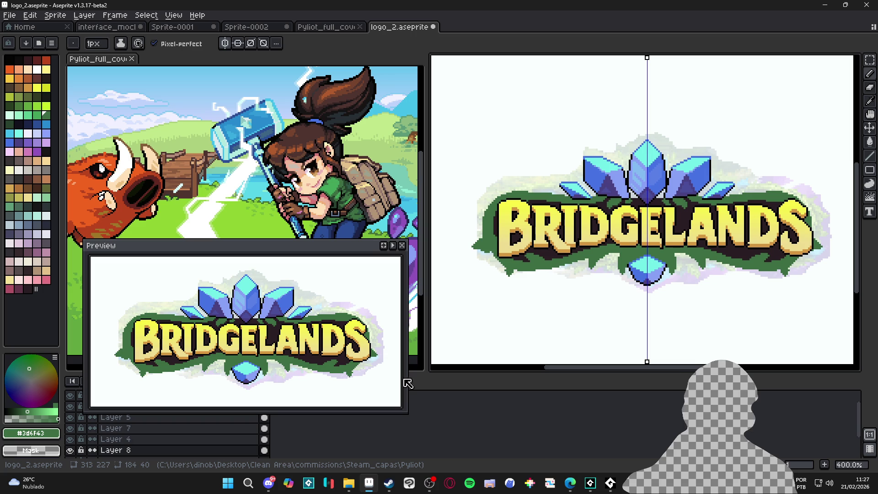
click(390, 485)
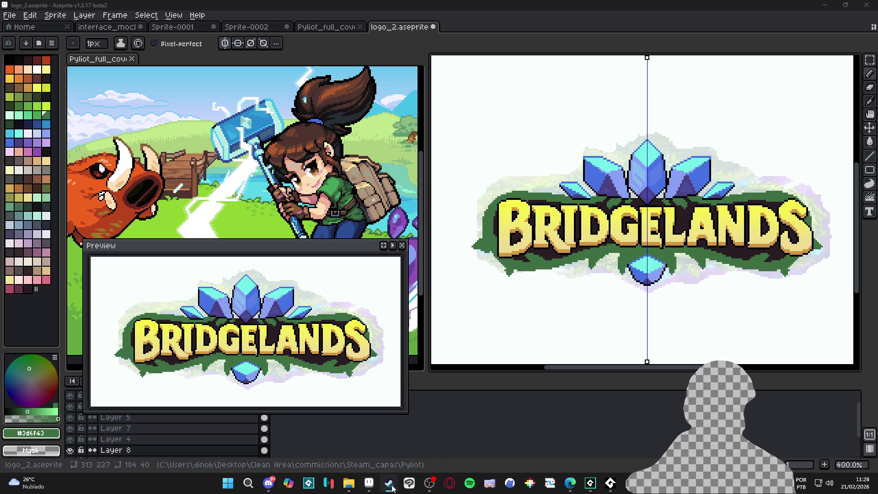
scroll(536, 213, down, 2)
scroll(541, 240, up, 3)
scroll(569, 224, up, 2)
scroll(570, 224, down, 1)
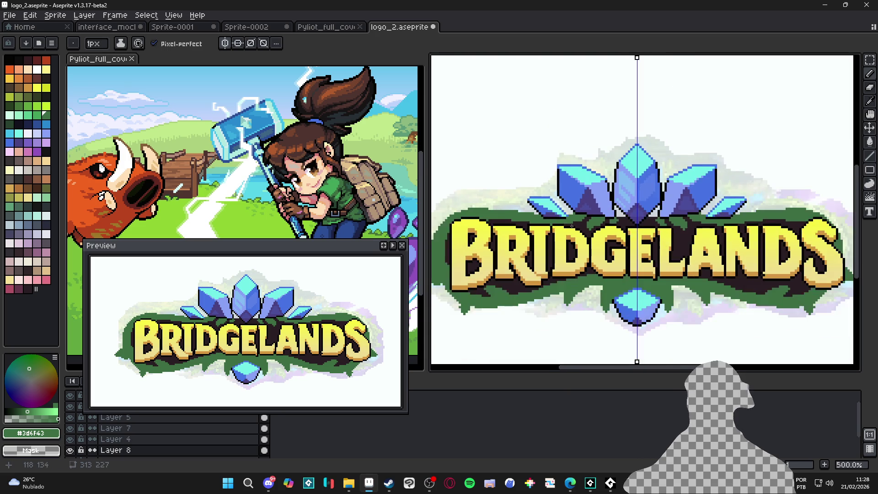
scroll(569, 224, up, 5)
alt+click(540, 276)
Draw dark outline strokes along the vine and leaf below the lettering.
drag(560, 299, 590, 280)
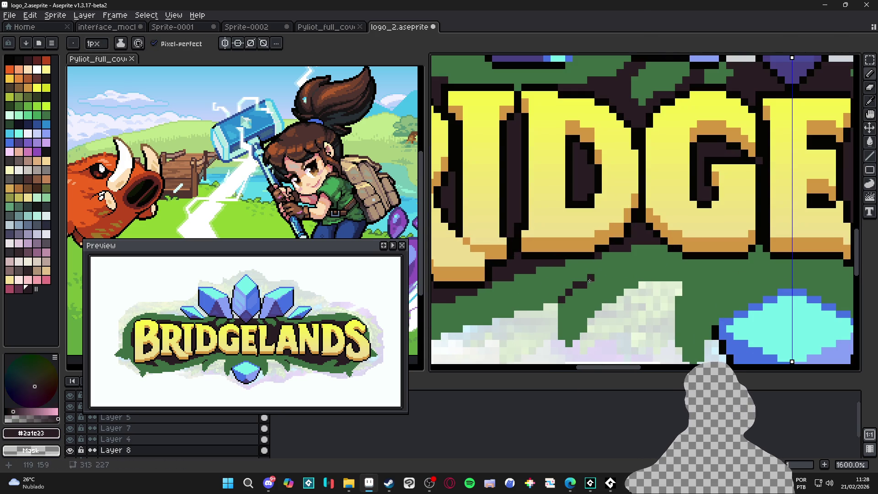
click(597, 277)
mouse_move(561, 306)
mouse_down()
mouse_move(556, 324)
mouse_move(569, 350)
mouse_move(627, 277)
mouse_up()
scroll(632, 282, down, 2)
scroll(631, 281, up, 2)
scroll(633, 281, down, 6)
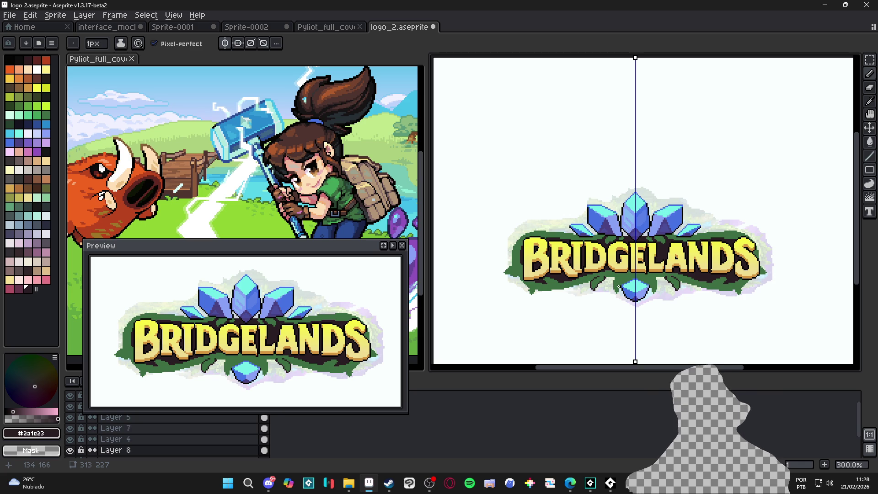
scroll(618, 287, up, 6)
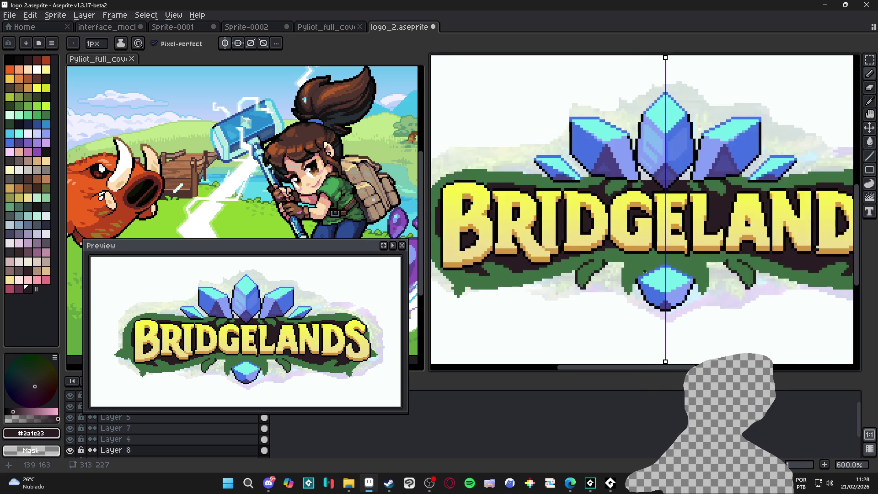
scroll(637, 282, down, 3)
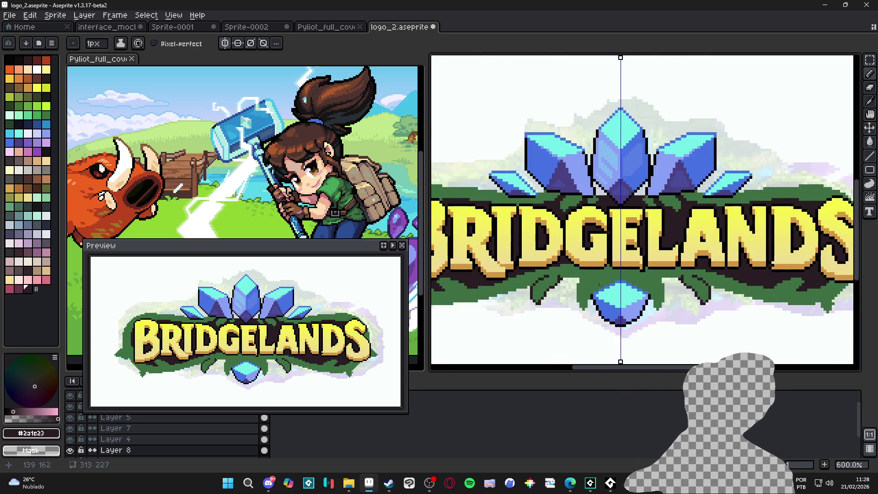
scroll(599, 284, down, 1)
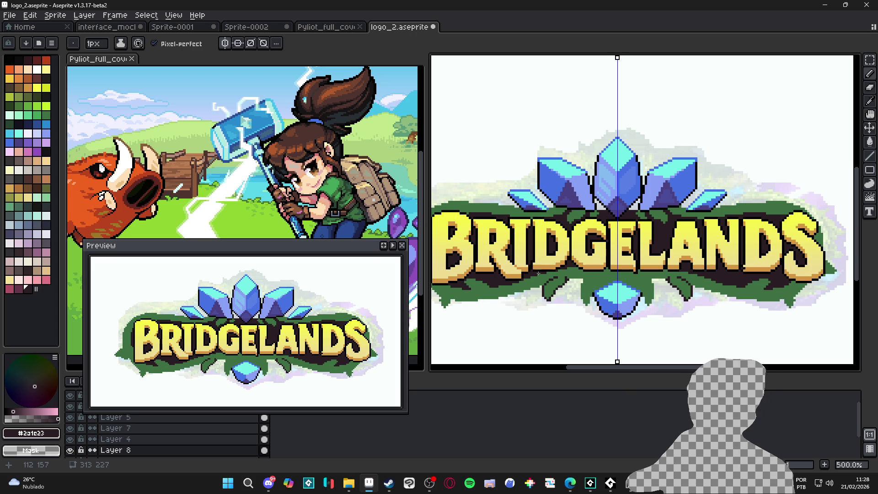
scroll(571, 265, up, 4)
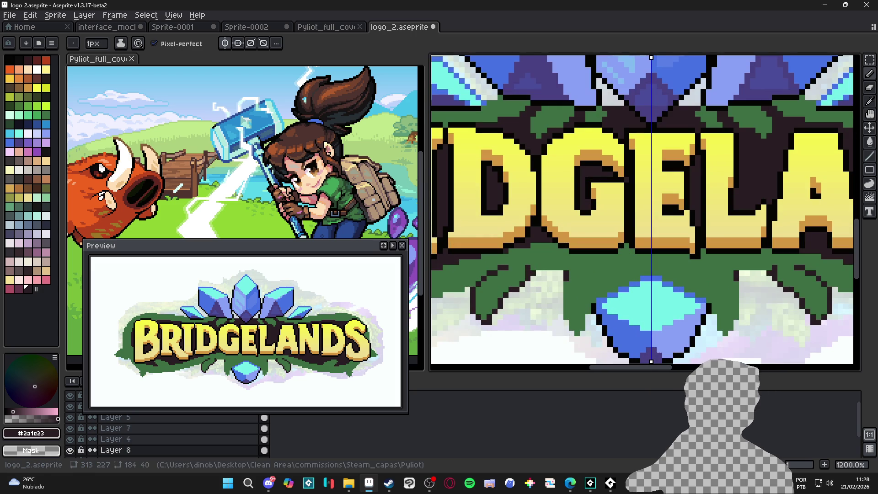
key(alt+Tab)
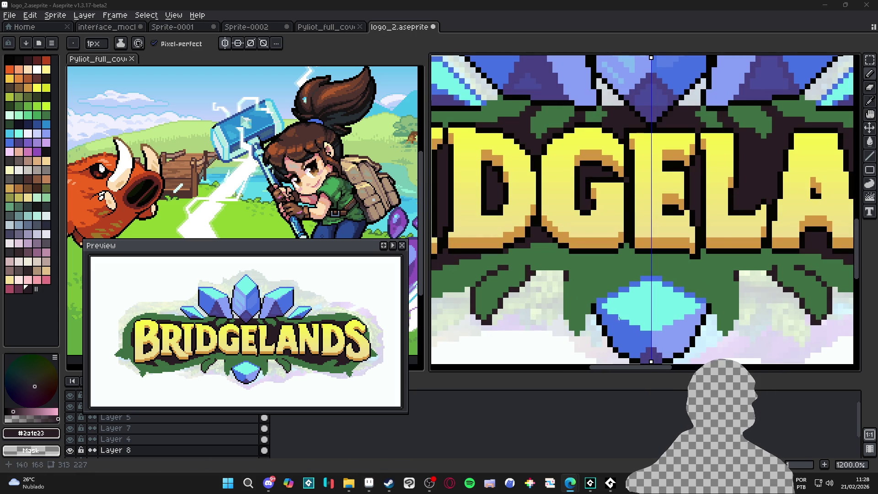
scroll(527, 294, down, 4)
scroll(527, 293, up, 4)
drag(521, 298, 517, 330)
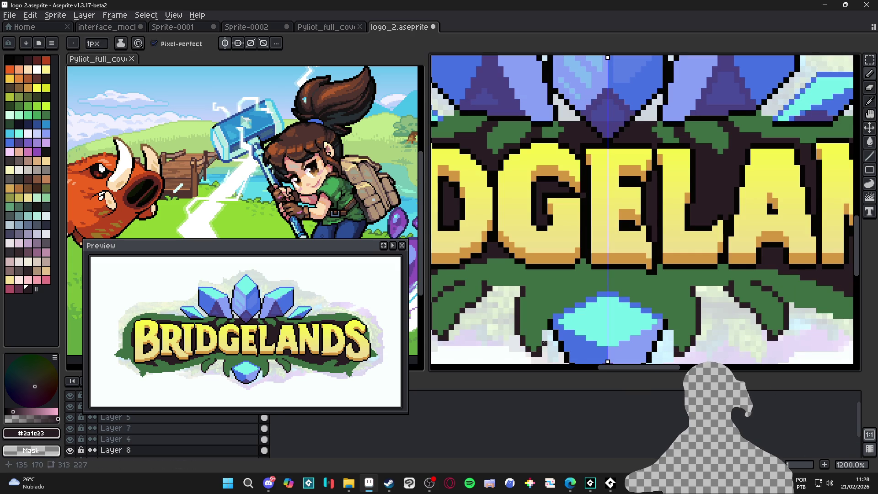
Sample the leaf green, then choose darker green palette index 35 for shading.
scroll(553, 338, down, 5)
scroll(556, 327, up, 3)
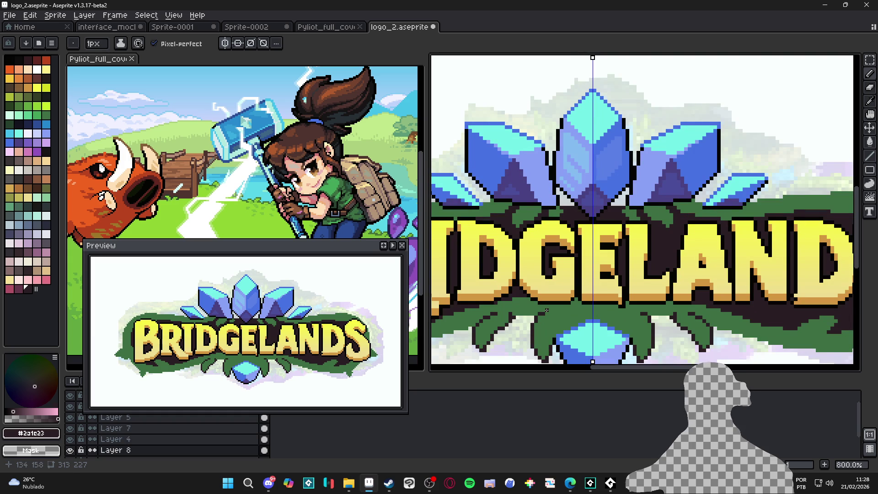
scroll(545, 312, down, 4)
scroll(559, 317, up, 3)
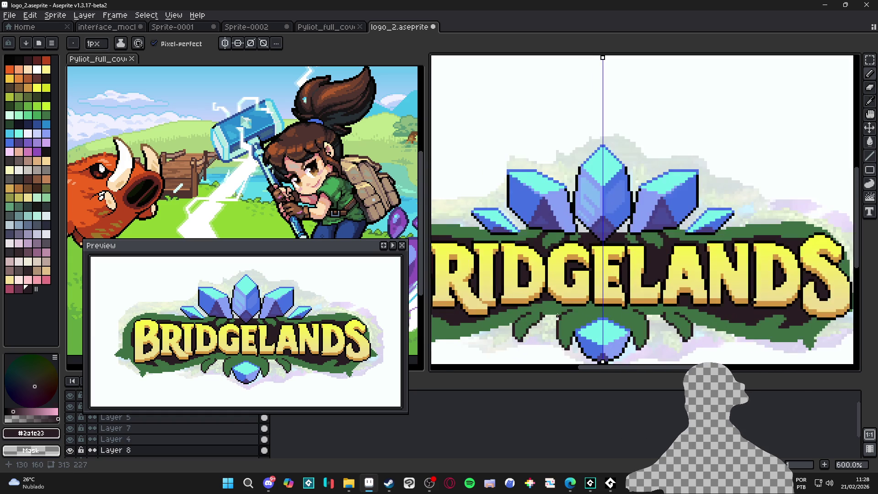
scroll(557, 315, up, 3)
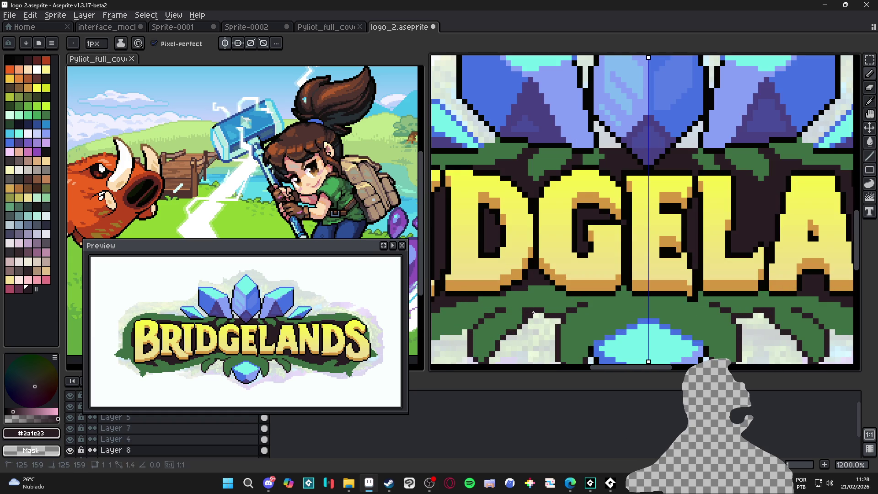
scroll(554, 323, down, 4)
scroll(561, 320, left, 2)
scroll(579, 318, up, 2)
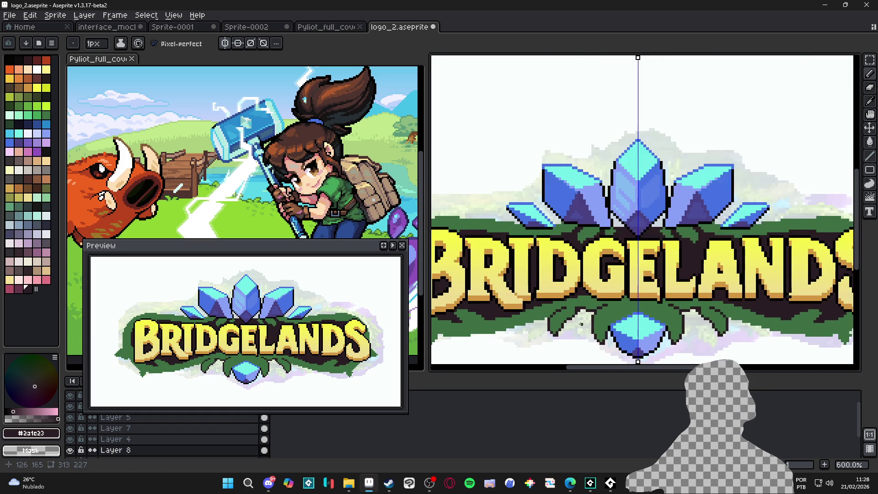
alt+click(579, 318)
click(9, 123)
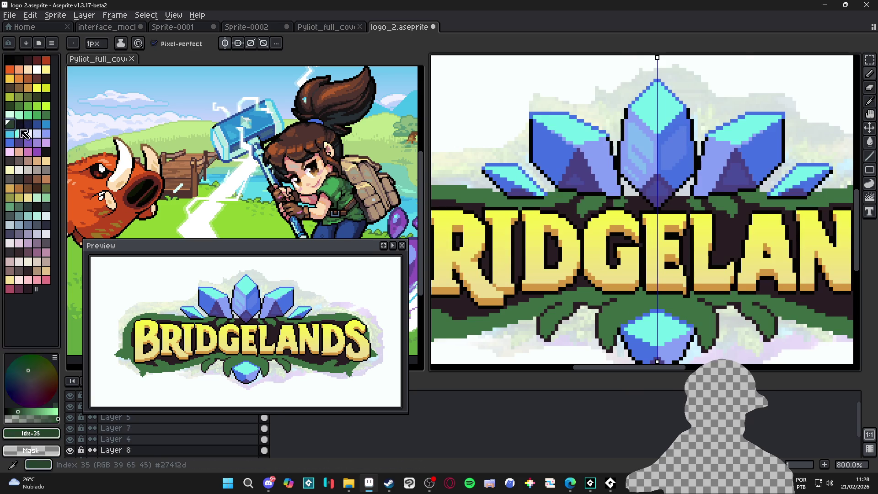
Paint mirrored dark green shading on the lower leaves beside the crystal with a 1px pencil.
scroll(584, 309, up, 2)
click(578, 304)
click(578, 312)
click(584, 309)
key(minus)
click(592, 309)
click(583, 317)
click(575, 317)
click(576, 328)
click(578, 325)
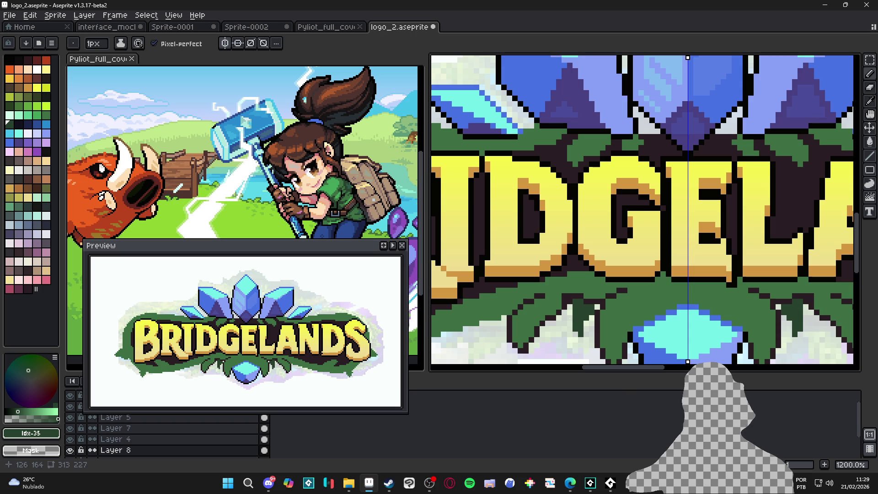
drag(569, 305, 569, 320)
click(595, 306)
click(589, 318)
Sample the near-black outline colour and undo the last pencil stroke.
scroll(587, 323, down, 5)
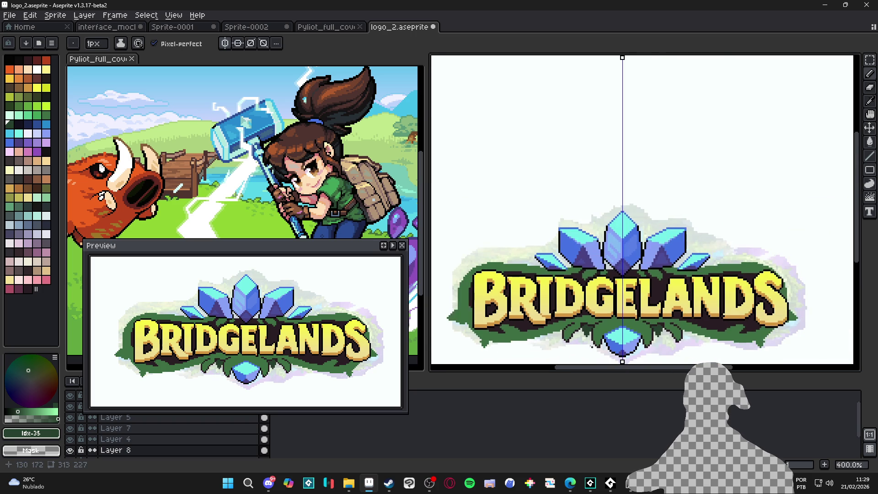
scroll(564, 337, down, 2)
scroll(558, 314, up, 7)
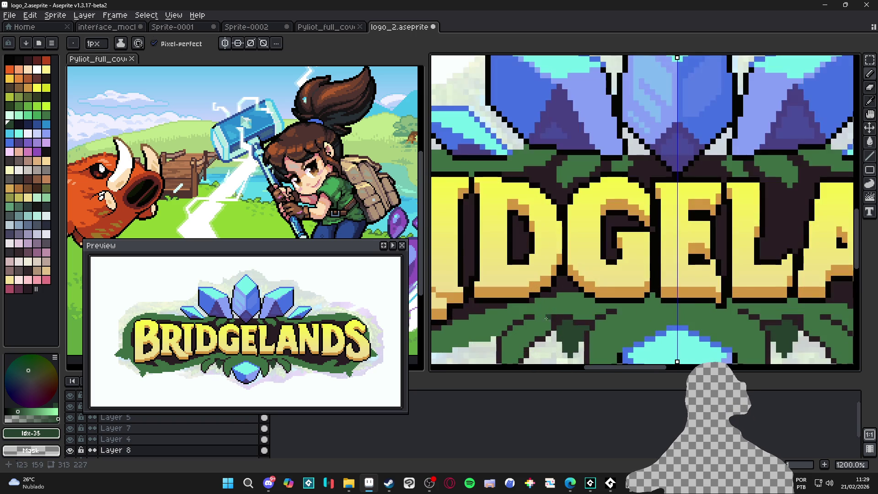
scroll(558, 313, down, 3)
scroll(565, 319, up, 2)
key(alt)
click(567, 330)
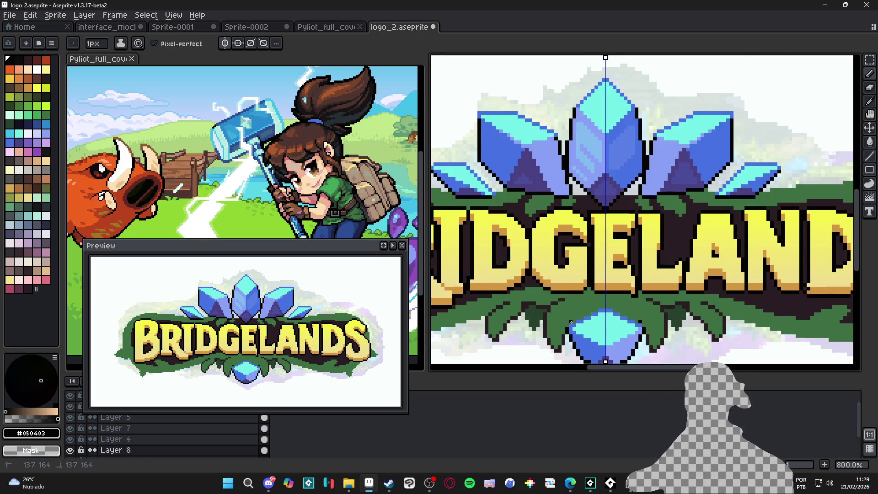
key(ctrl+z)
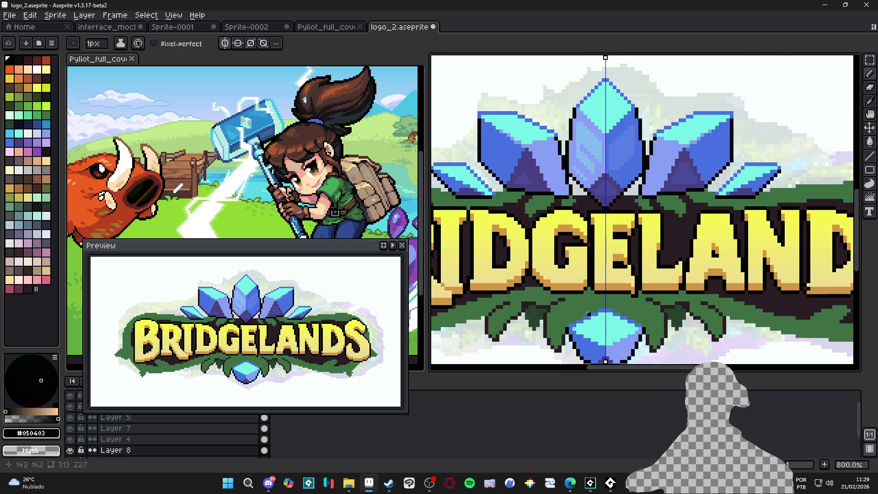
scroll(585, 314, down, 3)
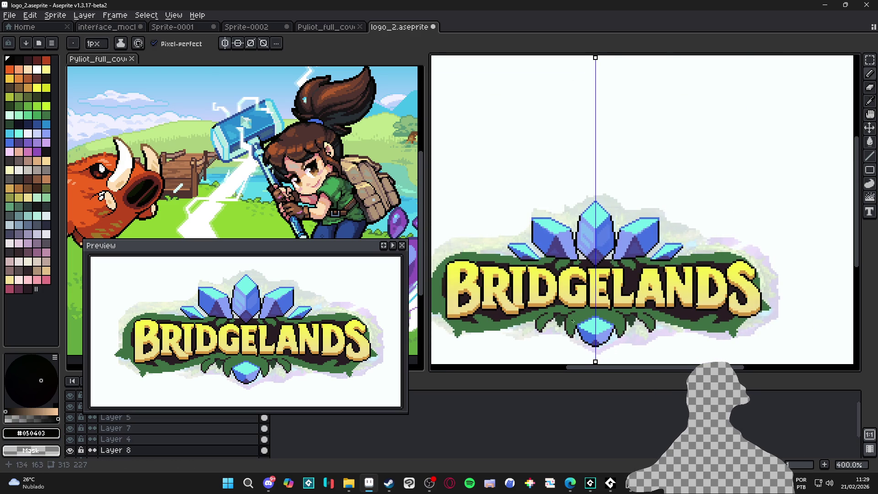
scroll(571, 321, down, 1)
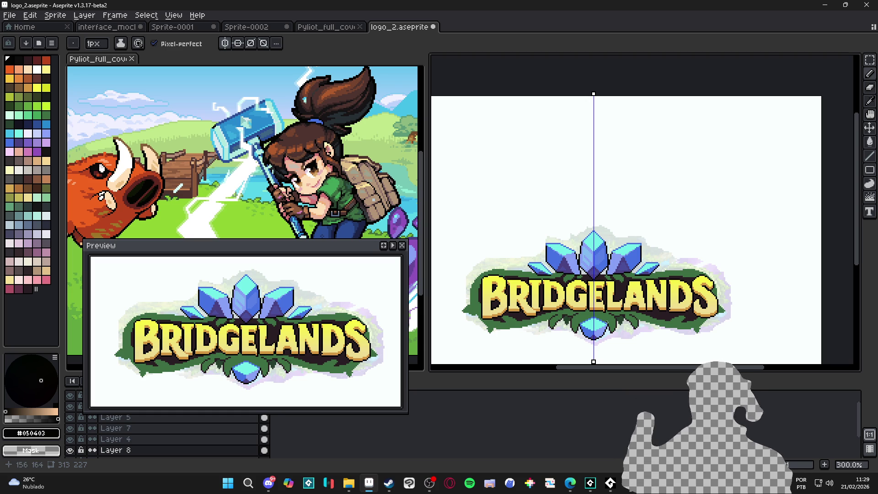
click(628, 488)
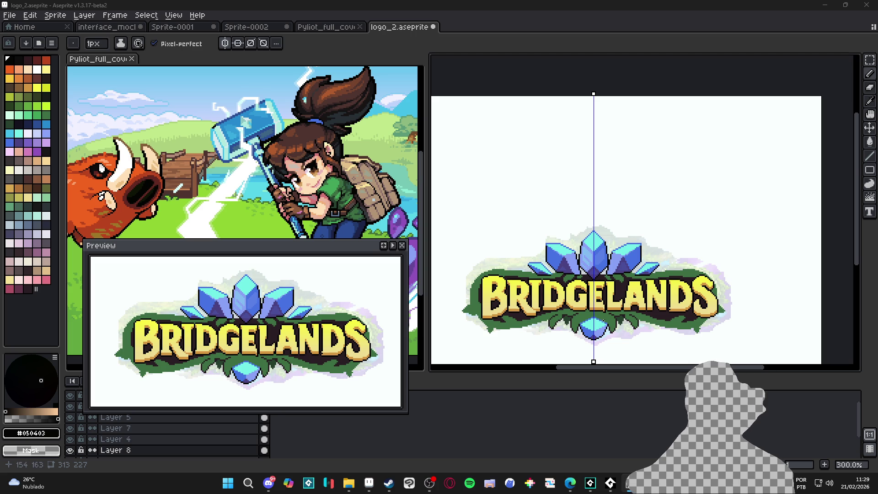
scroll(604, 321, up, 3)
scroll(554, 341, up, 3)
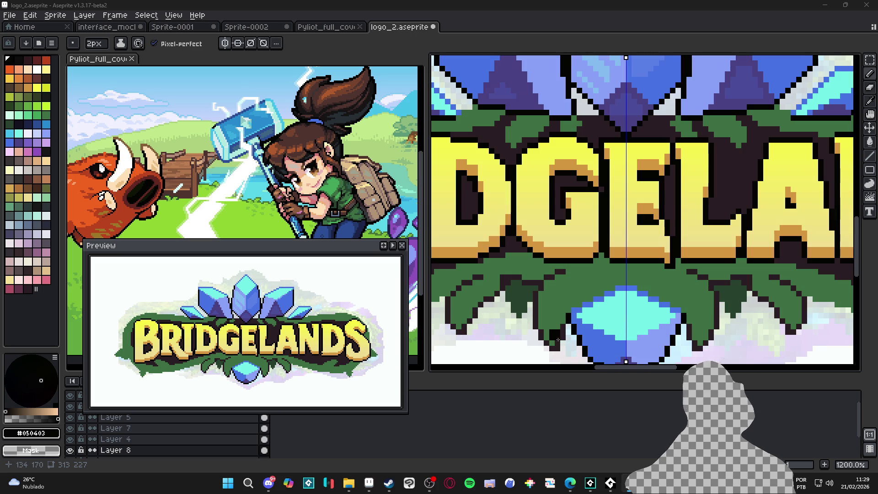
Sample the leaf green and repaint a few leaf pixels green.
key(b)
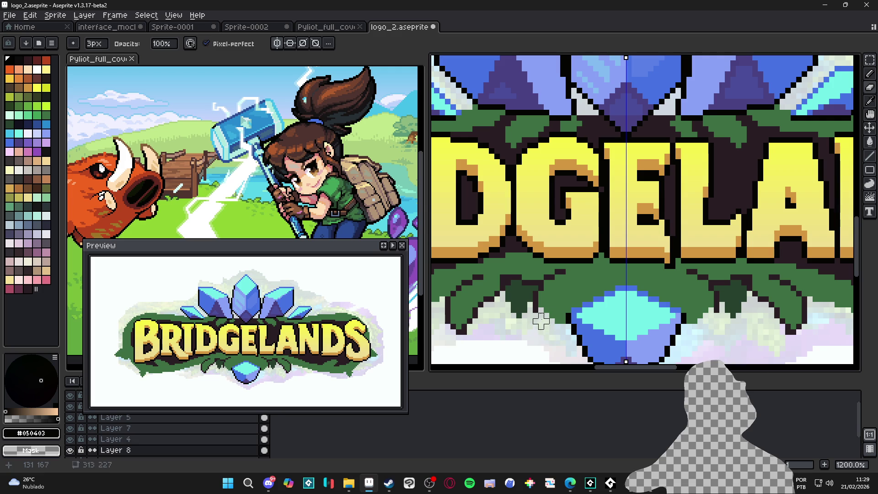
key(i)
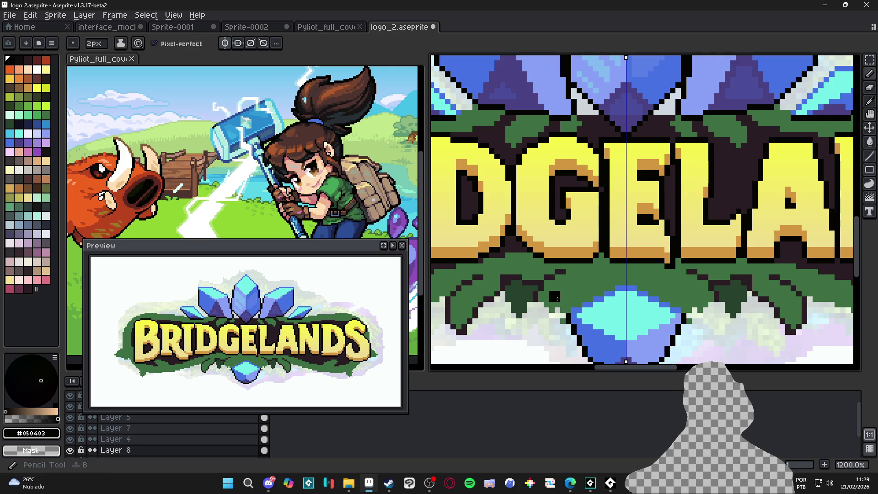
click(567, 287)
key(b)
click(548, 277)
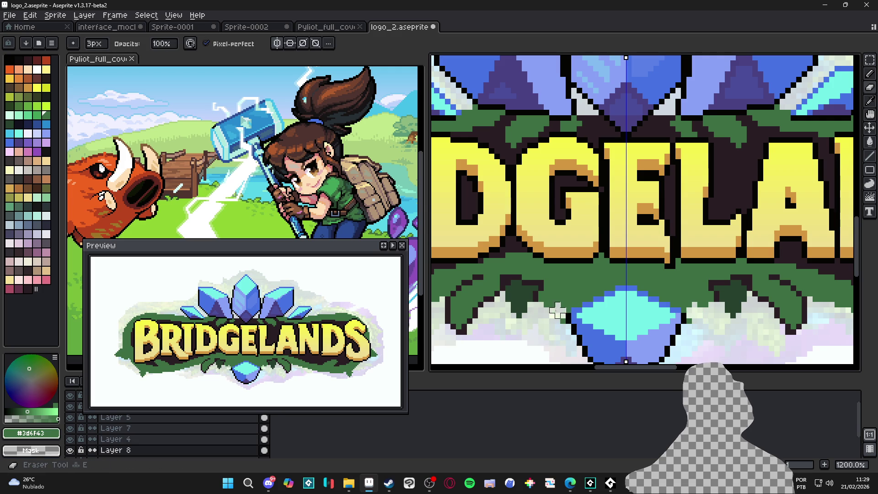
Sample the dark outline colour and outline the leaf edge with dark pixels.
key(i)
click(539, 277)
key(b)
click(549, 294)
mouse_move(554, 296)
mouse_down()
mouse_move(577, 303)
mouse_move(612, 292)
mouse_up()
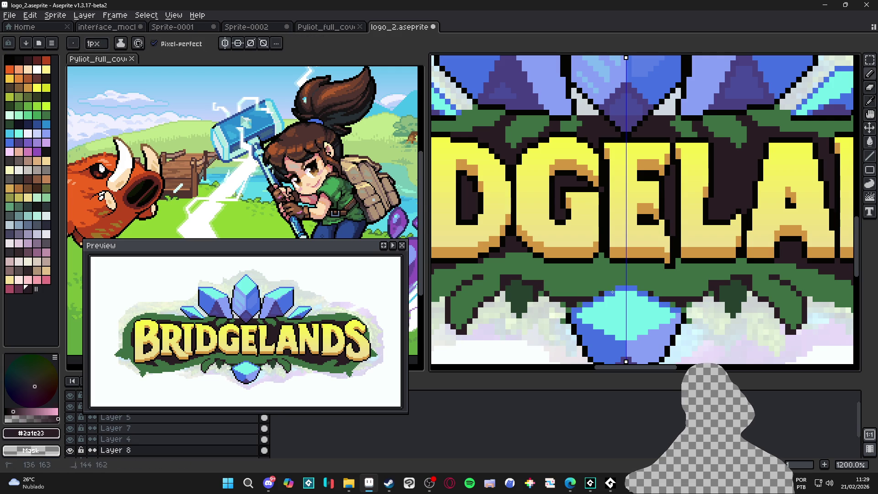
Switch to the eraser and enlarge the brush to 2 px.
key(b)
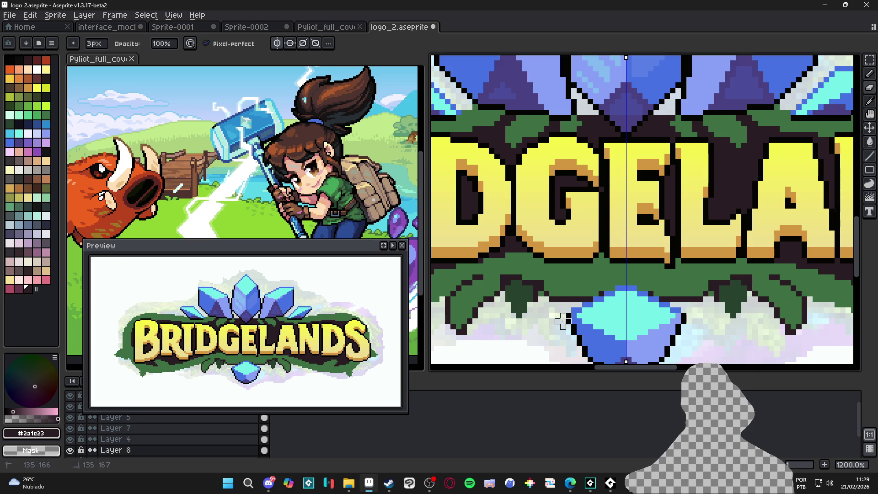
key(i)
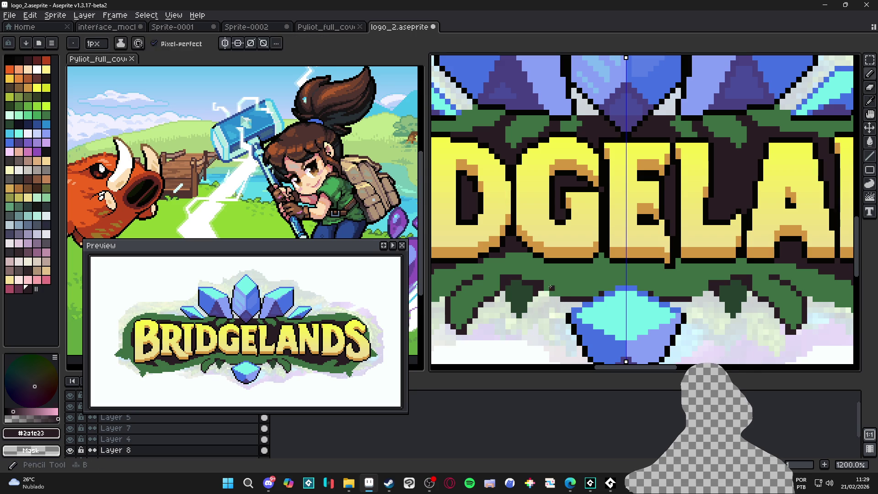
key(b)
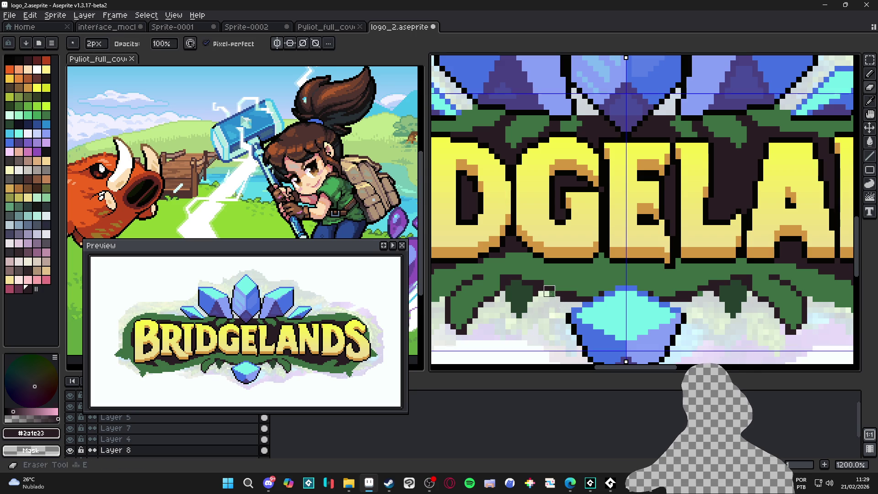
scroll(576, 303, down, 5)
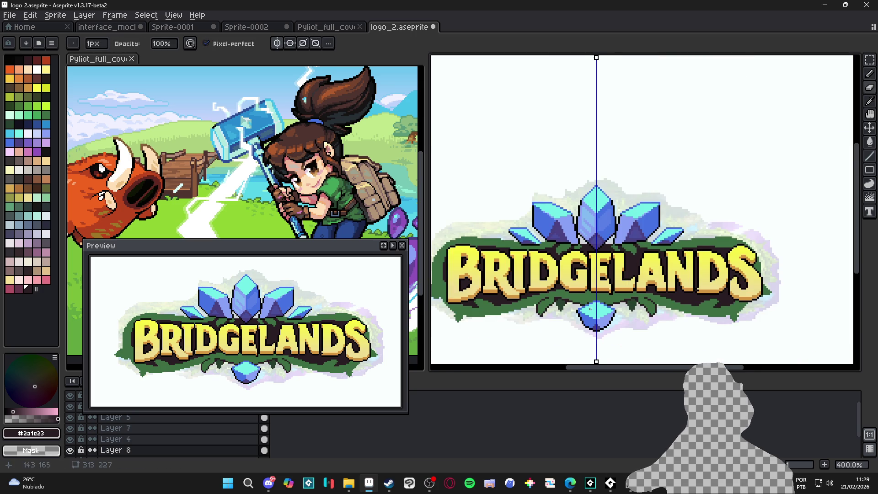
scroll(594, 310, up, 3)
key(e)
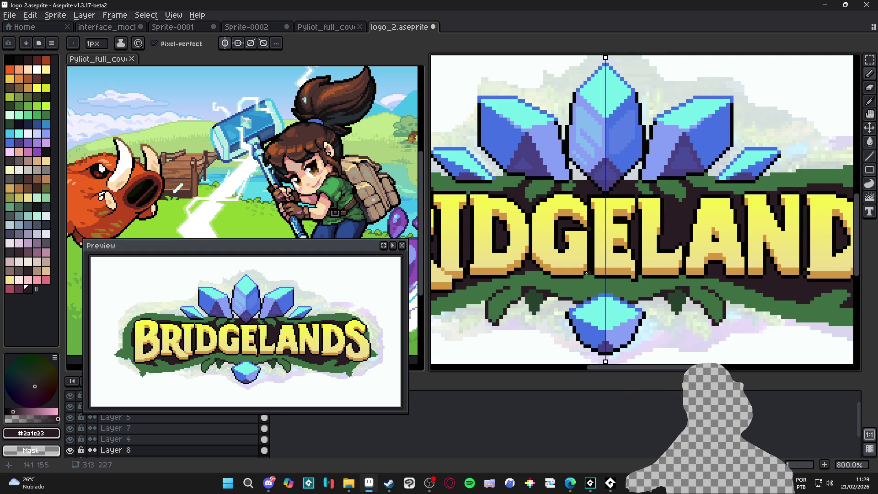
key(plus)
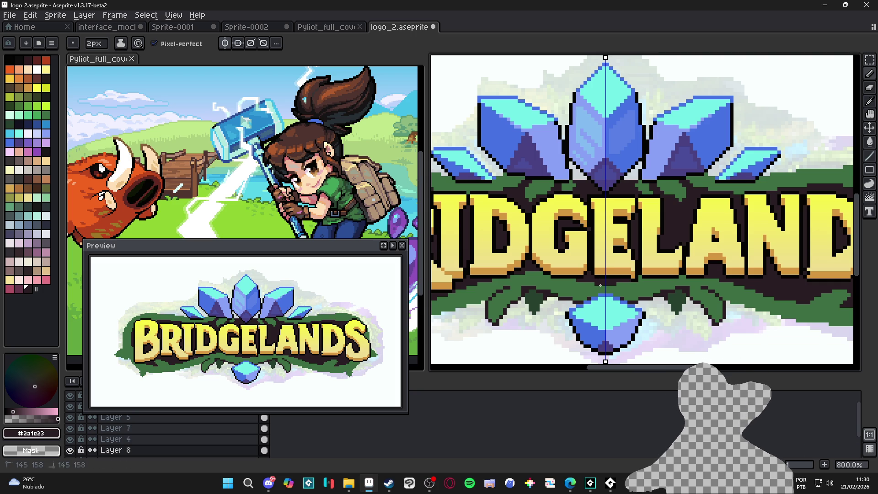
Take vine green #3d6f43 as the drawing colour and select Layer 4.
scroll(591, 284, down, 2)
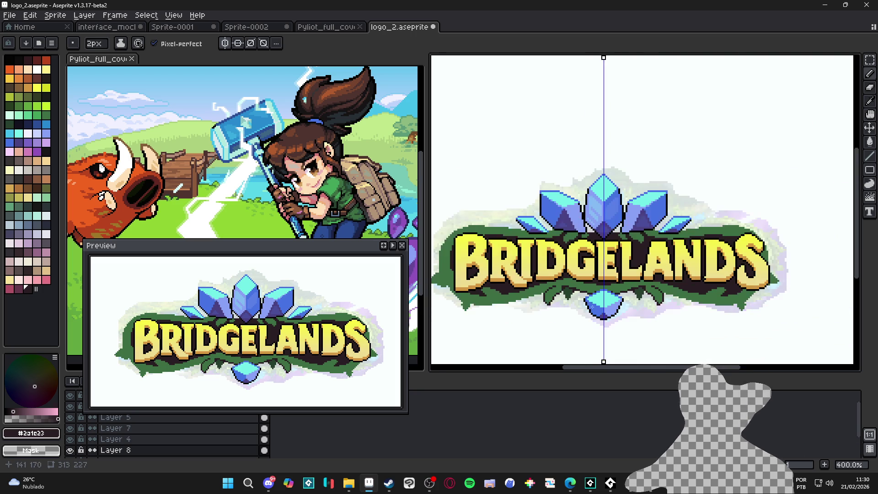
scroll(621, 306, down, 1)
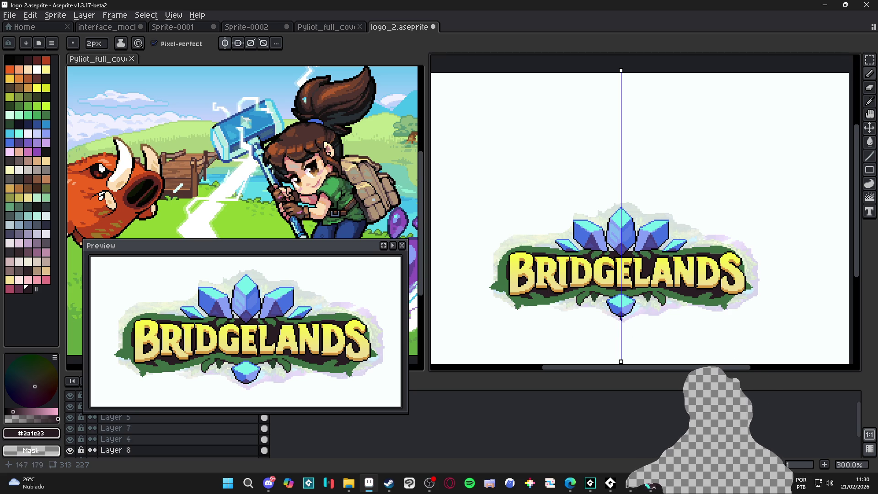
scroll(620, 318, up, 3)
alt+click(597, 289)
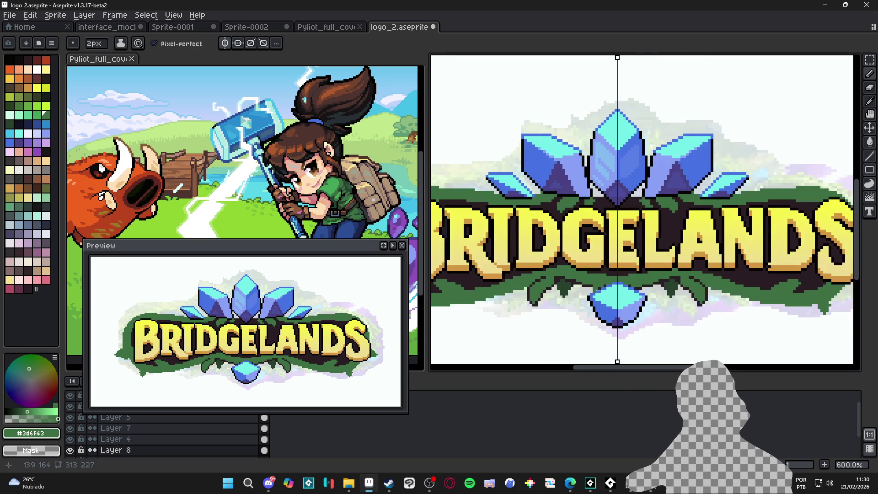
click(617, 304)
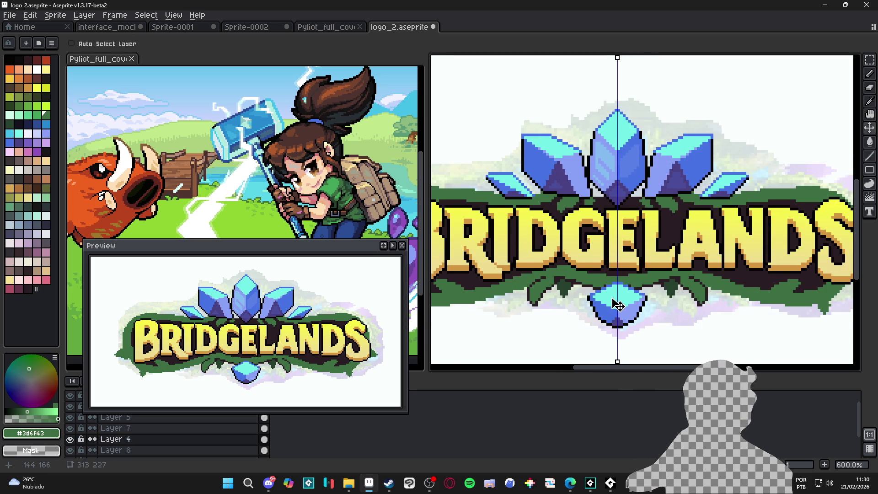
Marquee-select the lower blue crystal on Layer 4 and move it up toward the lettering.
scroll(617, 304, down, 1)
key(m)
scroll(617, 304, up, 1)
drag(573, 274, 642, 322)
drag(608, 286, 611, 280)
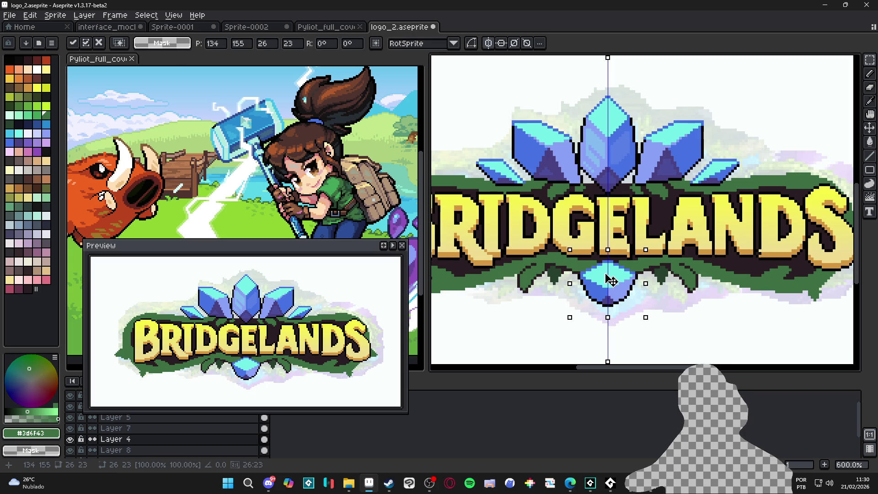
key(Return)
On Layer 8, paint mirrored dark green #27412d leaves beside and below the crystal.
key(b)
key(alt+Down)
scroll(581, 286, up, 1)
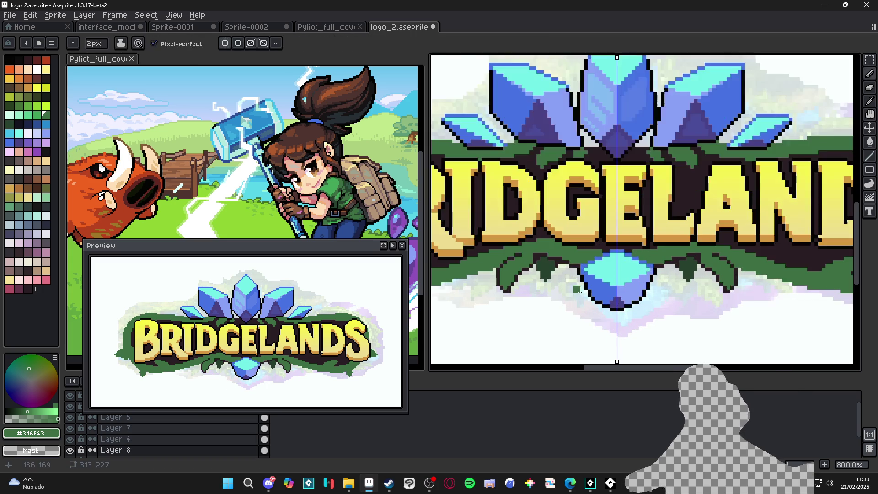
alt+click(583, 278)
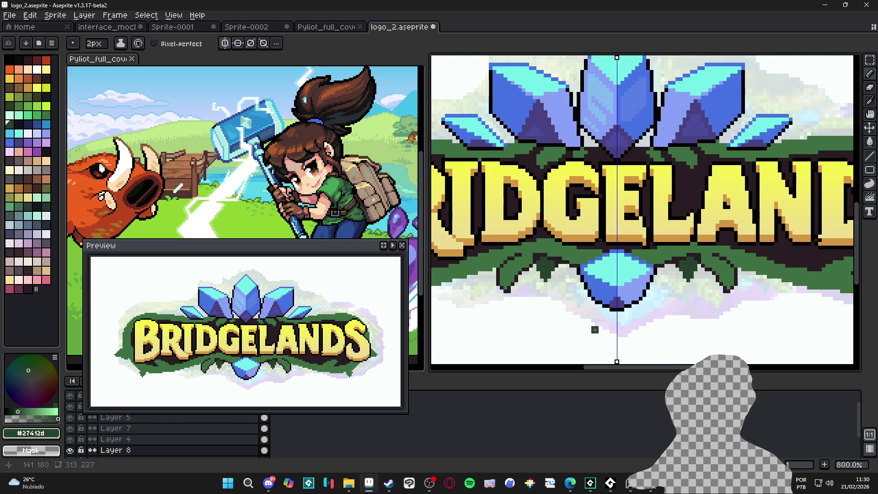
mouse_move(584, 276)
mouse_down()
mouse_move(564, 292)
mouse_move(577, 287)
mouse_up()
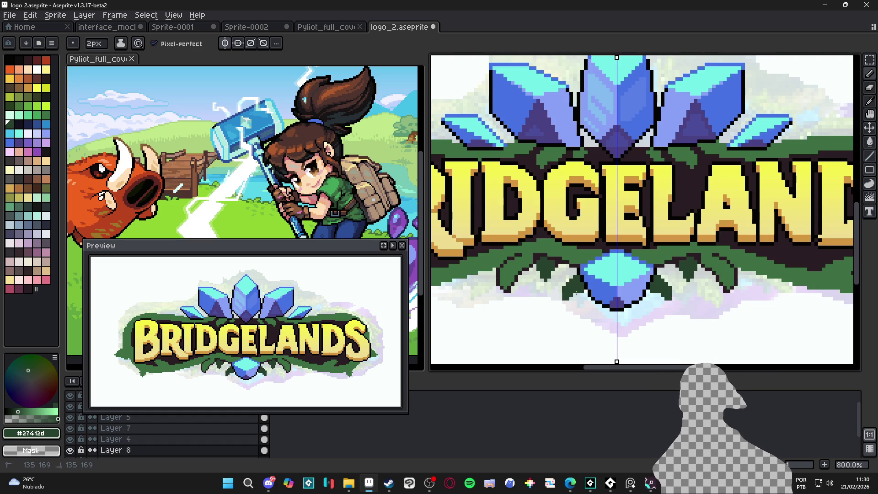
mouse_move(596, 299)
mouse_down()
mouse_move(588, 309)
mouse_move(624, 316)
mouse_move(612, 325)
mouse_up()
scroll(613, 324, down, 4)
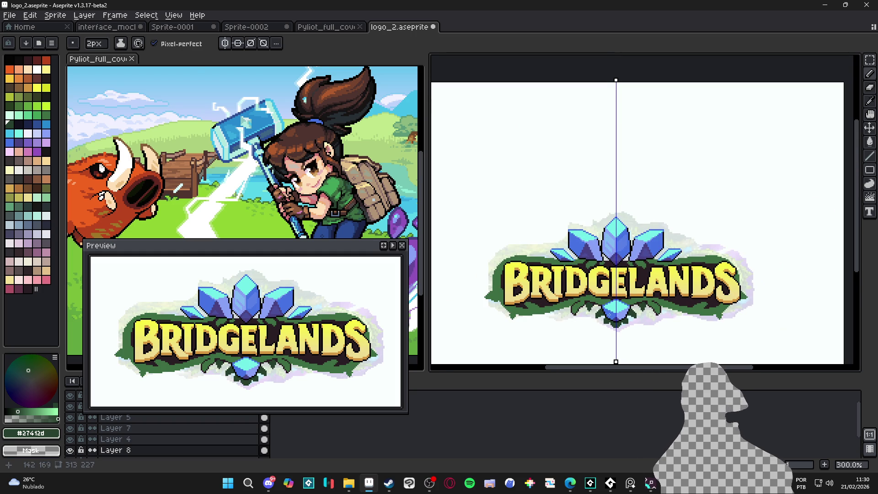
Zoom to the logo's left end, sample the dark backing colour, and add a pixel beside the leaf tip.
scroll(609, 315, up, 3)
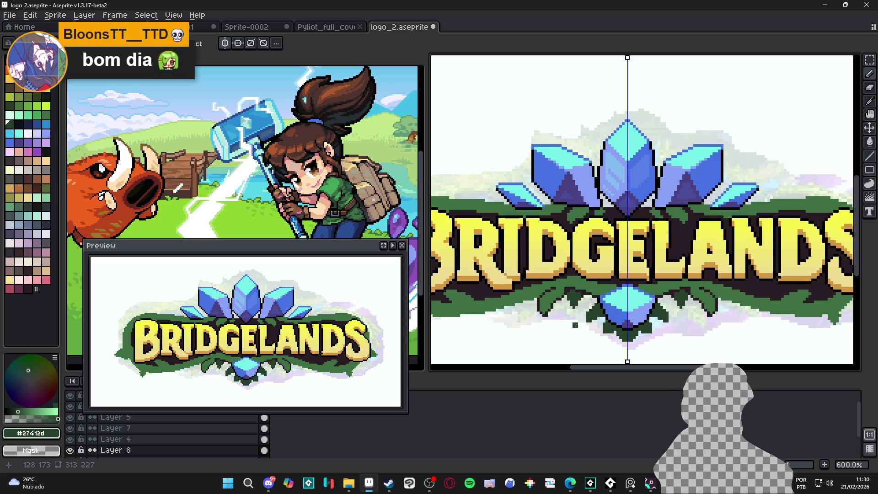
scroll(576, 307, up, 1)
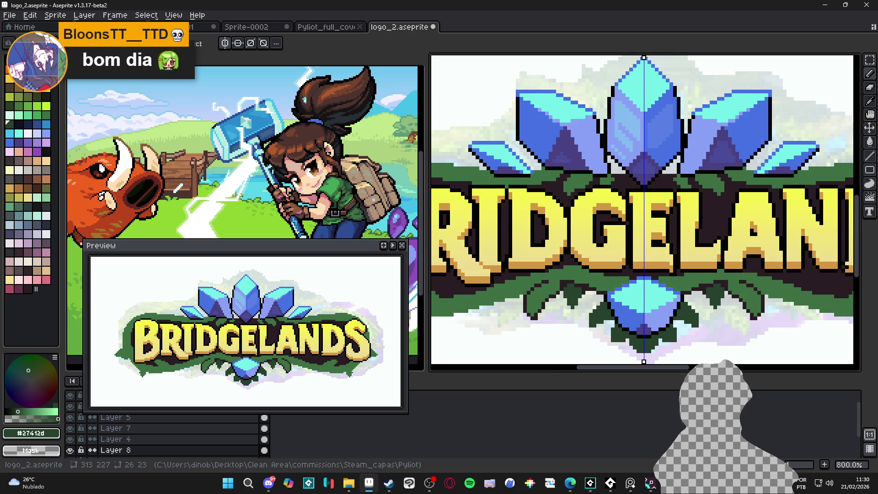
scroll(596, 308, up, 1)
scroll(596, 307, down, 4)
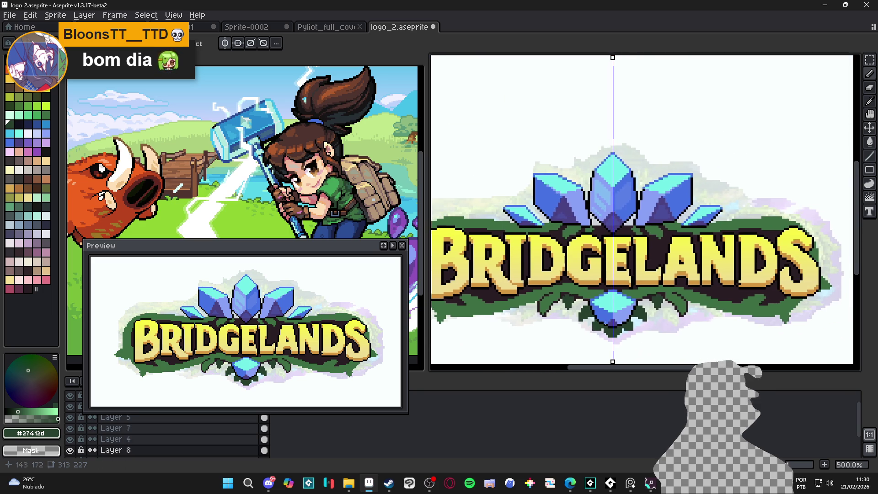
scroll(600, 323, left, 3)
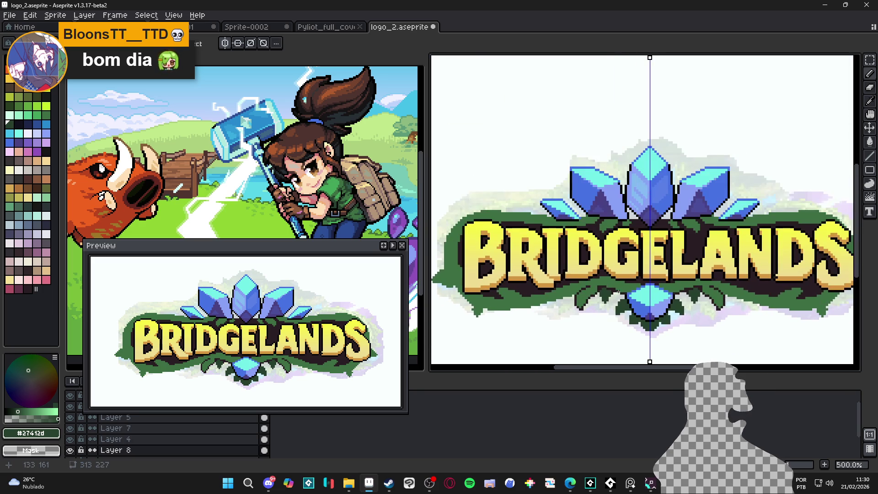
scroll(616, 293, up, 1)
scroll(567, 281, left, 3)
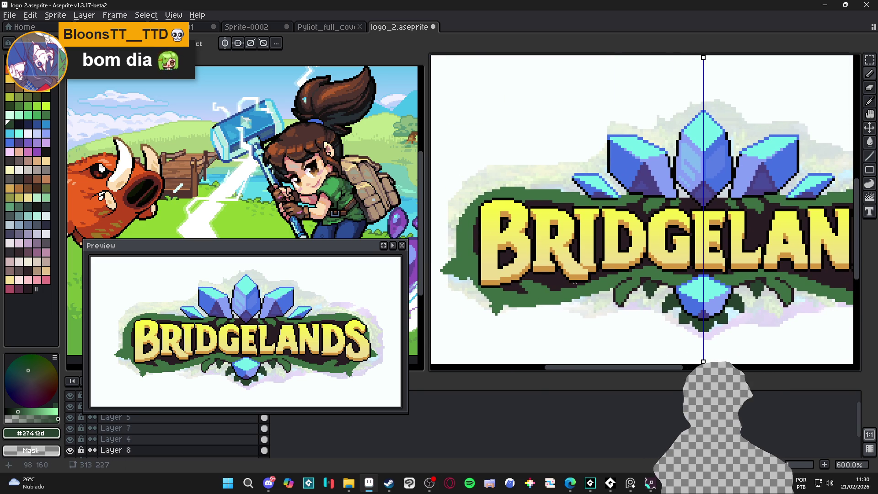
scroll(596, 290, down, 1)
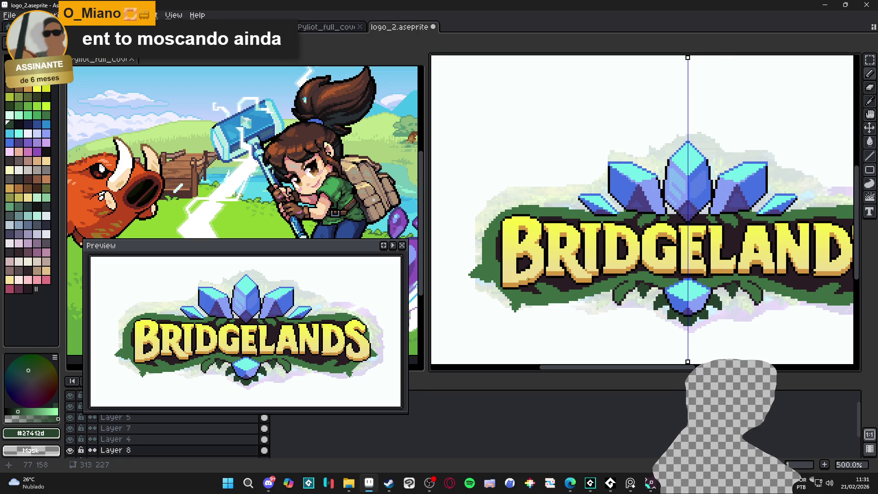
scroll(519, 311, up, 5)
alt+click(525, 320)
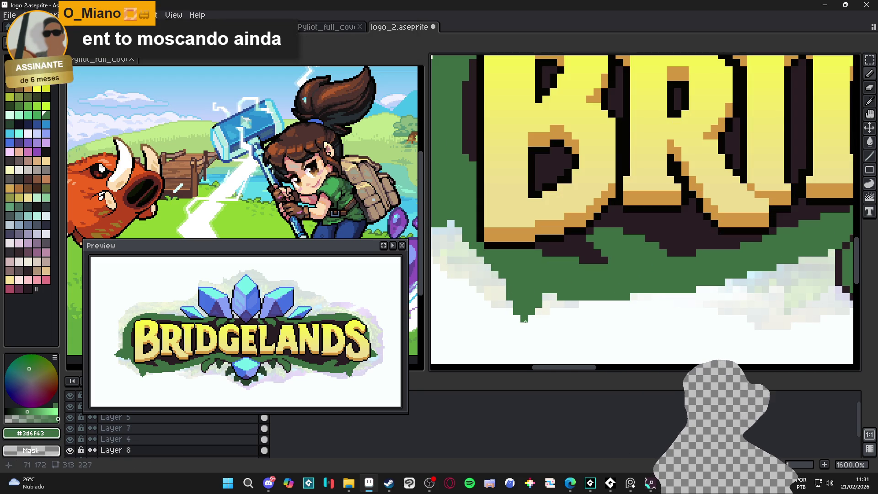
scroll(532, 320, down, 3)
scroll(544, 301, up, 2)
alt+click(551, 281)
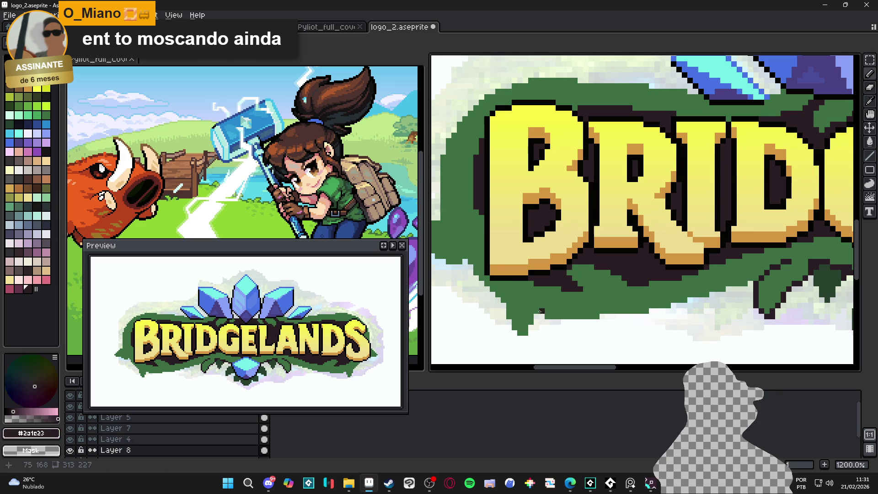
click(536, 311)
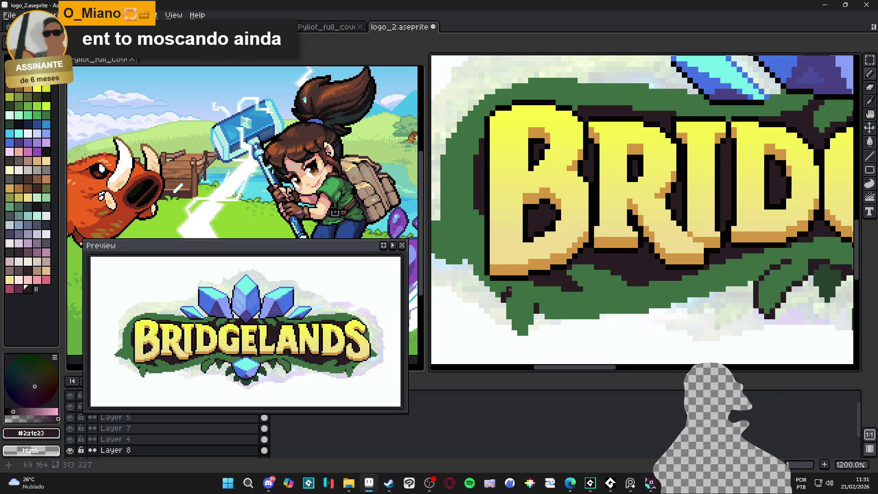
Re-sample the backing green, then return to the dark plum #2a1e23.
scroll(514, 288, down, 5)
scroll(534, 283, up, 5)
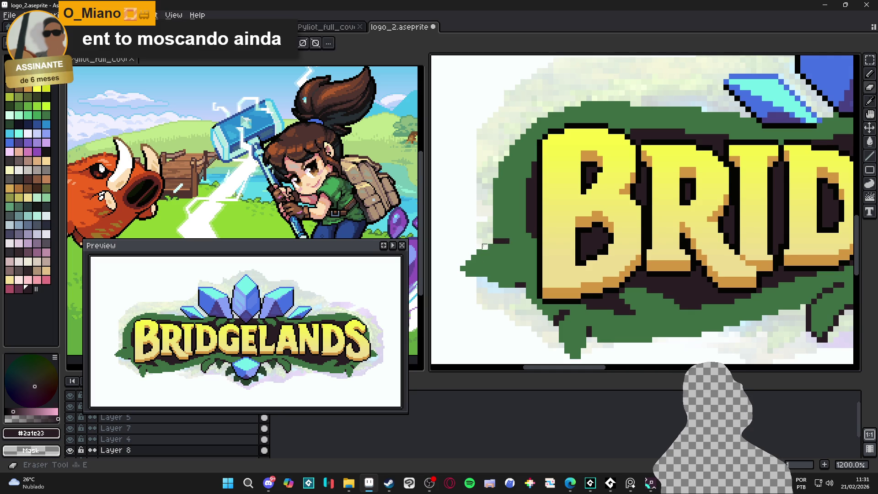
alt+click(461, 274)
scroll(460, 274, down, 4)
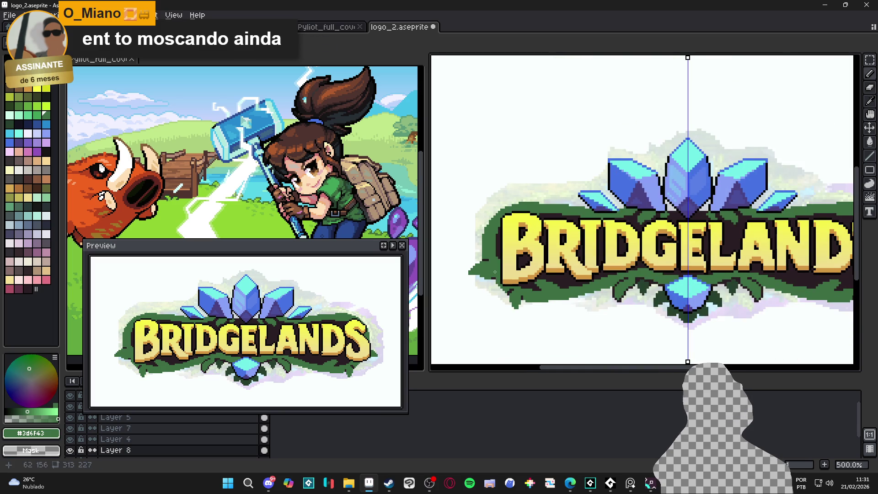
scroll(494, 271, down, 1)
scroll(494, 272, up, 5)
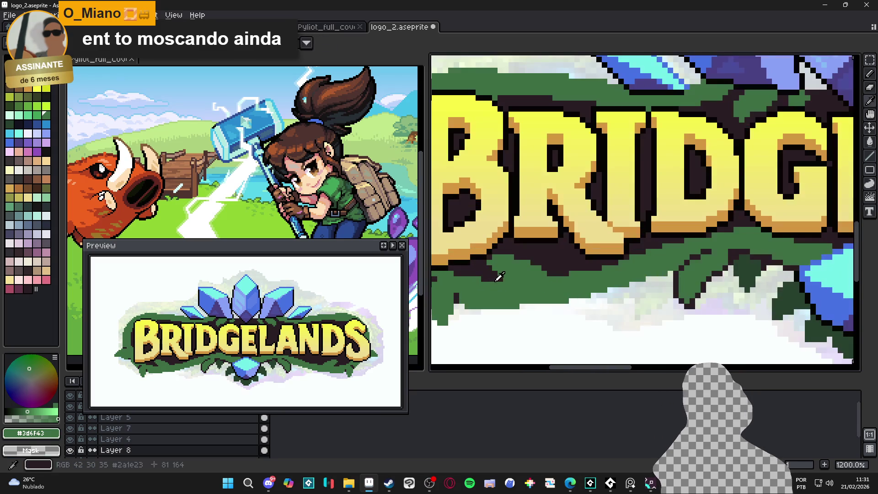
alt+click(509, 284)
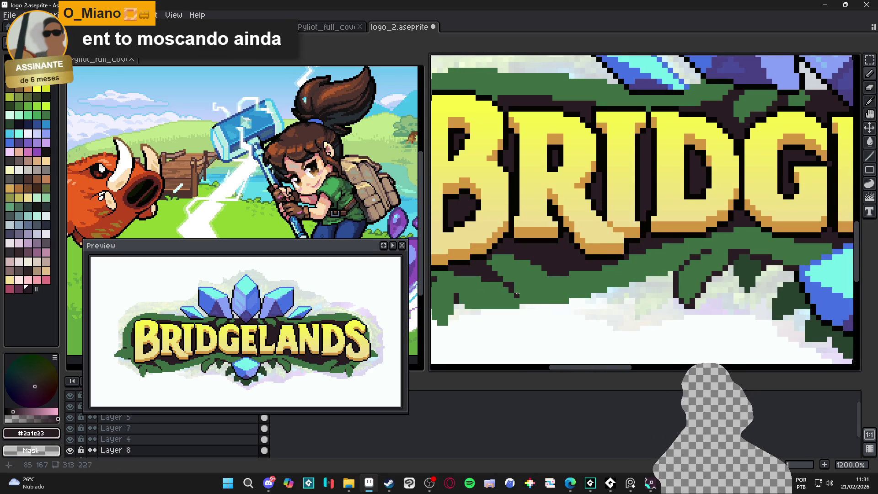
scroll(539, 300, down, 5)
scroll(562, 299, down, 1)
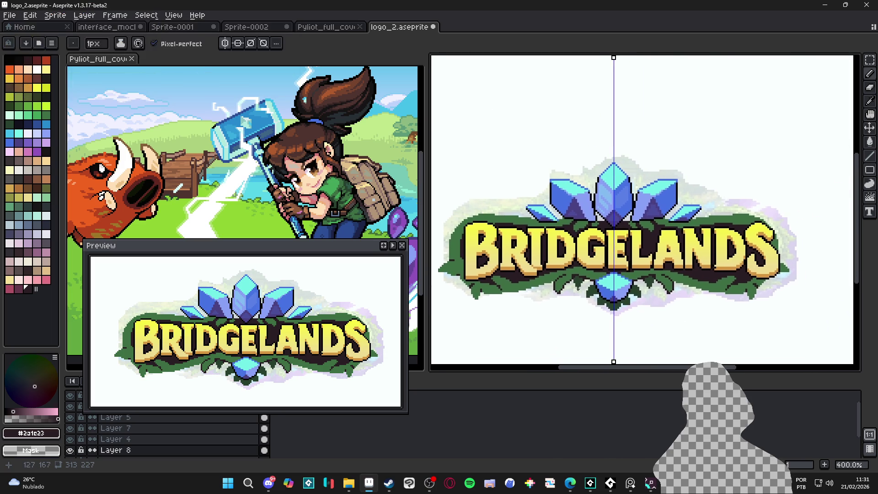
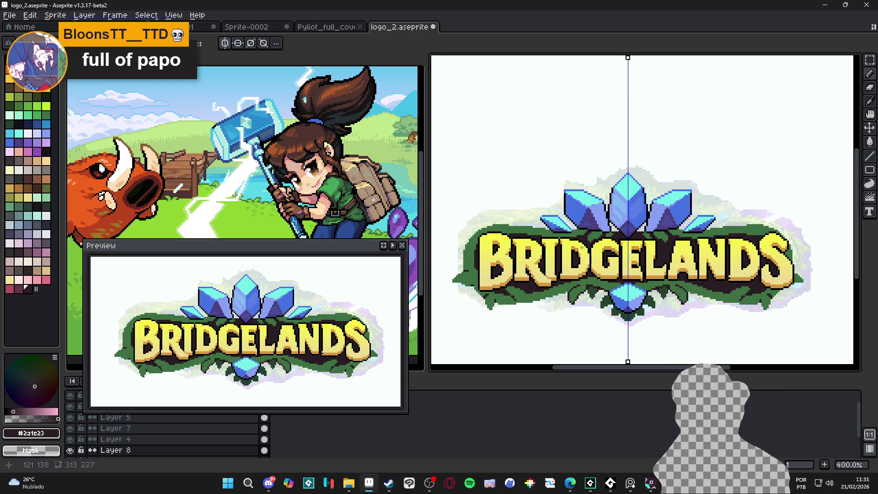
Draw two short dark outline strokes along the green banner's edge beside the B.
scroll(538, 330, up, 5)
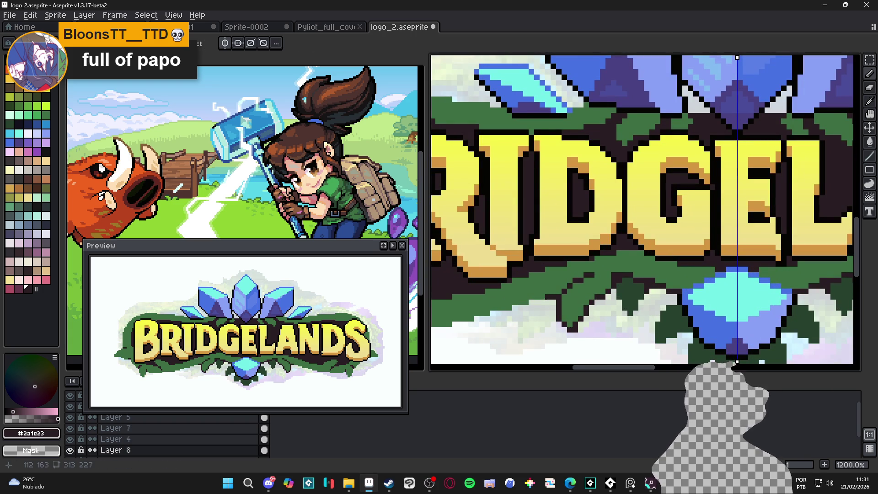
scroll(554, 321, down, 3)
scroll(553, 321, up, 3)
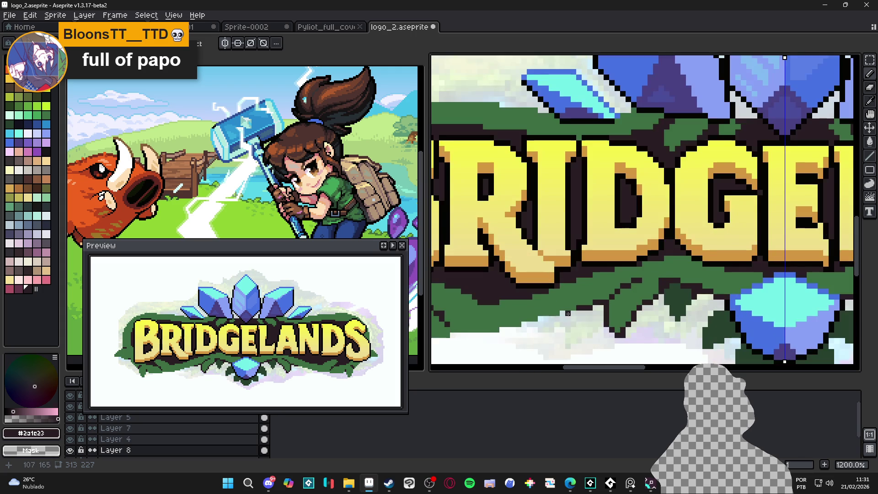
click(560, 316)
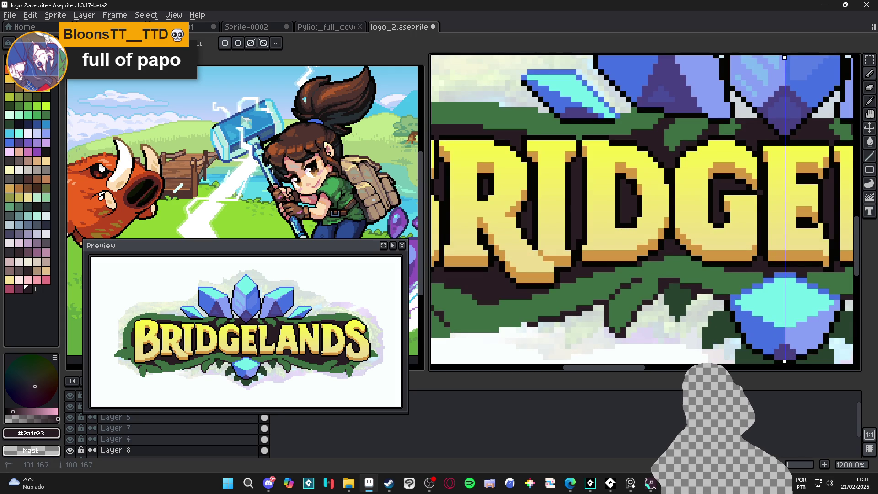
drag(503, 330, 548, 336)
drag(570, 342, 512, 346)
Add more dark outline pixels to the banner's left tip.
scroll(530, 344, down, 3)
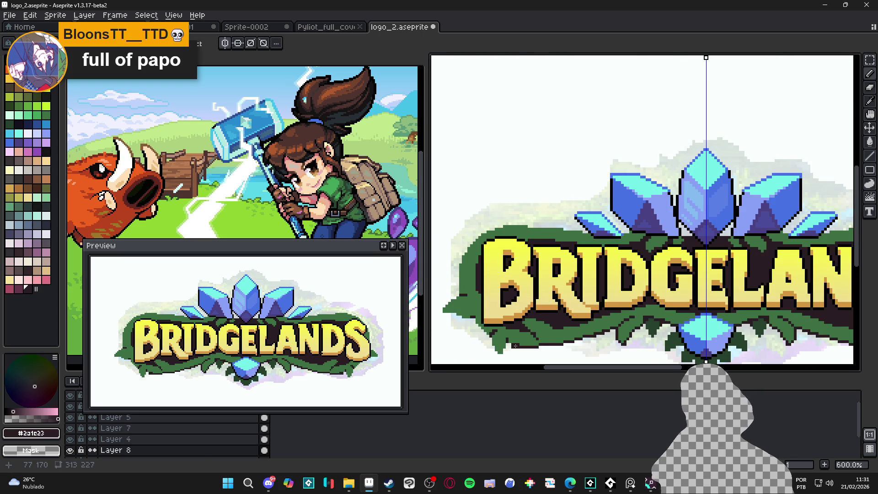
scroll(512, 344, up, 3)
scroll(503, 341, down, 3)
scroll(501, 343, up, 3)
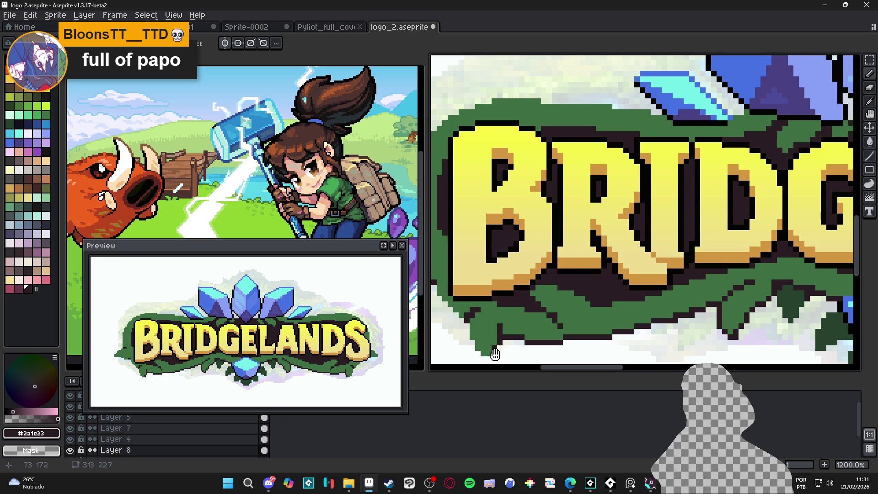
scroll(501, 343, down, 1)
scroll(501, 342, up, 1)
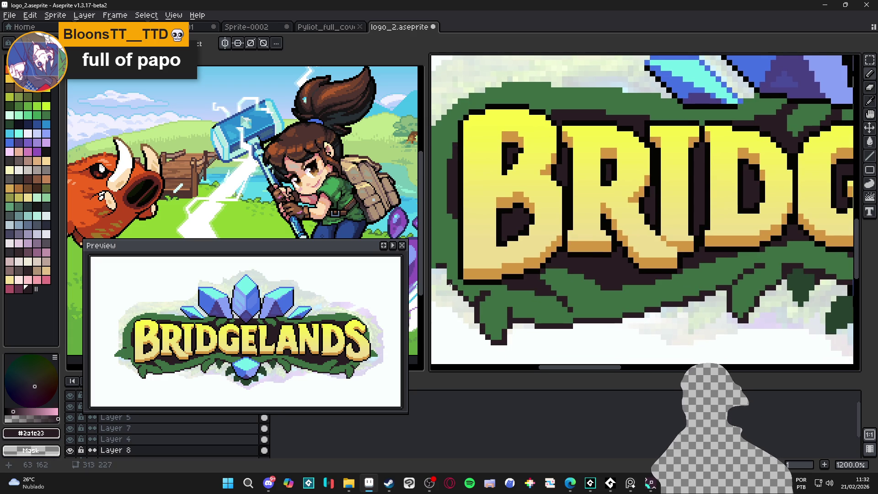
scroll(444, 277, down, 4)
scroll(464, 284, up, 2)
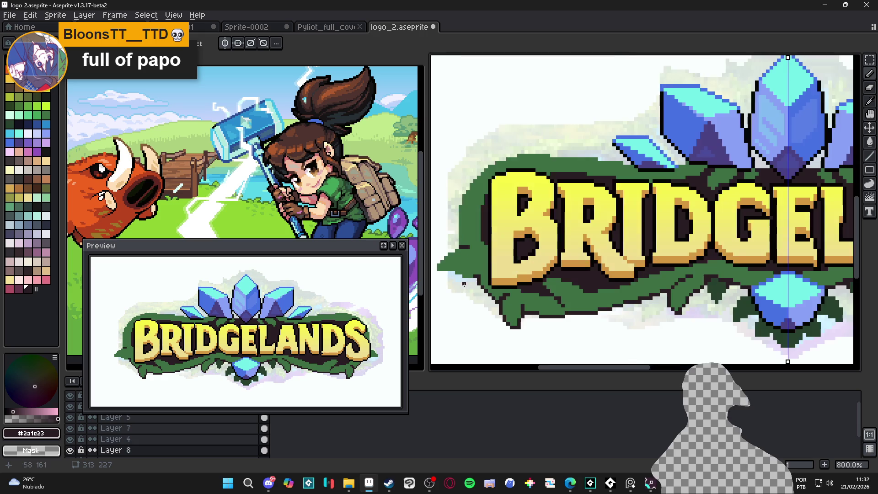
drag(452, 272, 441, 272)
scroll(489, 289, up, 3)
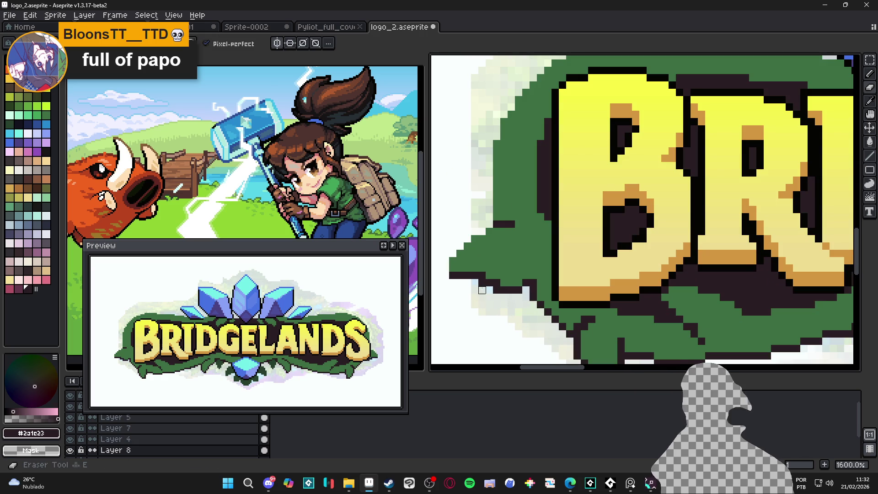
drag(485, 290, 496, 265)
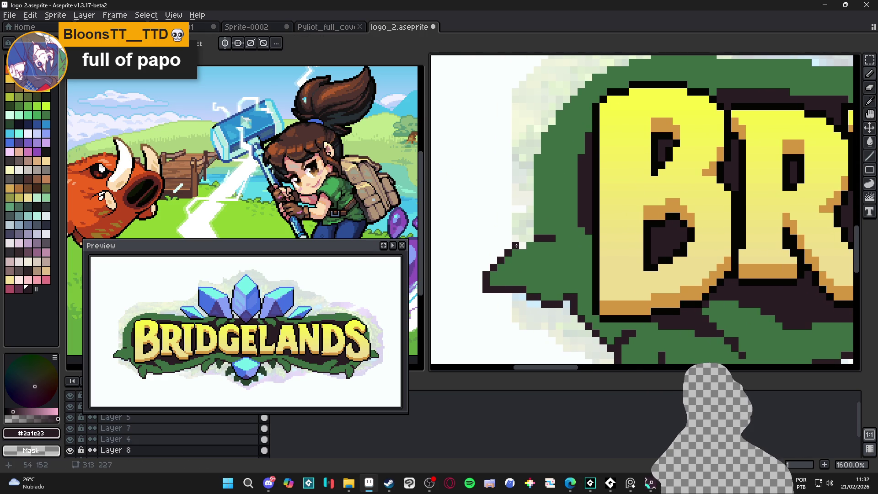
scroll(521, 242, down, 6)
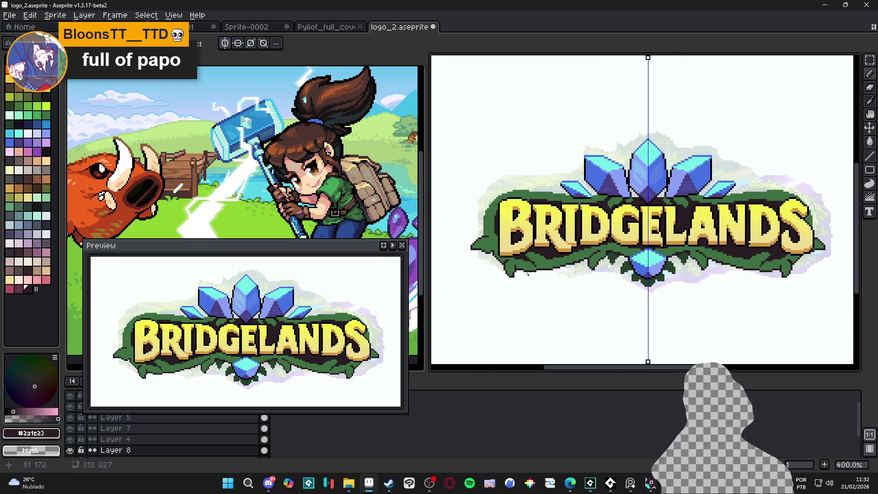
scroll(640, 237, down, 1)
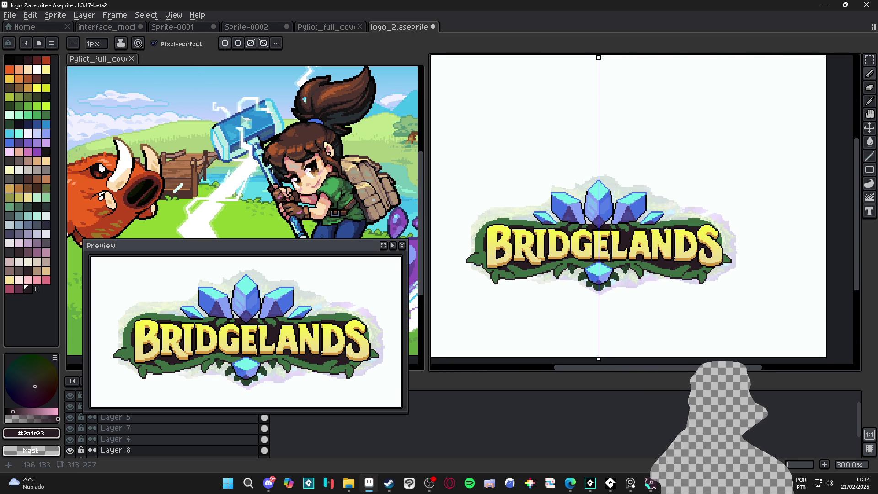
Save the logo and dab dark green pixels beside a crystal.
key(ctrl+s)
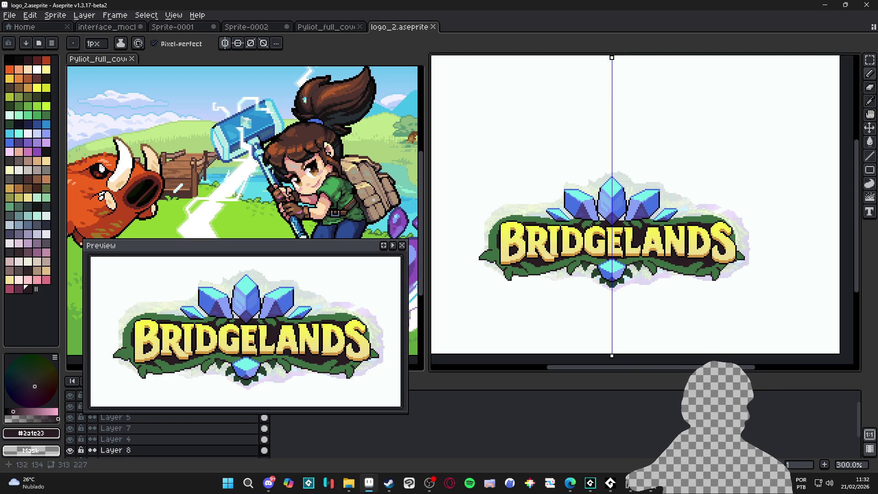
scroll(602, 224, up, 3)
alt+click(604, 215)
alt+click(611, 213)
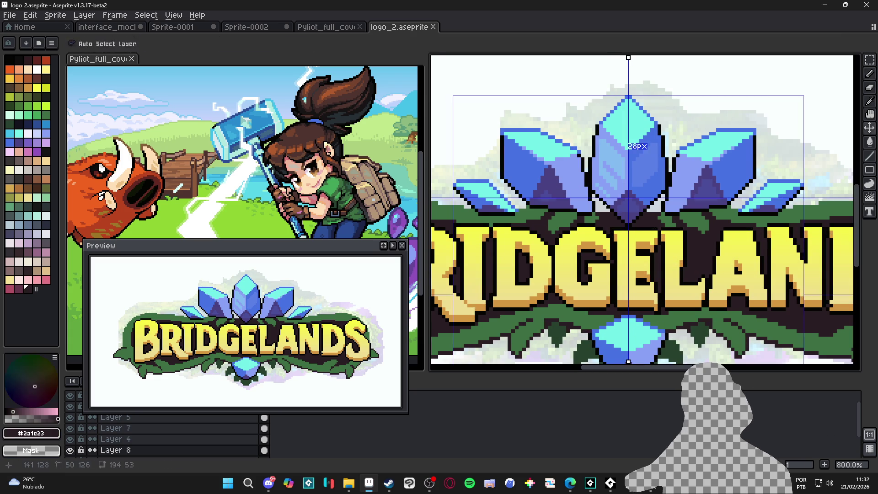
click(602, 206)
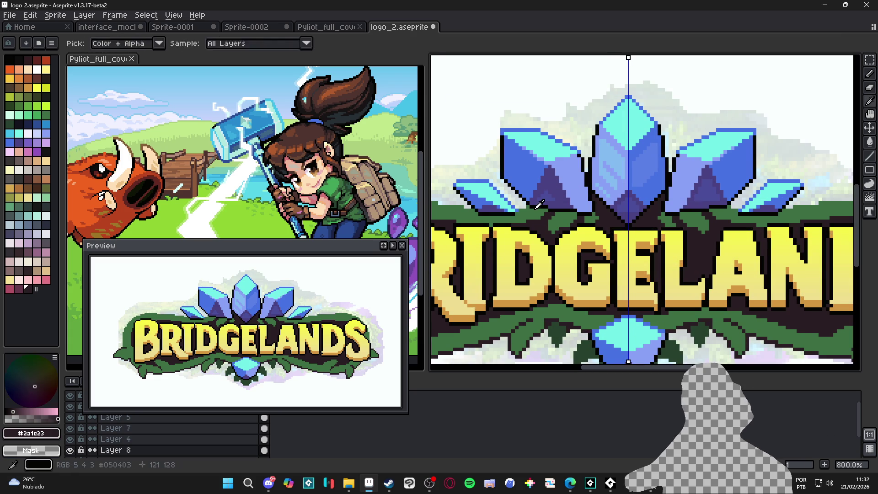
With a smaller brush, shade dark green under the left crystal and between the left and centre crystals.
alt+click(517, 203)
key(minus)
key(minus)
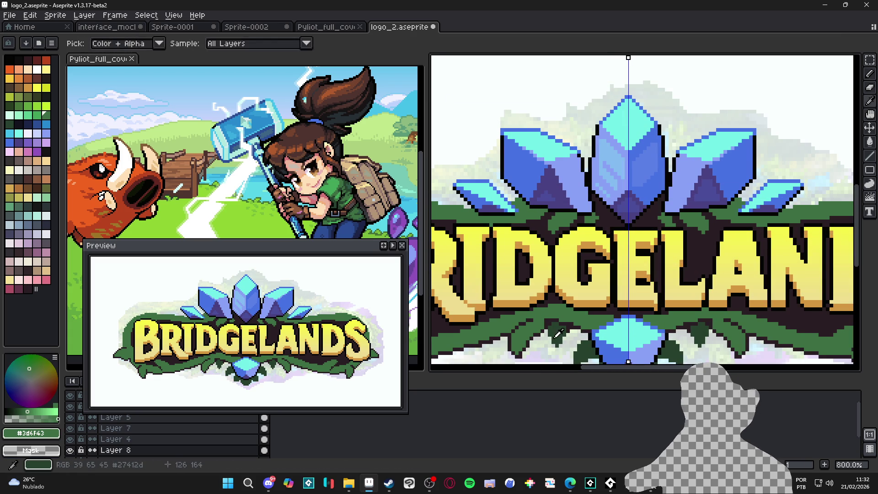
alt+click(499, 209)
mouse_move(517, 205)
mouse_down()
mouse_move(489, 170)
mouse_move(468, 170)
mouse_up()
key(minus)
key(minus)
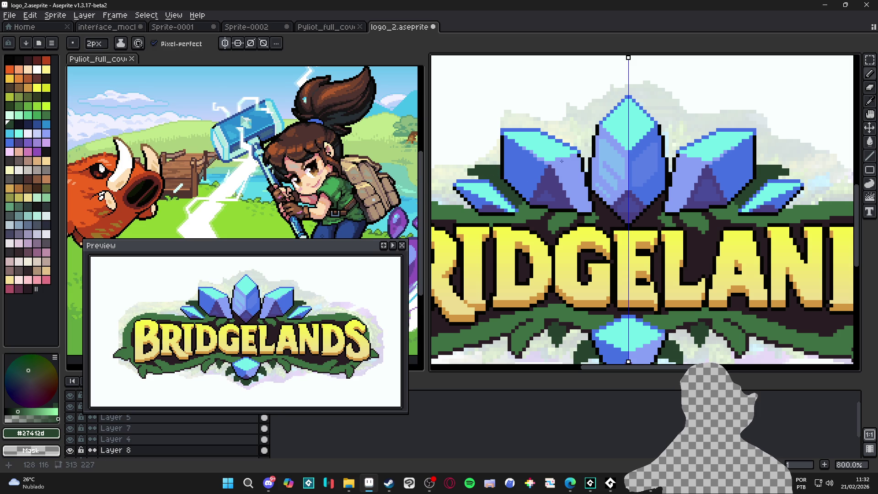
drag(577, 146, 585, 158)
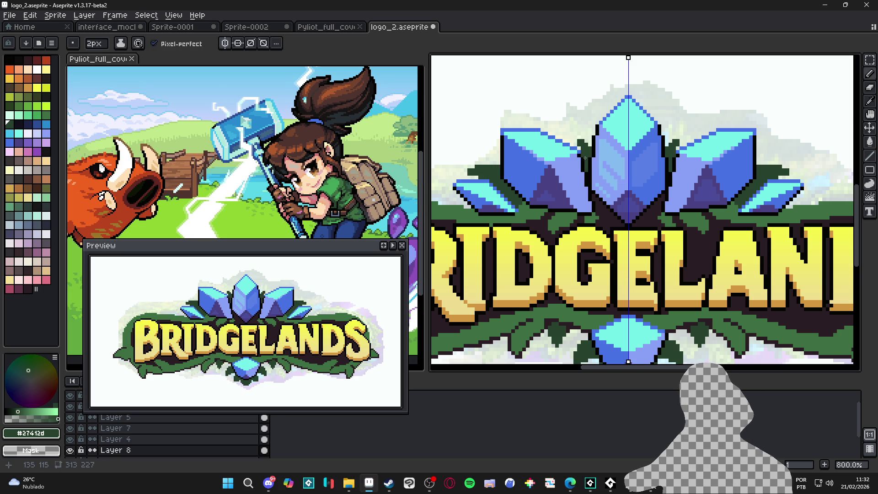
key(minus)
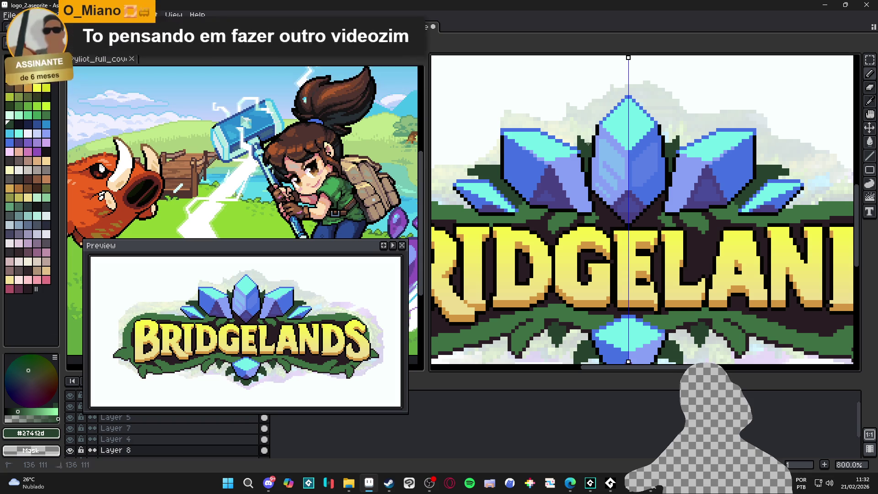
Save the logo file.
scroll(561, 168, down, 2)
scroll(562, 168, left, 1)
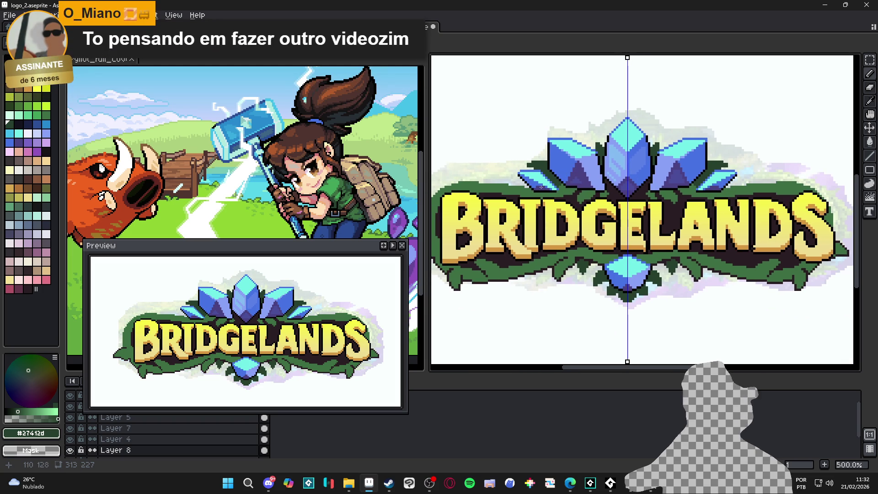
scroll(521, 193, up, 1)
scroll(538, 208, left, 2)
key(ctrl+s)
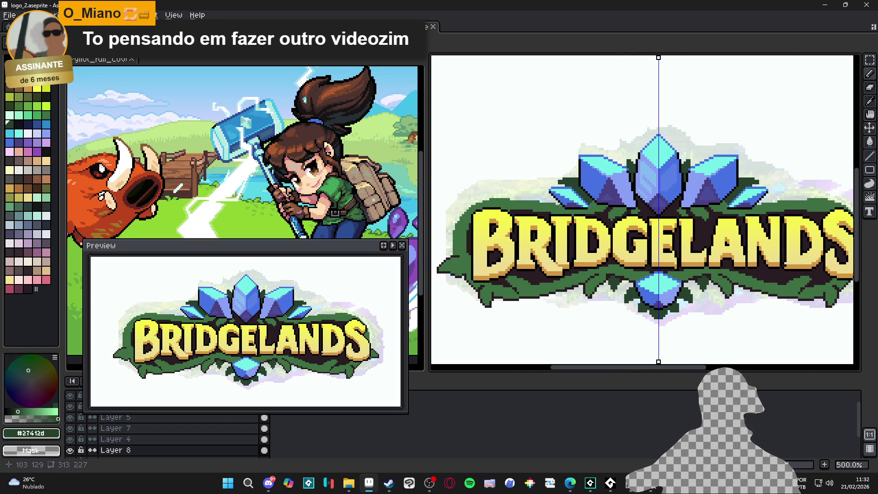
Draw a dark outline stroke along the banner's left tip.
scroll(535, 217, up, 1)
scroll(581, 299, down, 1)
scroll(571, 297, up, 4)
scroll(539, 292, down, 3)
scroll(505, 287, up, 2)
scroll(505, 287, up, 1)
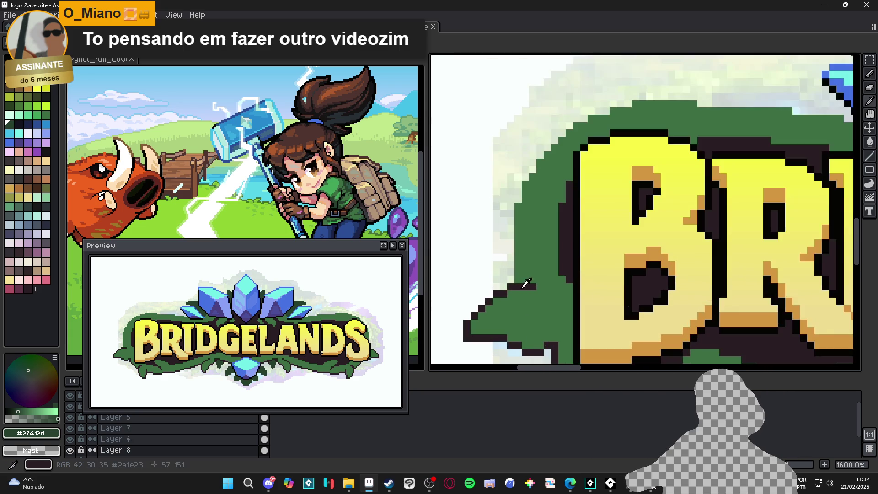
alt+click(512, 287)
mouse_move(518, 281)
mouse_down()
mouse_move(518, 202)
mouse_move(536, 159)
mouse_move(563, 130)
mouse_move(632, 100)
mouse_move(701, 97)
mouse_move(462, 131)
mouse_move(557, 137)
mouse_up()
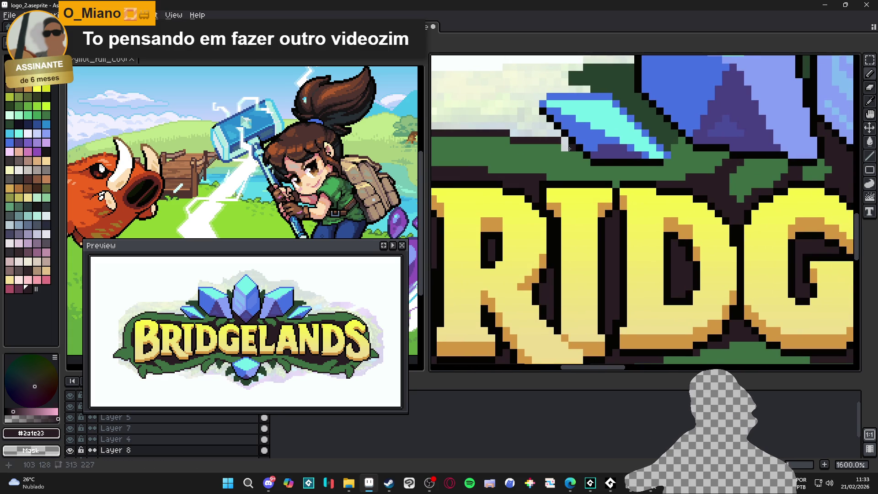
Darken a row of leaf pixels under the letters with dark green.
scroll(552, 180, down, 4)
scroll(552, 180, down, 1)
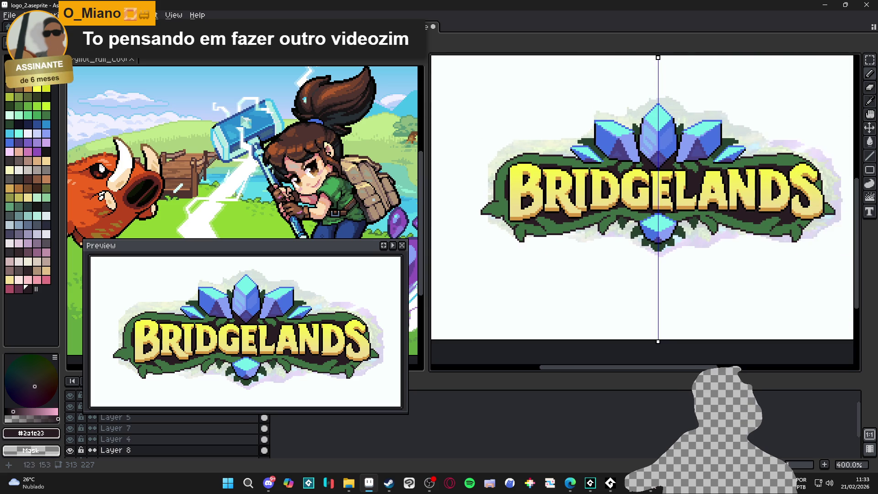
scroll(483, 227, up, 2)
scroll(483, 227, left, 2)
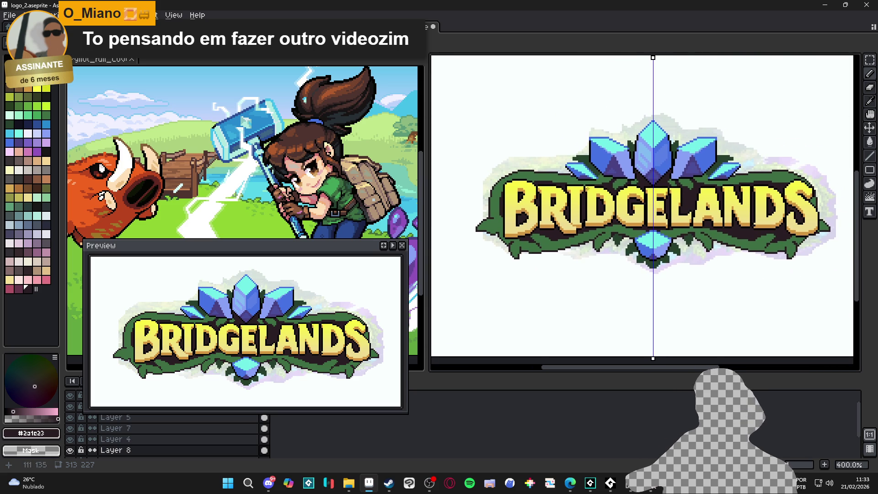
scroll(584, 189, up, 1)
scroll(585, 189, up, 1)
scroll(601, 188, down, 2)
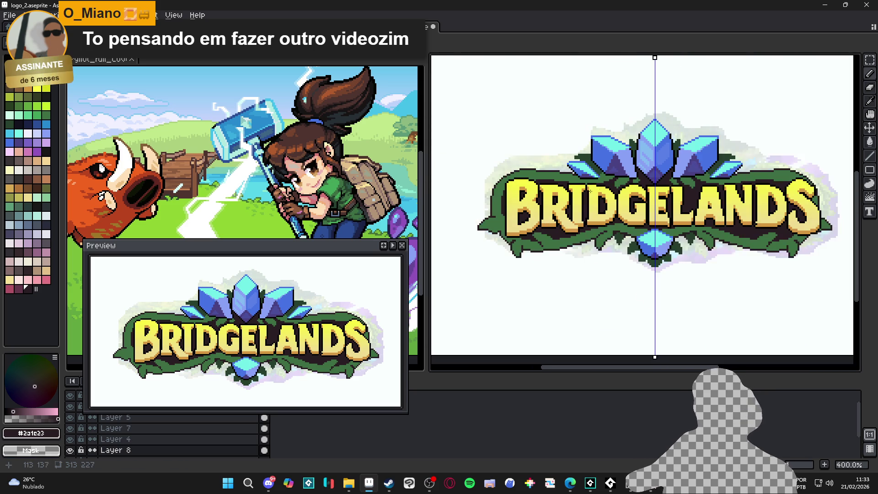
scroll(560, 188, down, 1)
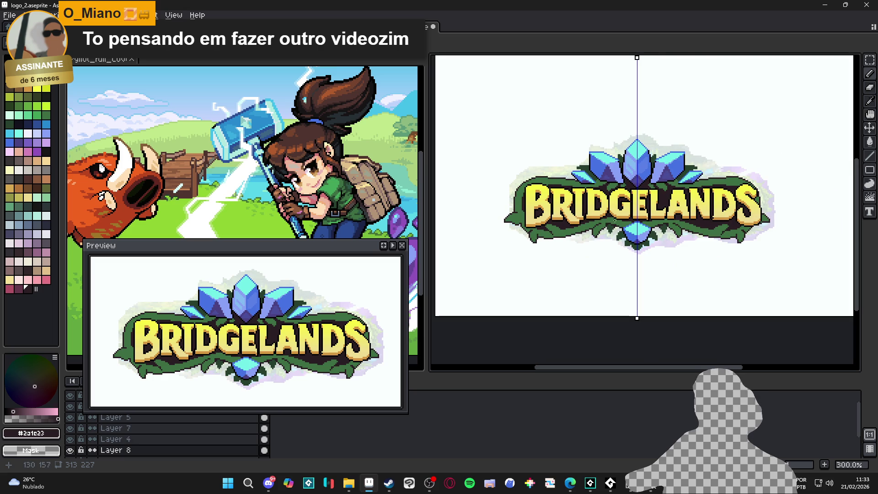
scroll(606, 224, up, 4)
scroll(623, 244, up, 1)
alt+click(608, 221)
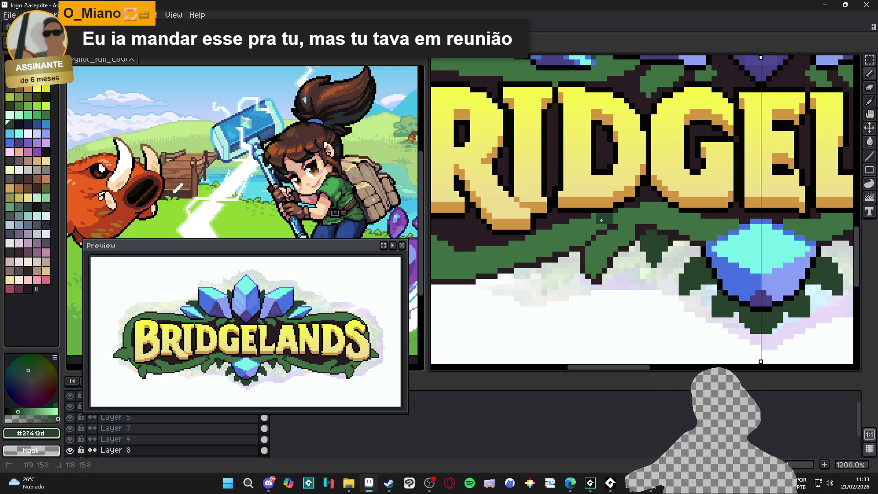
drag(586, 227, 559, 225)
Undo that leaf stroke and save the logo.
scroll(556, 226, down, 4)
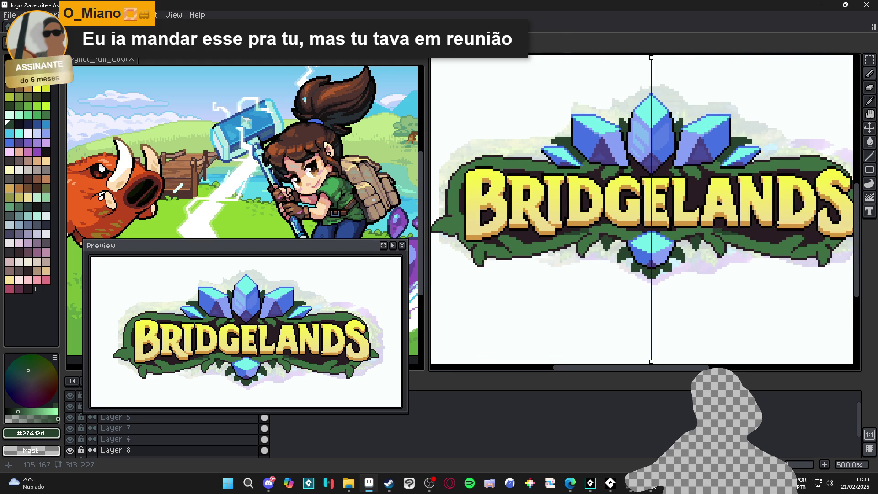
scroll(583, 257, down, 2)
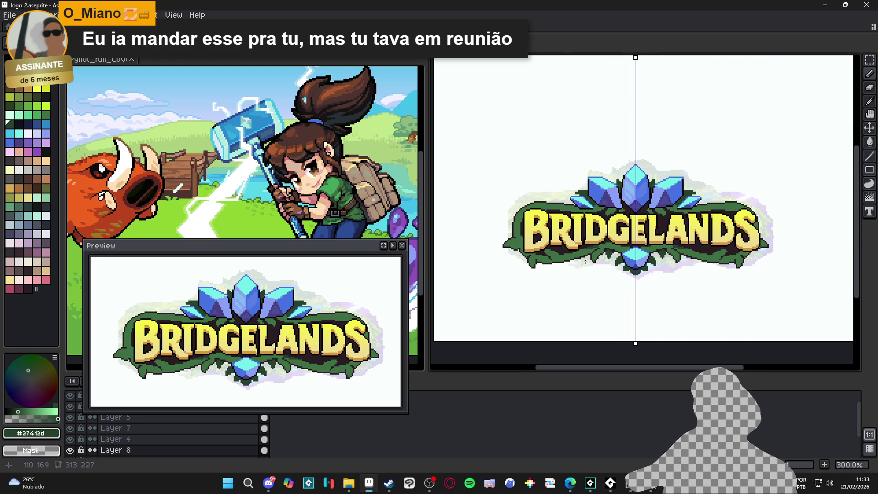
key(ctrl+z)
key(ctrl+s)
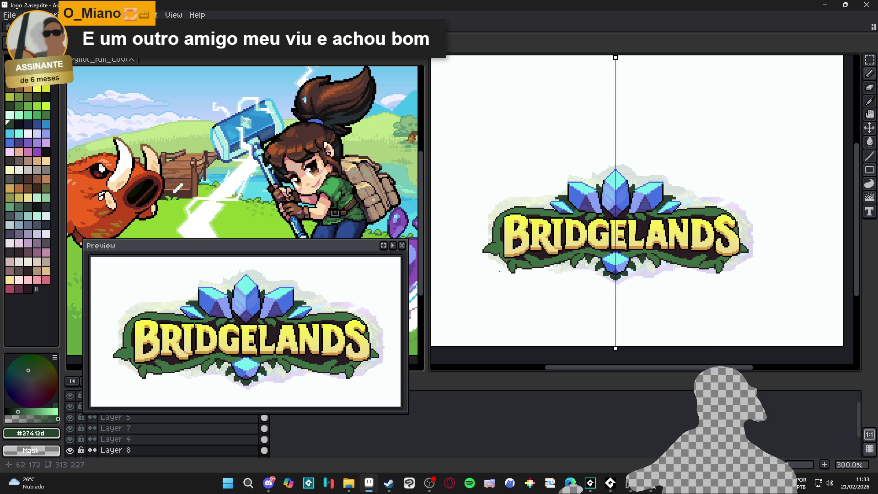
Draw dark-green pixels along the banner's lower-left vine.
scroll(503, 264, up, 7)
mouse_move(445, 241)
mouse_down()
mouse_move(509, 240)
mouse_move(516, 242)
mouse_move(503, 251)
mouse_move(522, 250)
mouse_up()
click(500, 257)
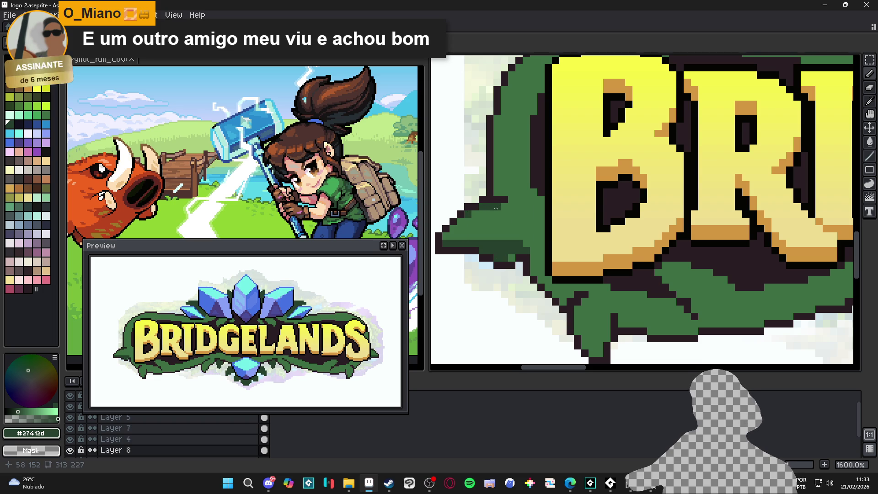
Reframe the logo and undo the last pencil stroke.
scroll(509, 209, down, 3)
scroll(509, 209, up, 2)
scroll(509, 208, up, 1)
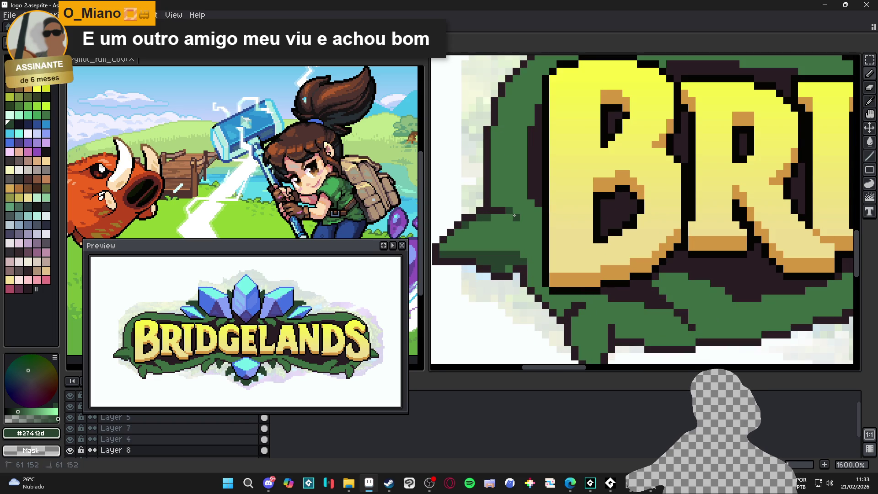
scroll(521, 218, down, 3)
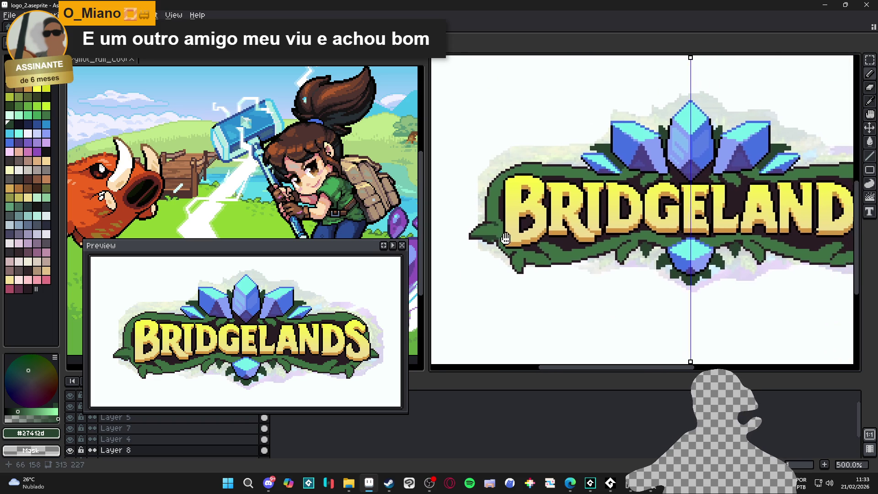
scroll(495, 237, up, 1)
scroll(488, 243, up, 3)
scroll(494, 247, down, 4)
scroll(503, 256, down, 2)
scroll(515, 265, up, 3)
scroll(515, 266, up, 1)
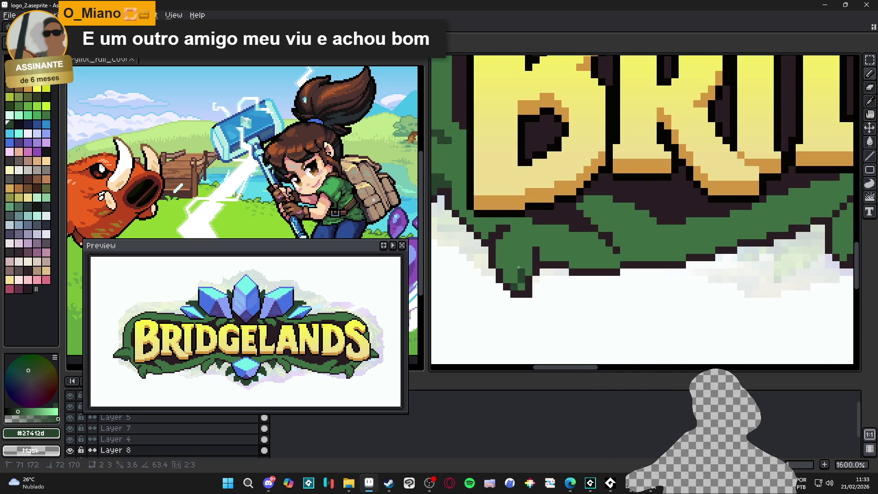
scroll(521, 284, down, 4)
drag(535, 321, 524, 315)
key(ctrl+z)
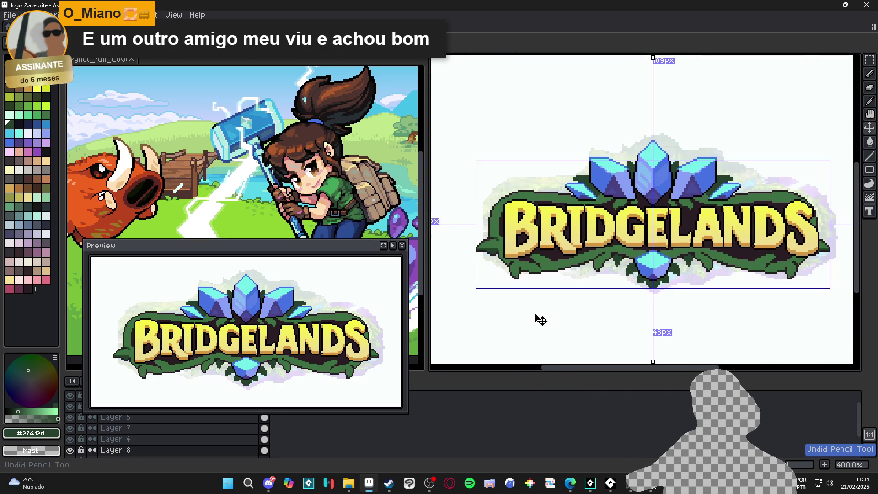
Sample the banner's mid green and save the logo.
scroll(491, 249, up, 4)
alt+click(494, 249)
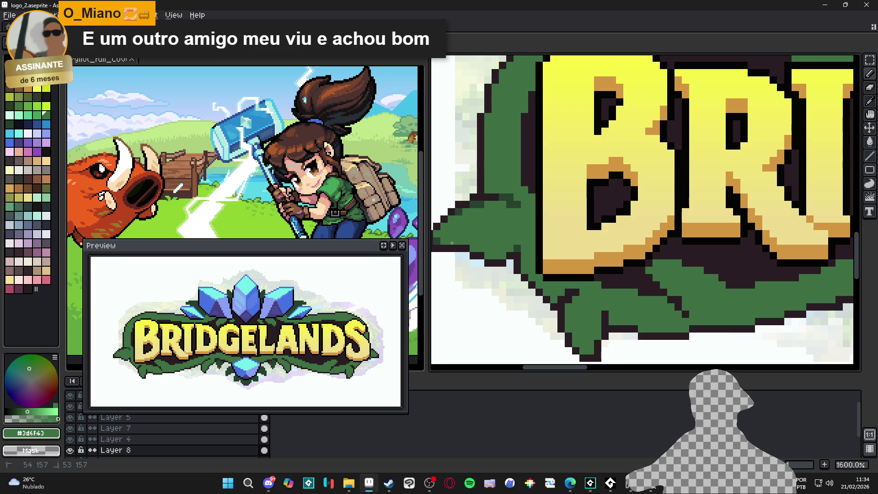
key(ctrl+s)
Turn the banner's lower edge into dark outline.
scroll(525, 250, down, 6)
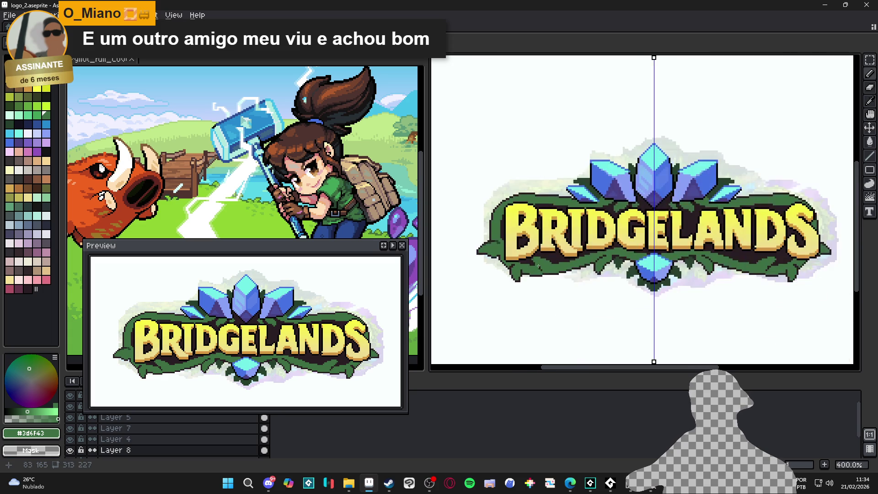
scroll(521, 258, up, 6)
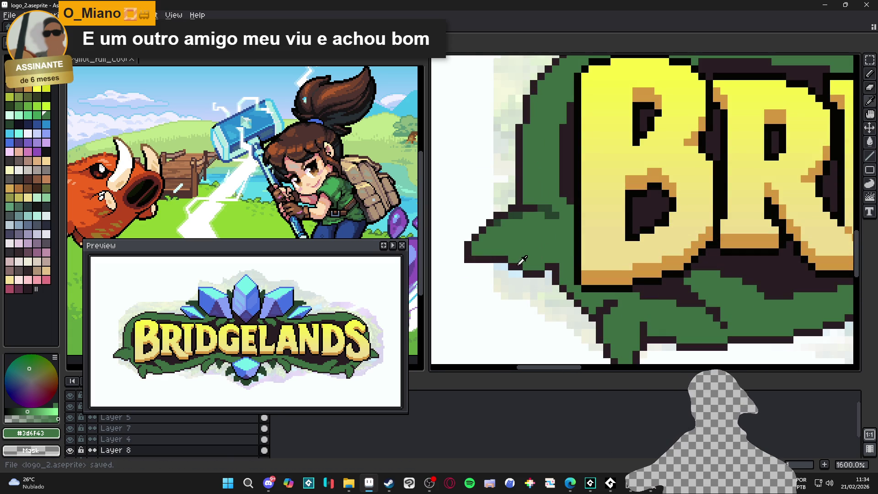
alt+click(520, 263)
drag(520, 263, 544, 266)
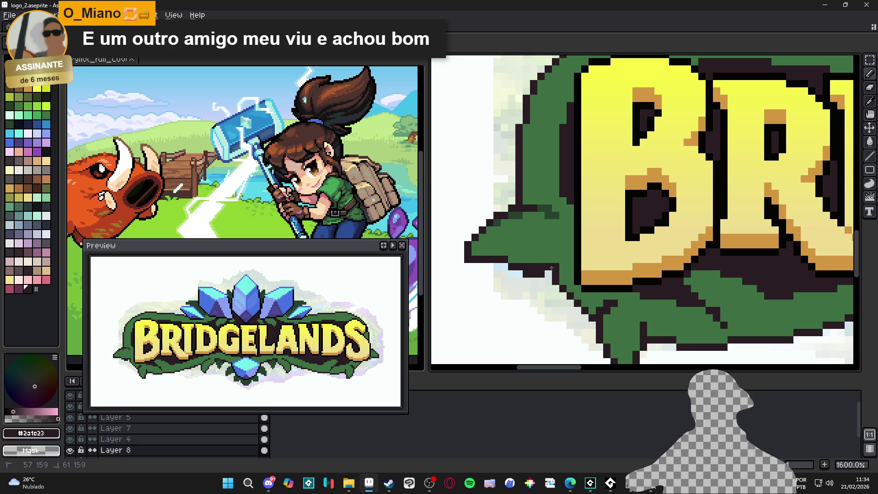
Paint lighter green onto the banner's left point.
scroll(519, 274, down, 5)
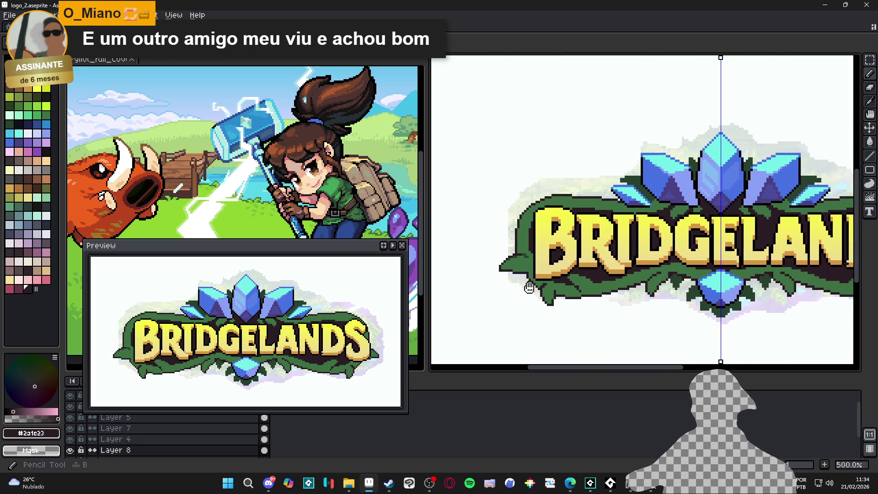
scroll(511, 268, up, 4)
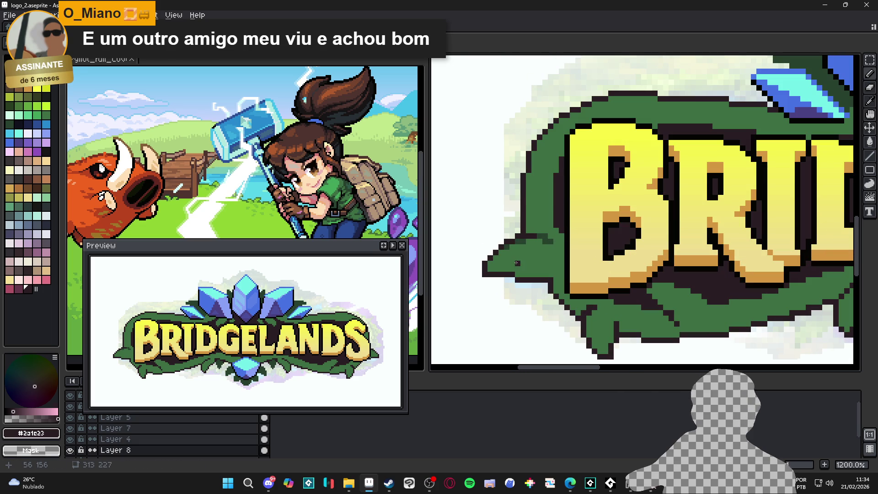
alt+click(519, 263)
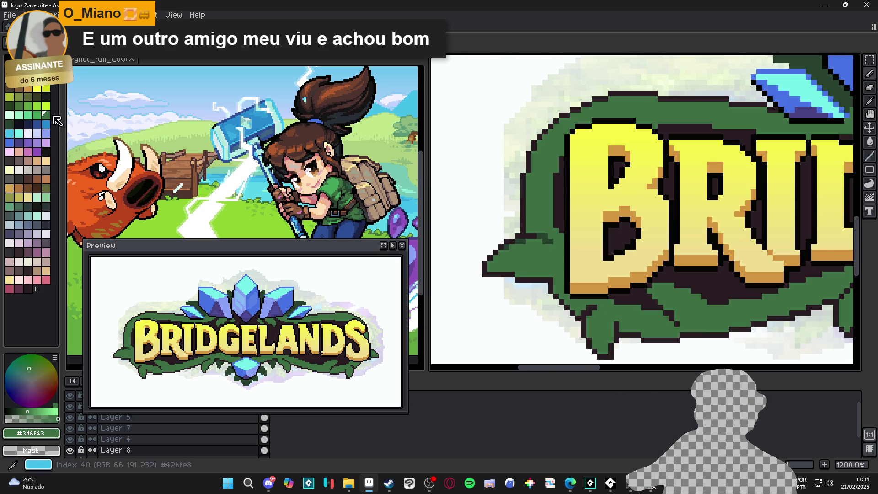
drag(531, 250, 507, 256)
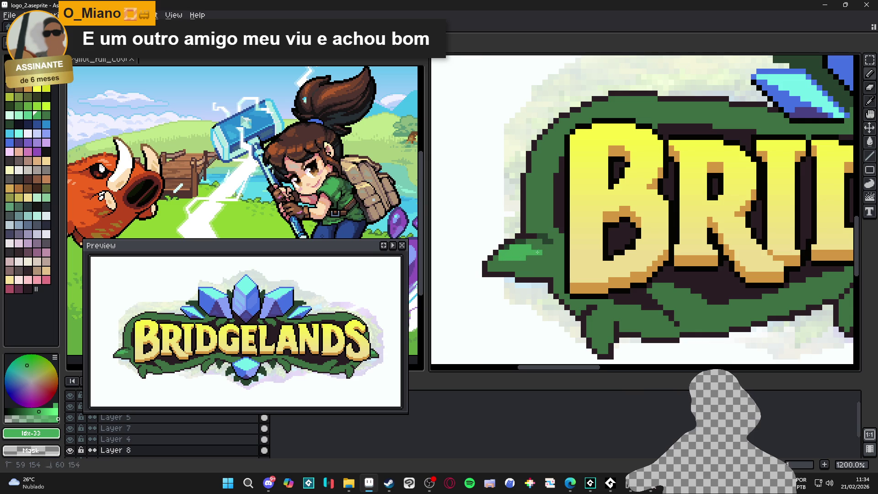
Undo the last two touch-ups and pick the vine's dark green.
scroll(560, 266, down, 3)
scroll(559, 266, down, 2)
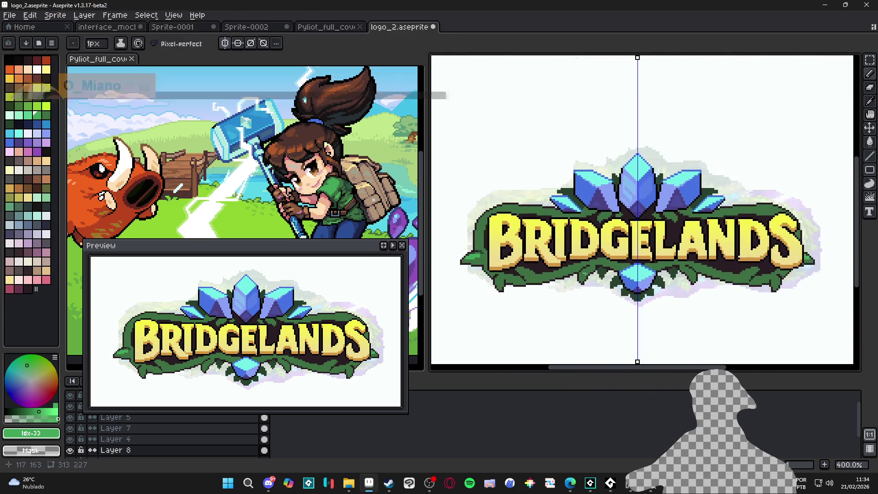
scroll(563, 277, down, 1)
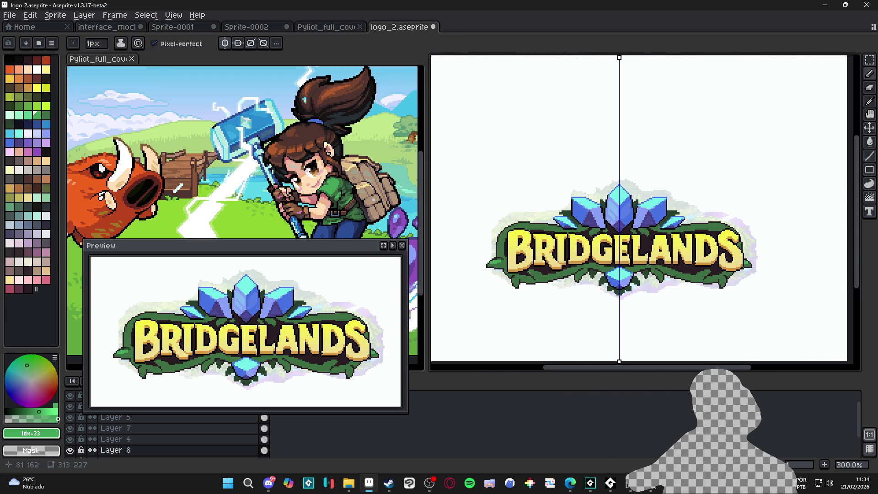
scroll(522, 284, up, 2)
key(ctrl+z)
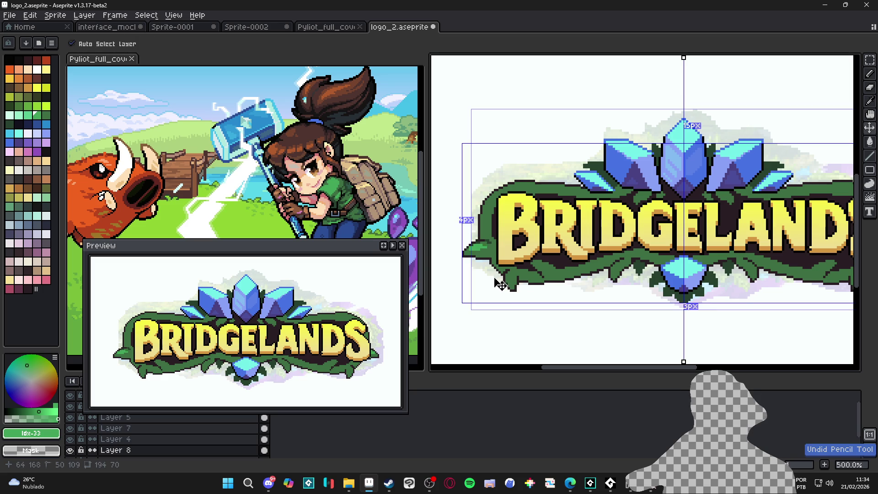
key(ctrl+z)
scroll(498, 281, down, 2)
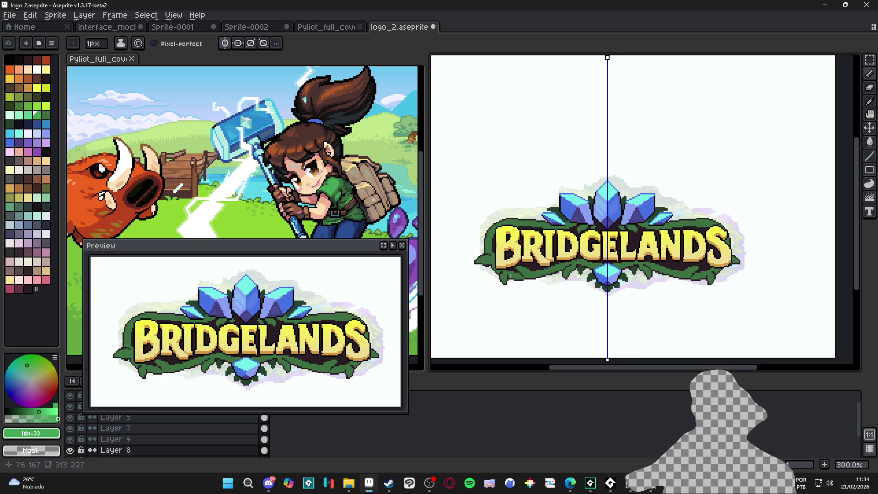
scroll(510, 276, up, 2)
alt+click(510, 276)
scroll(579, 270, up, 4)
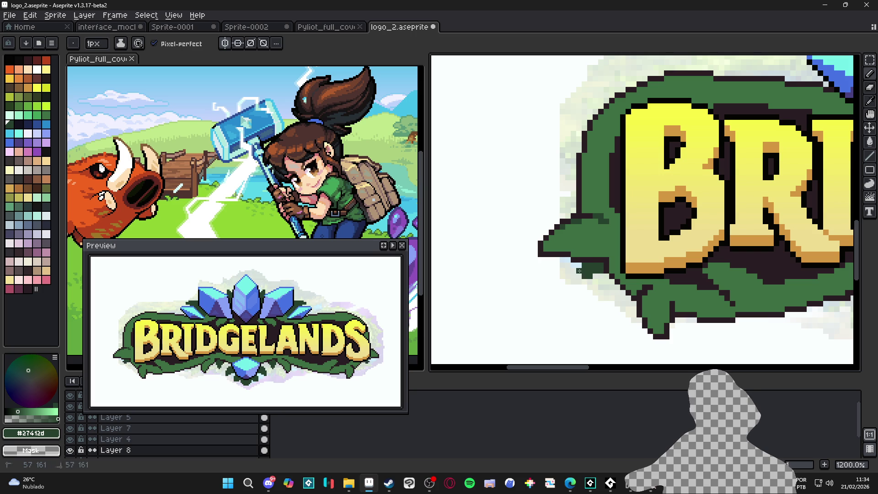
drag(581, 282, 590, 280)
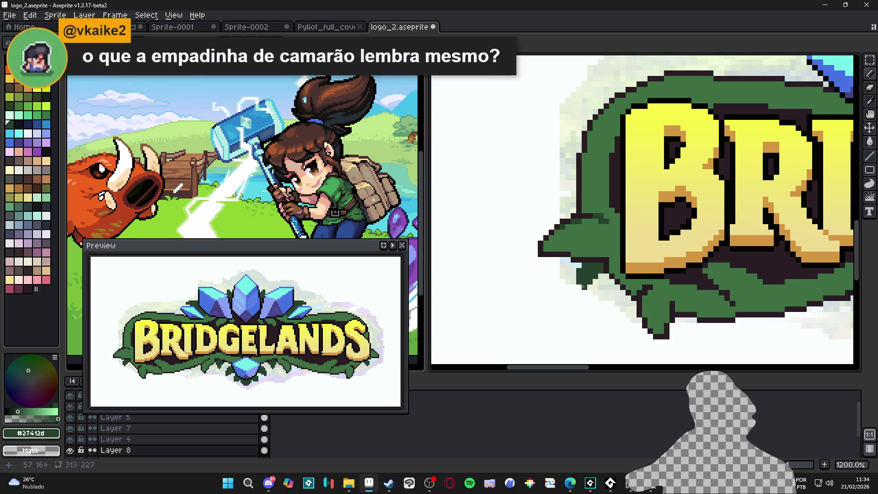
scroll(585, 286, up, 1)
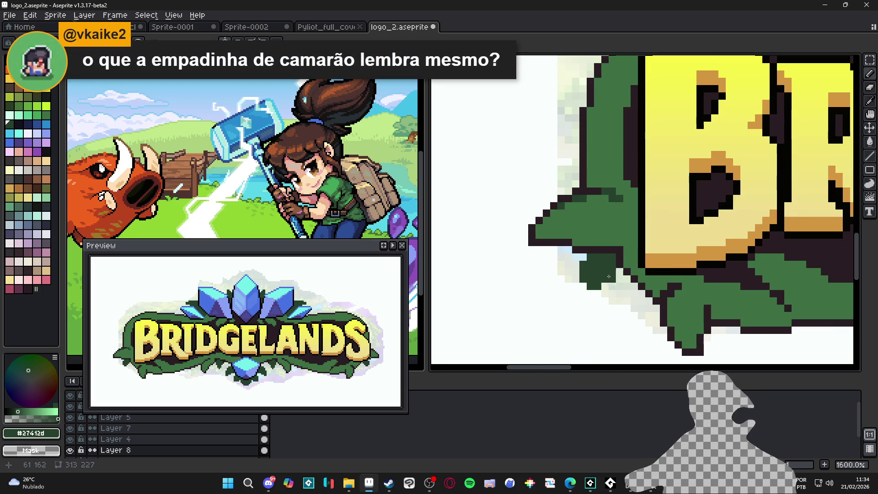
scroll(594, 287, down, 4)
scroll(592, 290, up, 4)
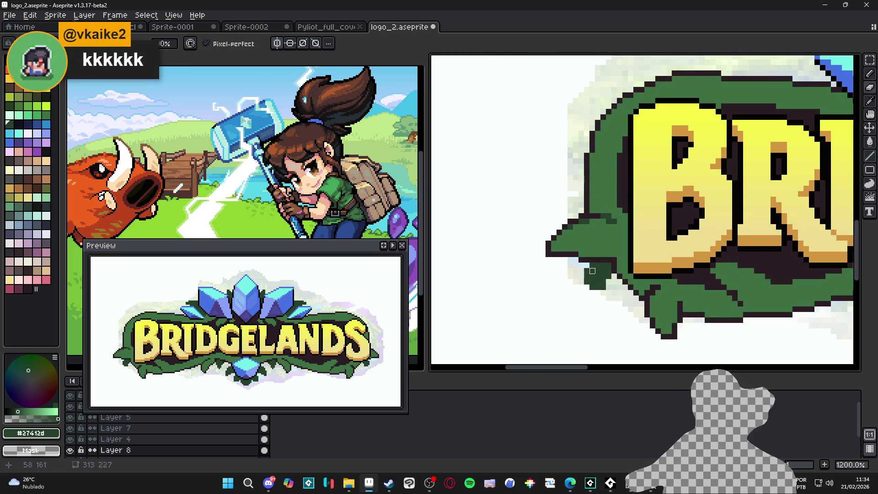
click(587, 270)
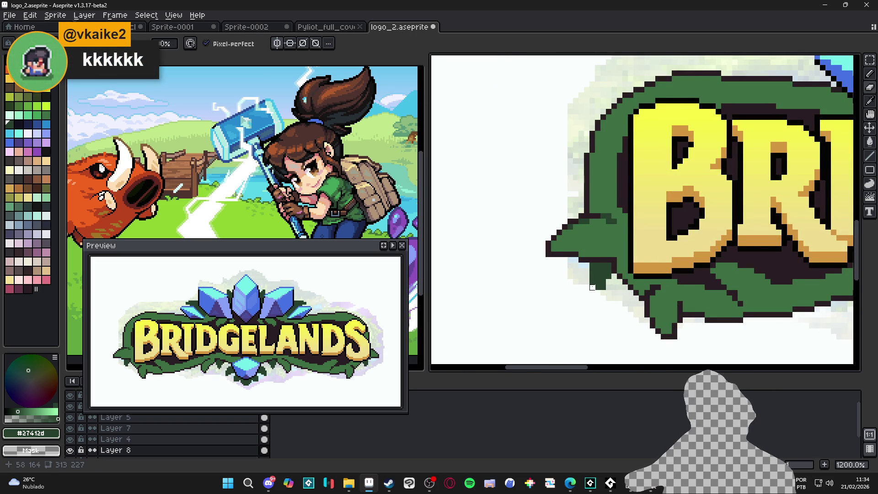
scroll(592, 287, down, 3)
scroll(590, 258, up, 4)
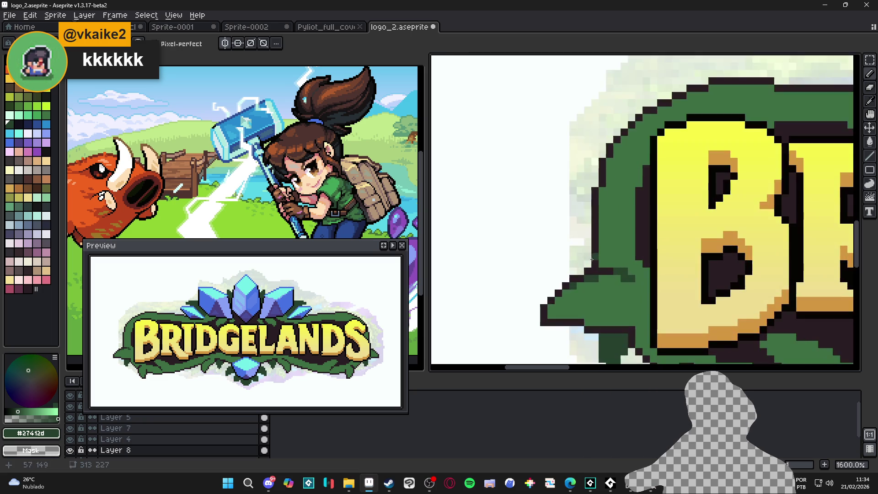
drag(574, 263, 588, 256)
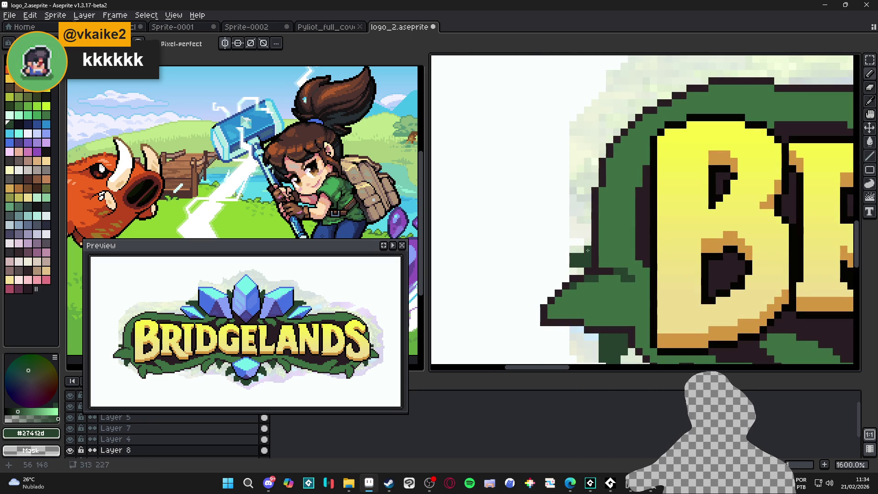
scroll(568, 279, down, 3)
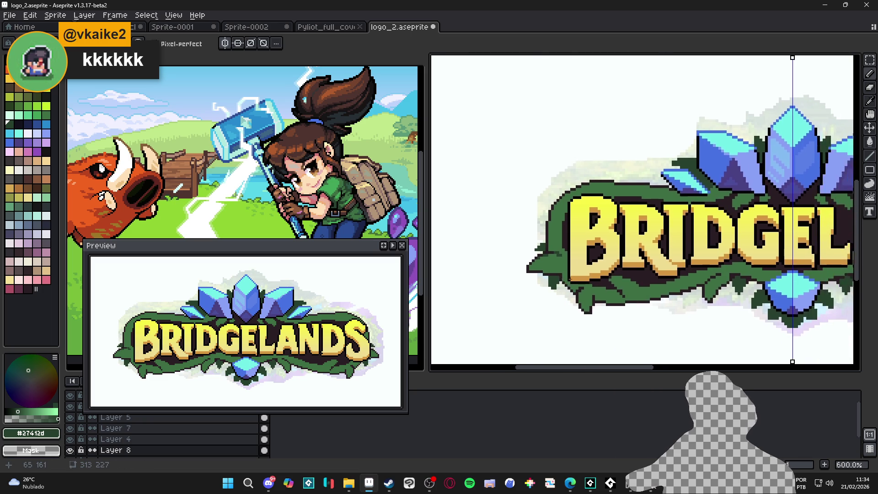
scroll(568, 279, up, 3)
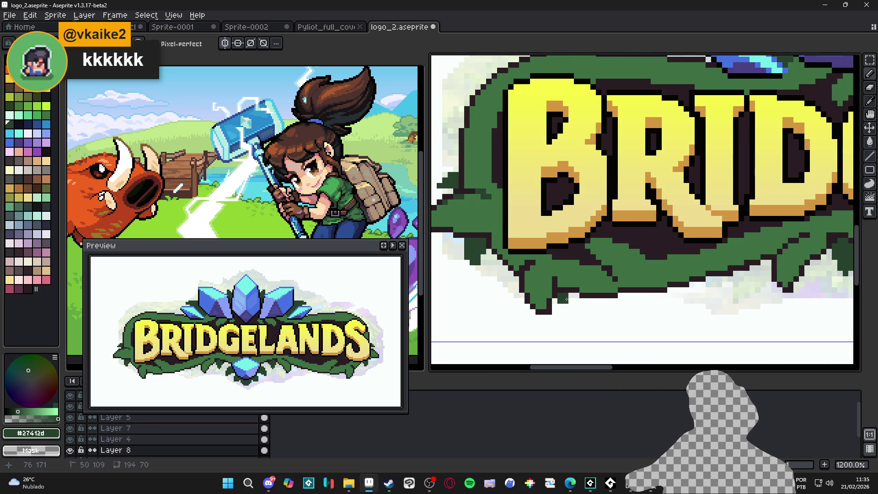
scroll(567, 299, up, 1)
drag(575, 292, 574, 307)
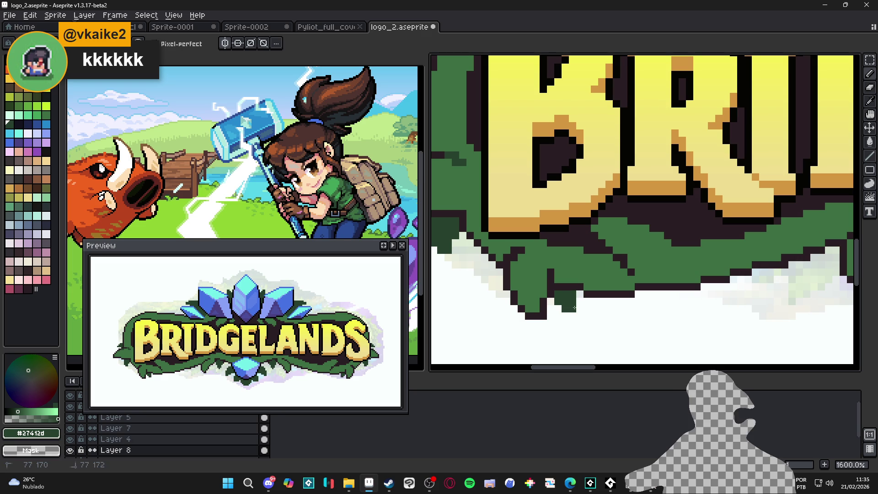
scroll(574, 311, down, 6)
scroll(586, 315, down, 1)
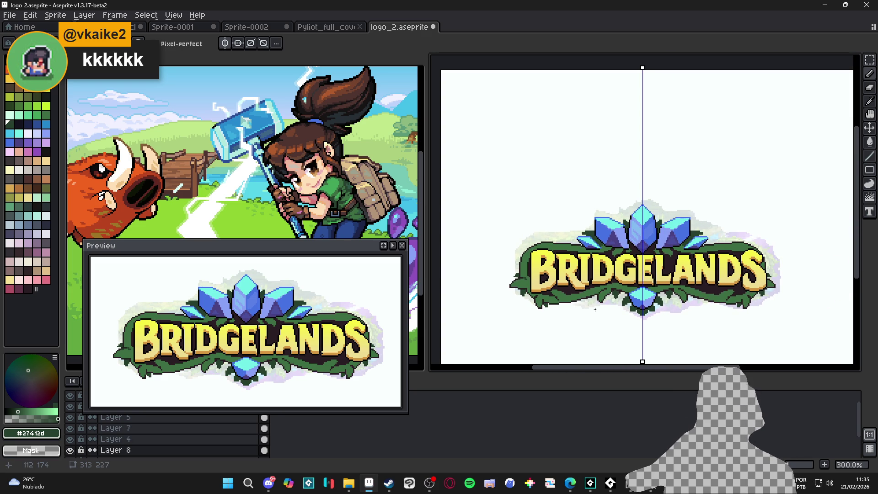
scroll(594, 309, up, 7)
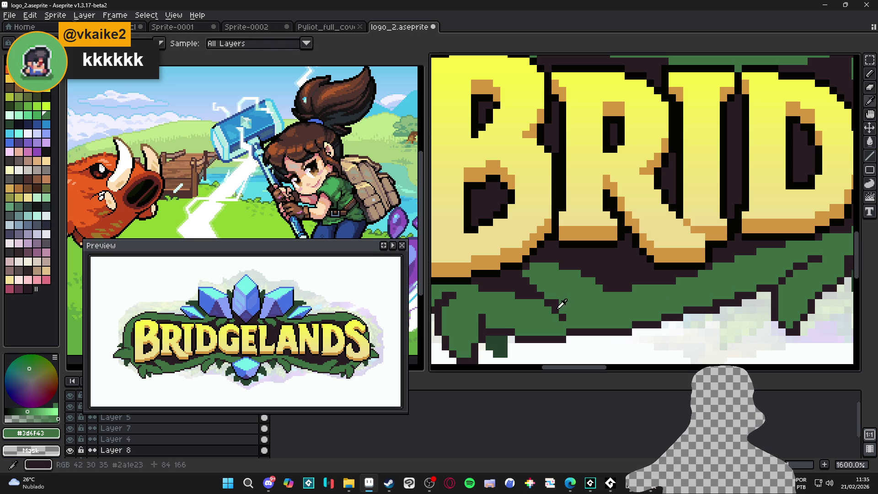
alt+click(562, 304)
scroll(571, 307, down, 1)
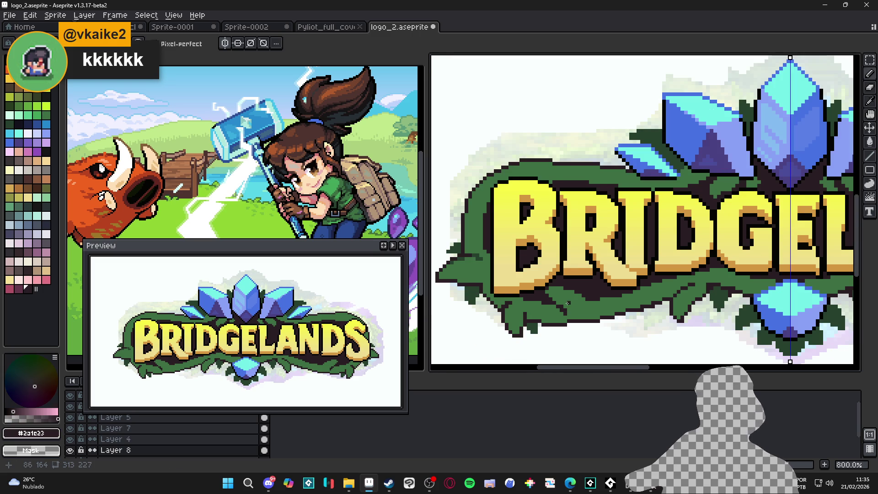
scroll(569, 303, up, 2)
scroll(553, 313, down, 2)
scroll(533, 324, up, 2)
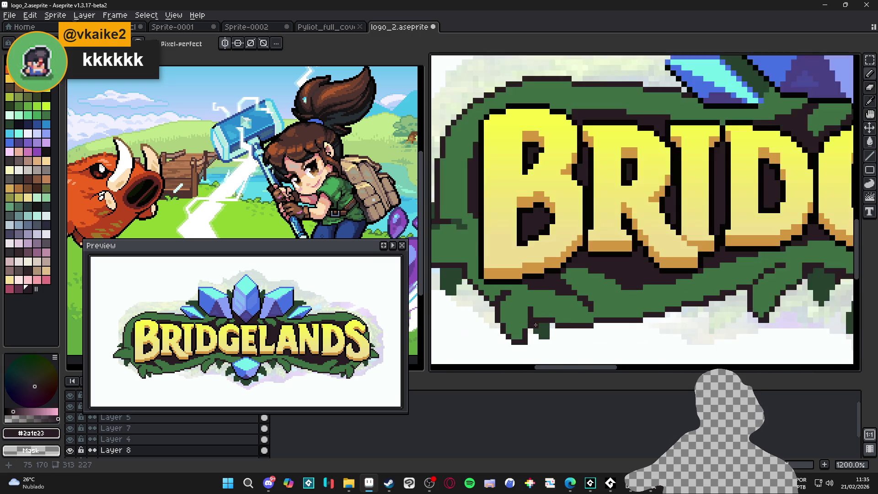
alt+click(521, 328)
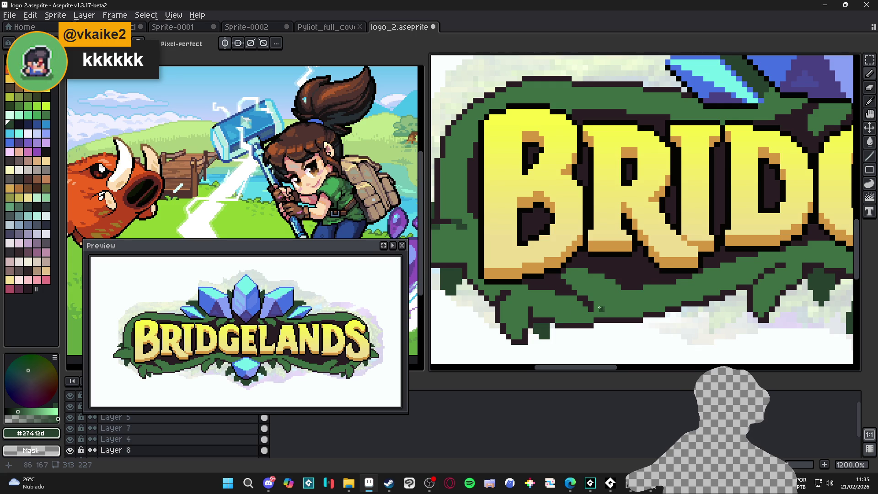
scroll(599, 309, down, 1)
scroll(575, 306, down, 1)
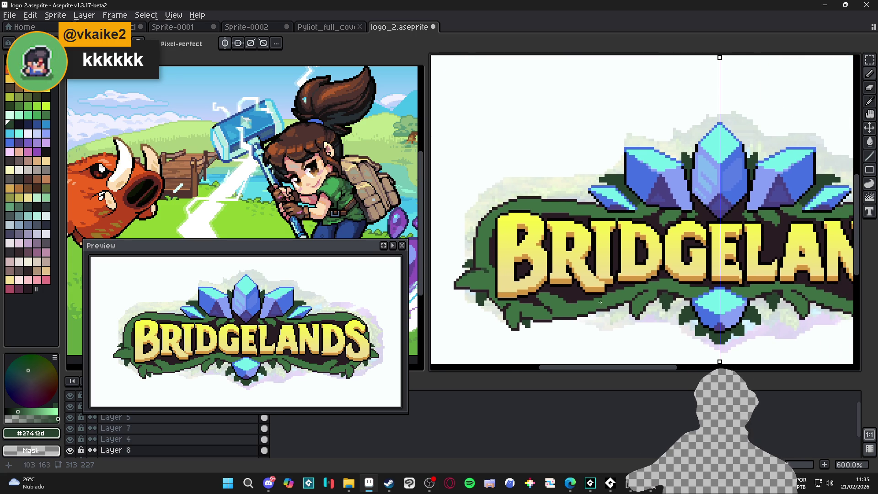
scroll(581, 304, down, 2)
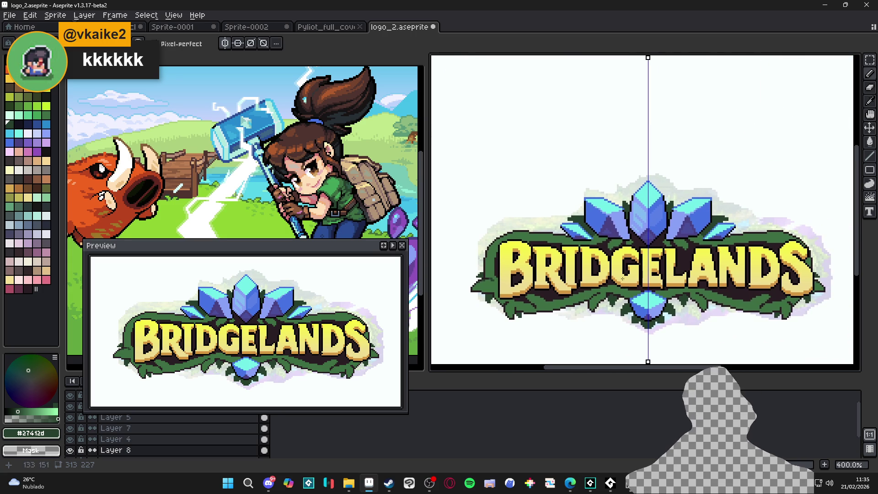
scroll(590, 288, up, 2)
key(w)
Try a Paint Bucket fill on the pale band left of the crystals, then undo it.
scroll(637, 247, down, 2)
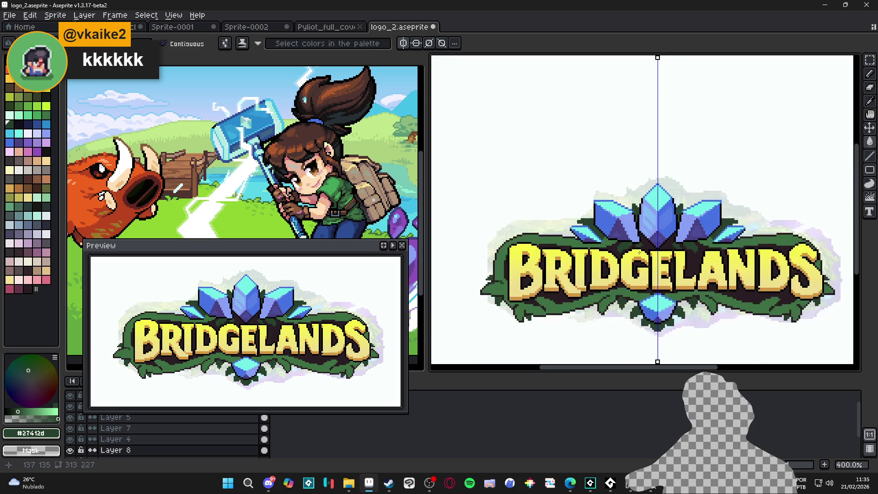
scroll(611, 245, up, 3)
key(b)
scroll(565, 247, up, 2)
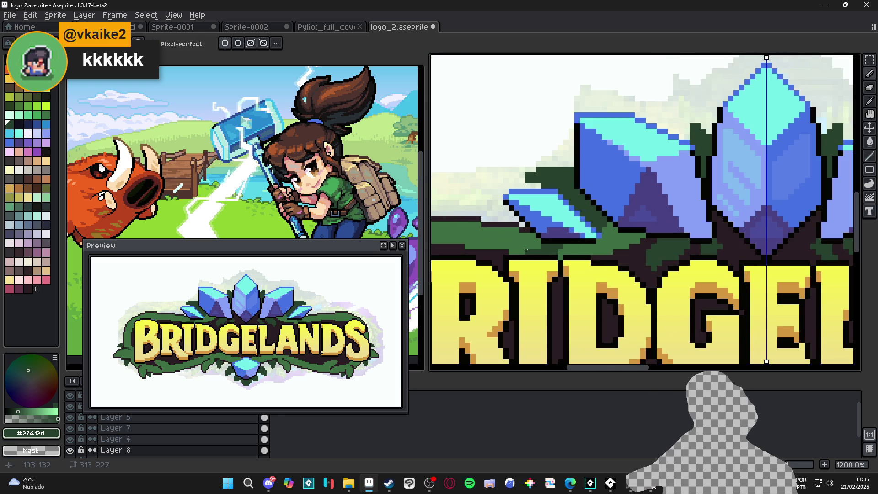
key(g)
click(531, 245)
key(ctrl+z)
Sample the dark outline colour and the banner's dark green from the canvas.
alt+click(617, 253)
scroll(599, 227, up, 1)
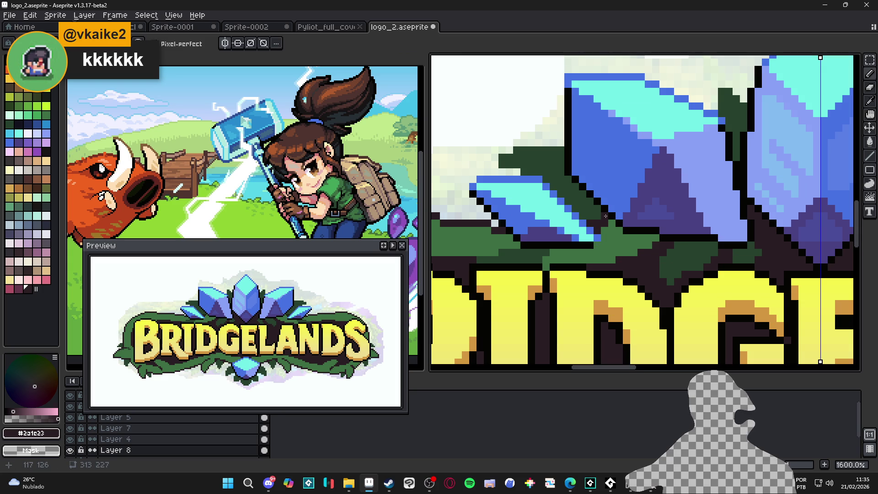
alt+click(597, 214)
key(g)
scroll(574, 257, down, 4)
scroll(575, 257, down, 1)
scroll(738, 253, up, 3)
key(b)
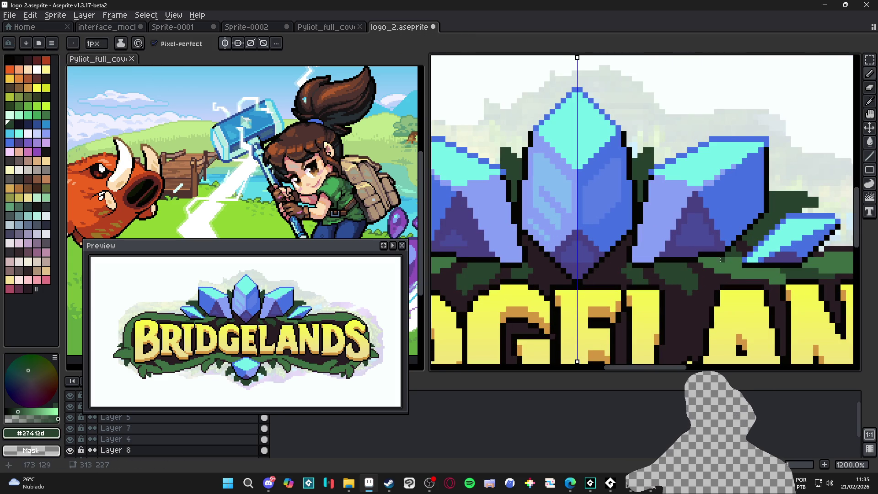
Try filling the pale green band darker once more, then undo the trial fill.
key(ctrl+z)
key(g)
scroll(699, 260, down, 2)
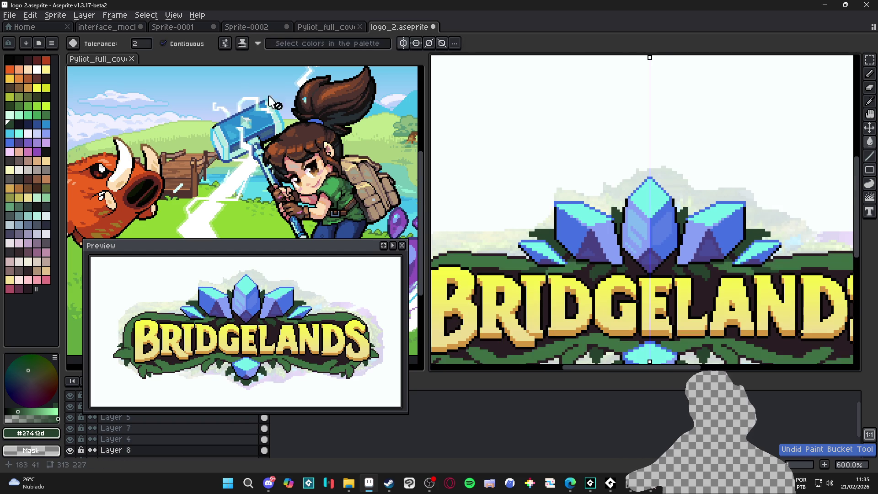
scroll(557, 260, up, 4)
click(552, 246)
key(ctrl+z)
Pencil over the pale green rows left of the crystals and above LANDS in dark green.
key(b)
mouse_move(552, 255)
mouse_down()
mouse_move(596, 256)
mouse_move(503, 262)
mouse_move(554, 270)
mouse_move(498, 276)
mouse_up()
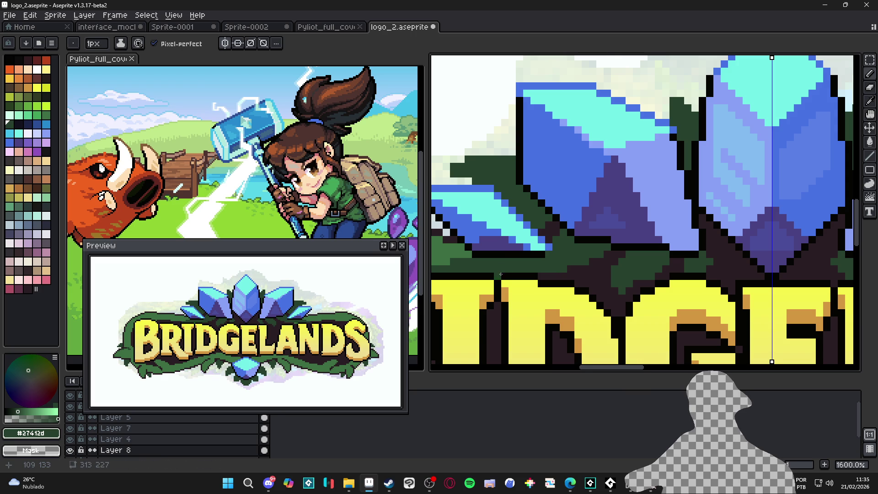
scroll(557, 289, down, 5)
scroll(617, 285, up, 5)
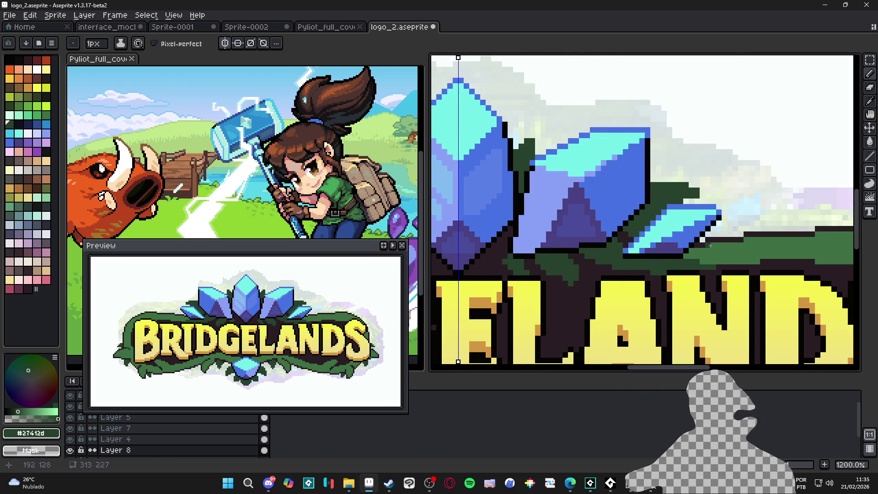
scroll(754, 242, right, 2)
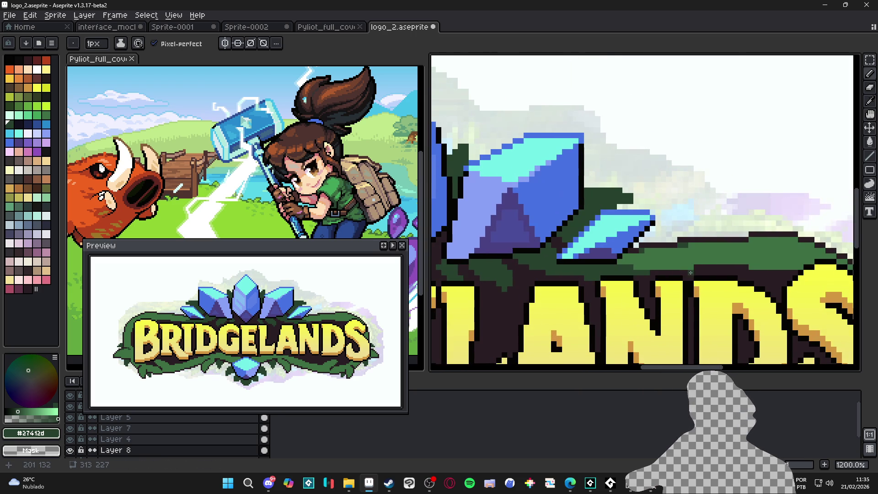
drag(689, 267, 757, 266)
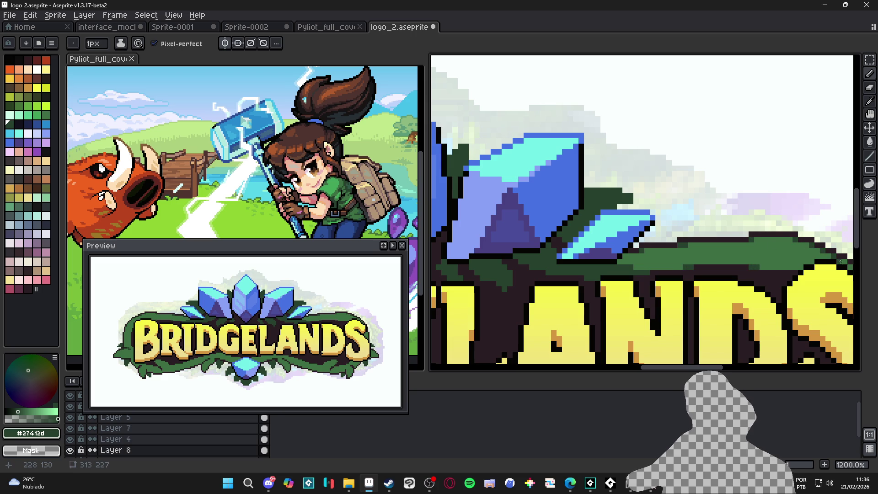
scroll(581, 261, down, 4)
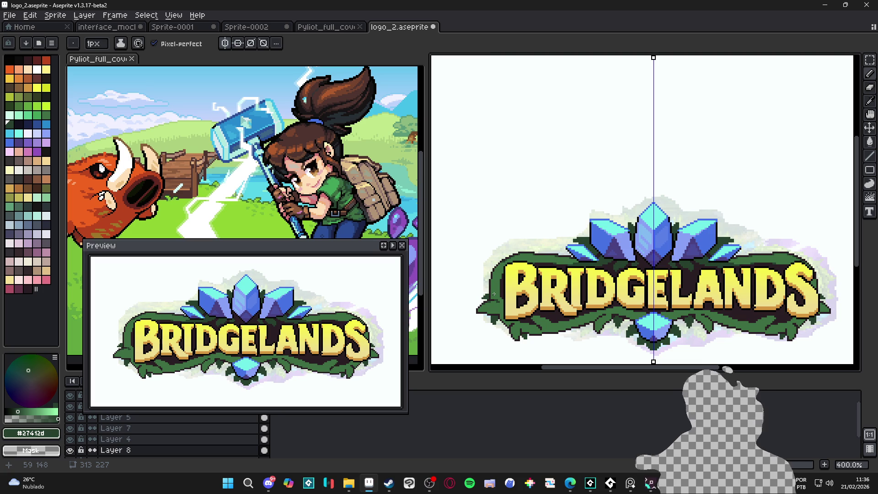
Touch up a pixel near the RIDGE letters and save logo_2.aseprite.
scroll(531, 299, down, 1)
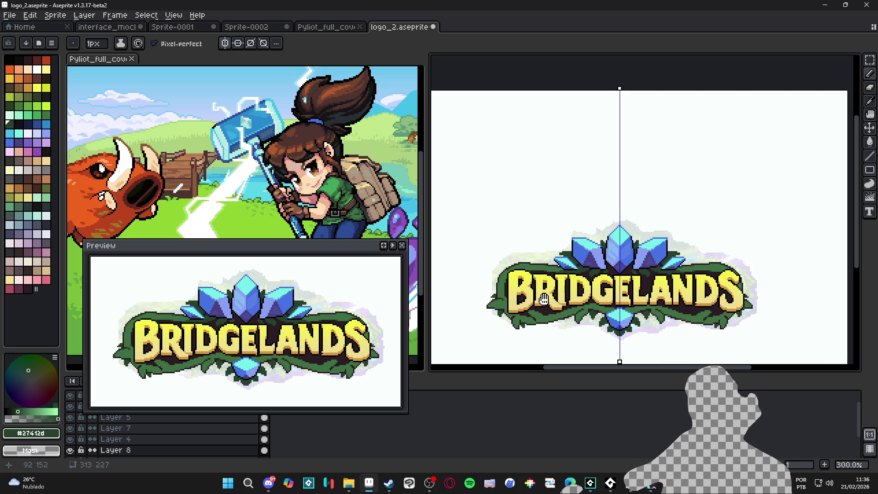
key(ctrl+s)
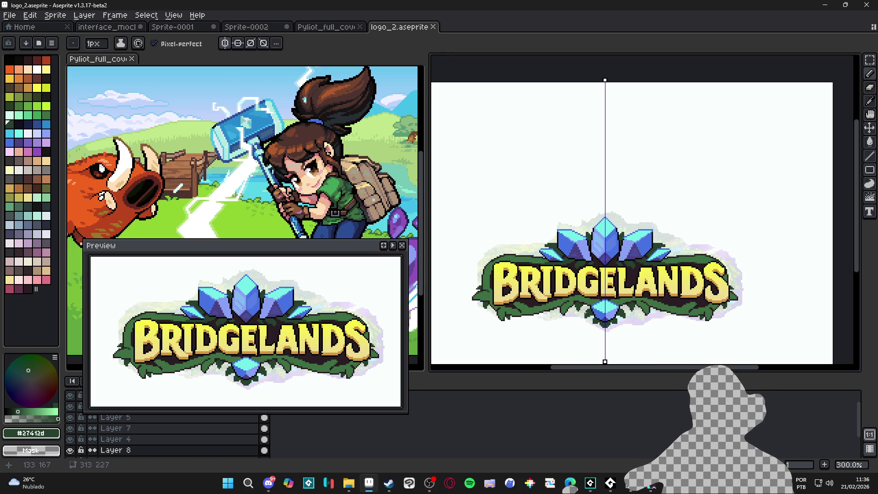
scroll(594, 317, left, 2)
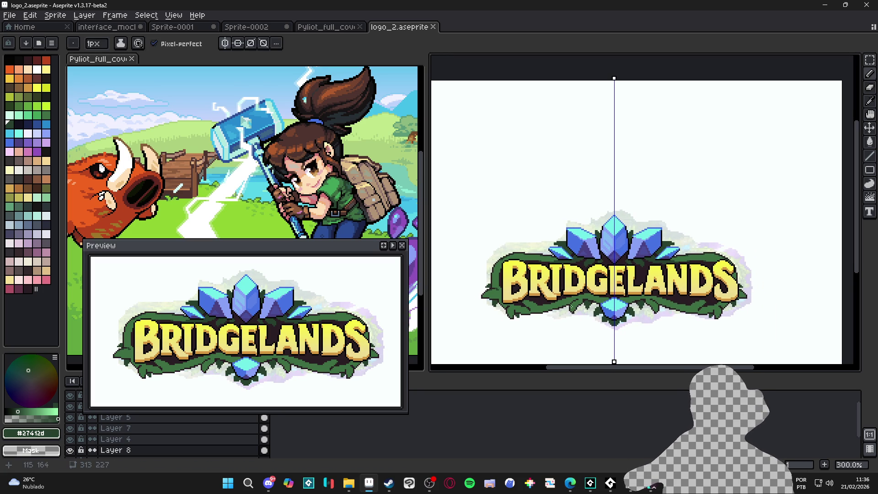
scroll(534, 304, up, 6)
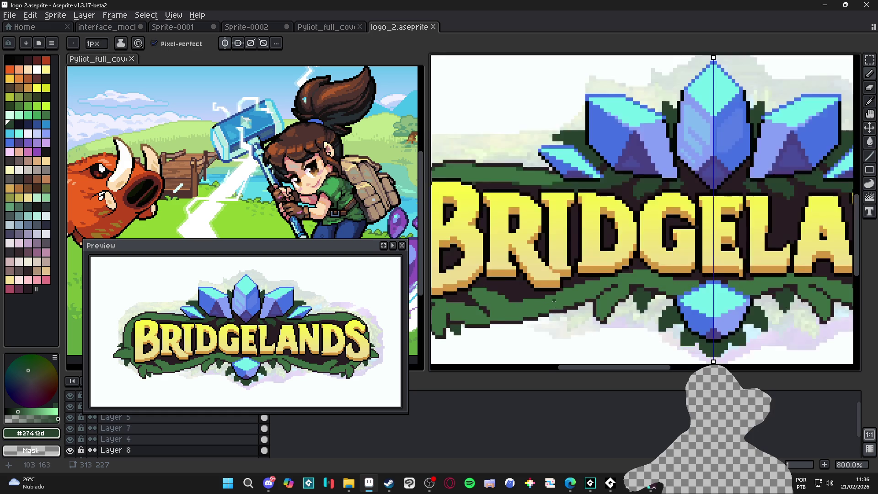
click(575, 311)
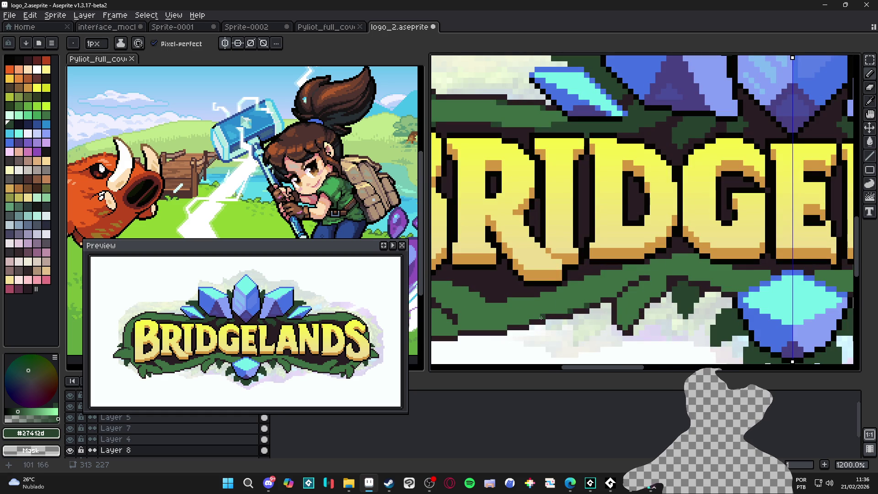
scroll(553, 340, down, 5)
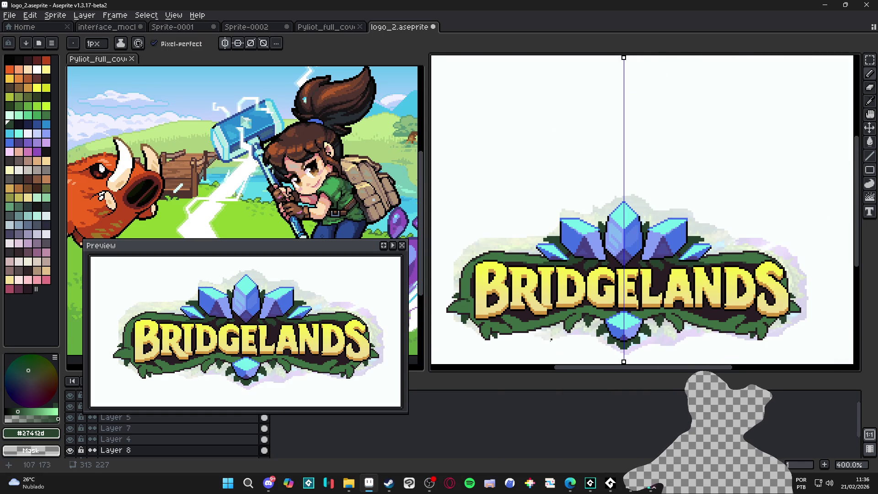
drag(520, 339, 523, 339)
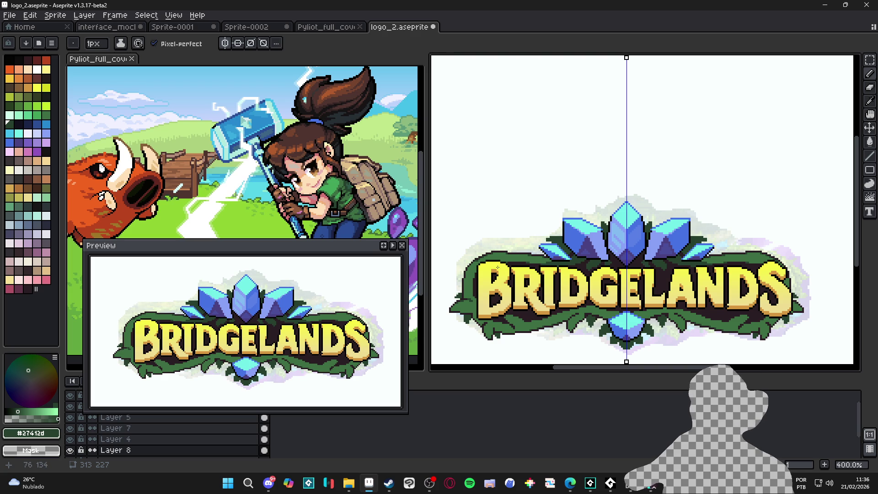
key(ctrl+s)
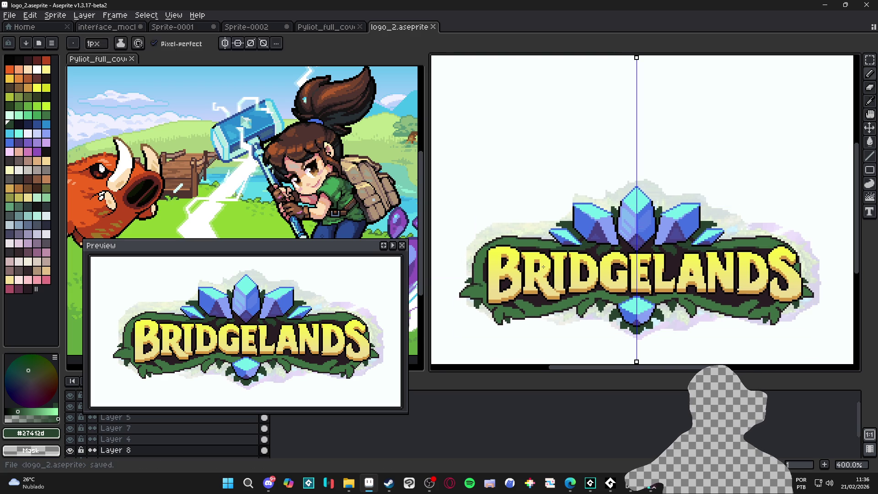
Sample the letters' orange shading, the near-black outline and the banner's mid green colours.
scroll(695, 282, up, 1)
scroll(695, 282, up, 5)
ctrl+click(695, 283)
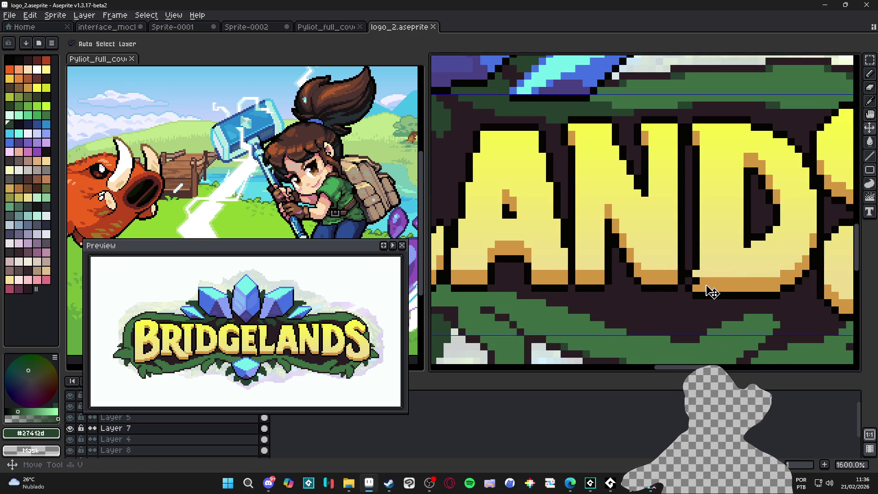
alt+click(696, 284)
alt+click(695, 282)
scroll(696, 281, down, 4)
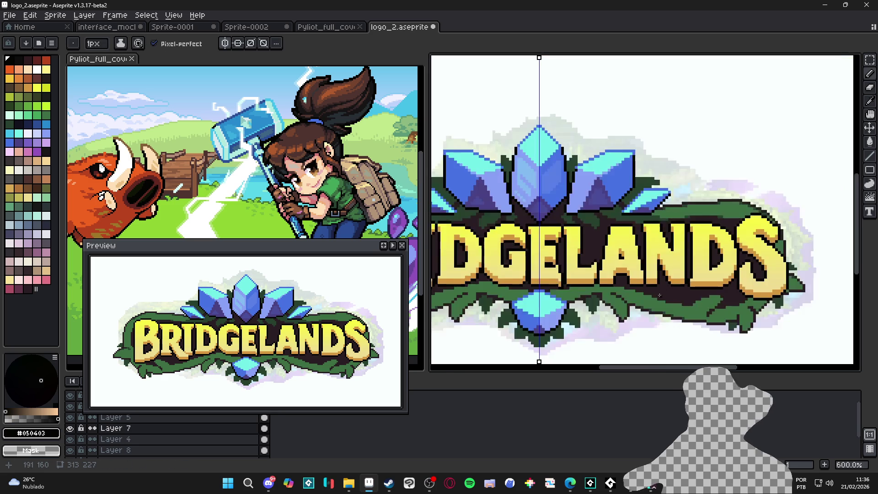
ctrl+click(523, 306)
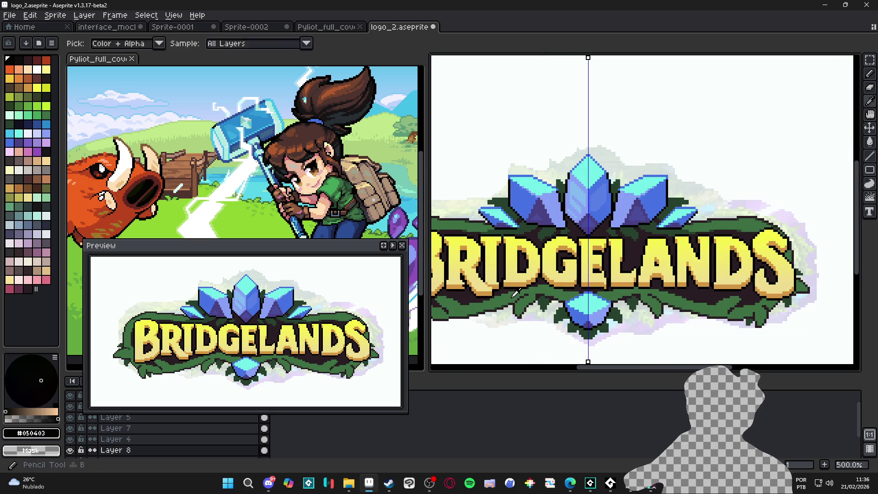
alt+click(524, 311)
scroll(524, 311, down, 1)
Return to the Pencil and save logo_2.aseprite again.
key(b)
key(ctrl+s)
scroll(630, 306, left, 2)
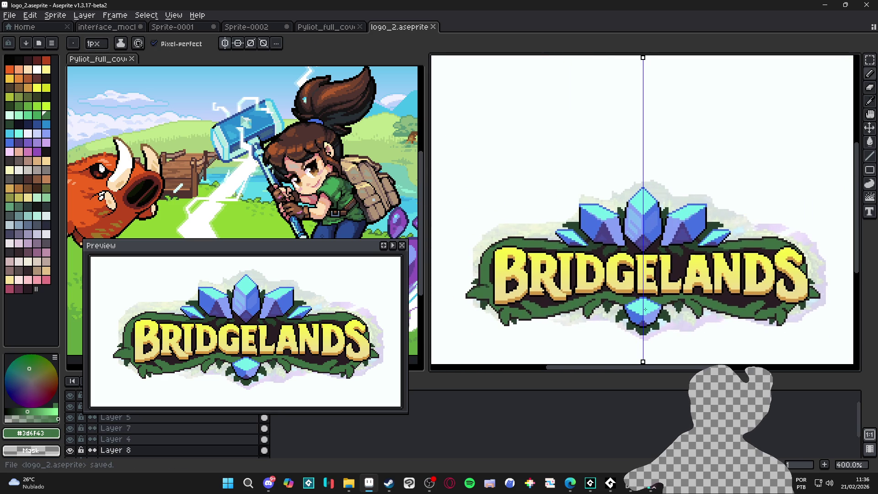
scroll(495, 309, up, 4)
scroll(492, 300, down, 2)
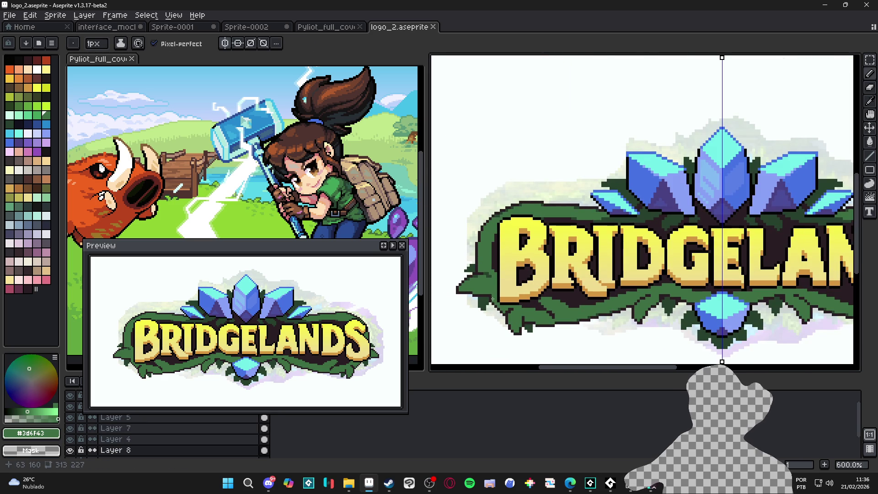
scroll(498, 296, down, 1)
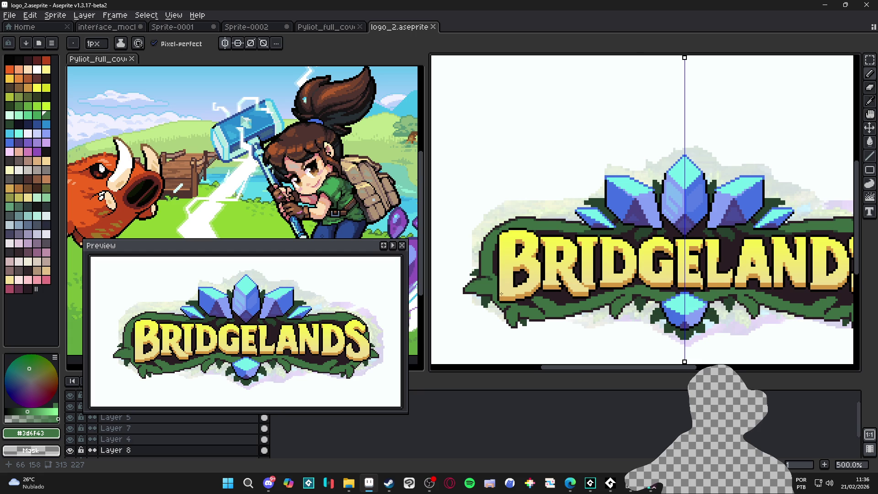
scroll(498, 293, down, 2)
scroll(560, 287, right, 1)
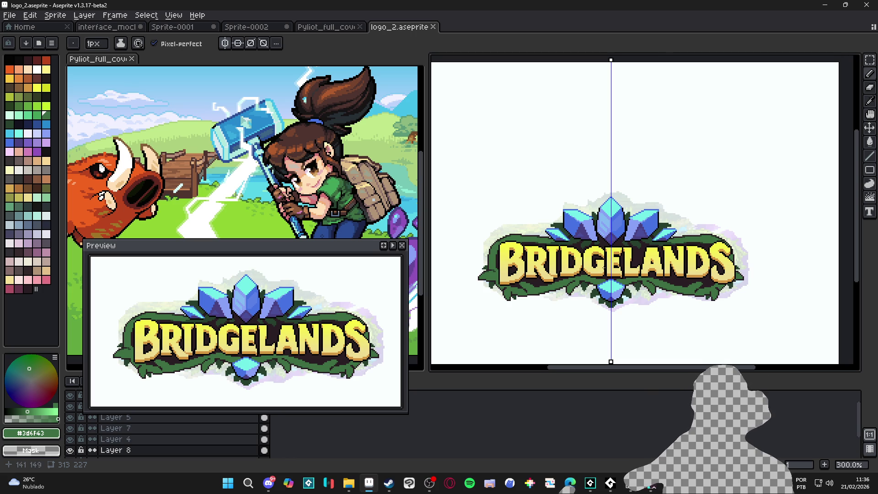
key(ctrl+s)
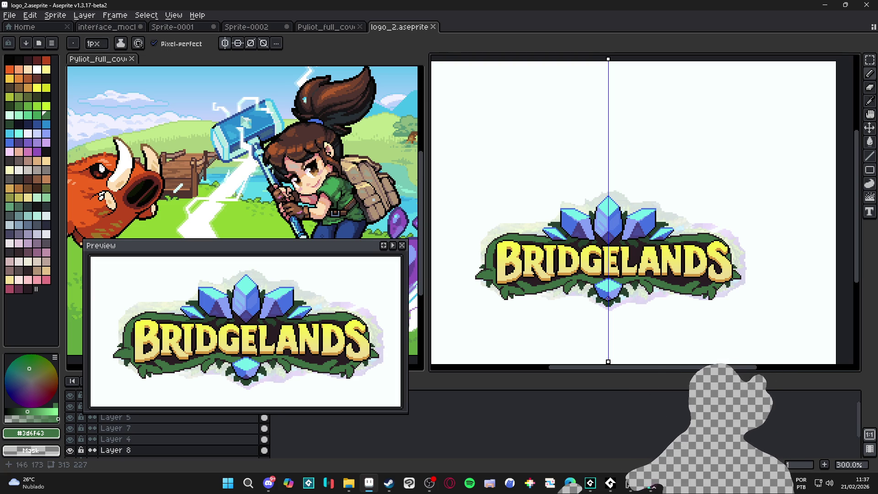
scroll(616, 281, up, 4)
scroll(616, 281, up, 1)
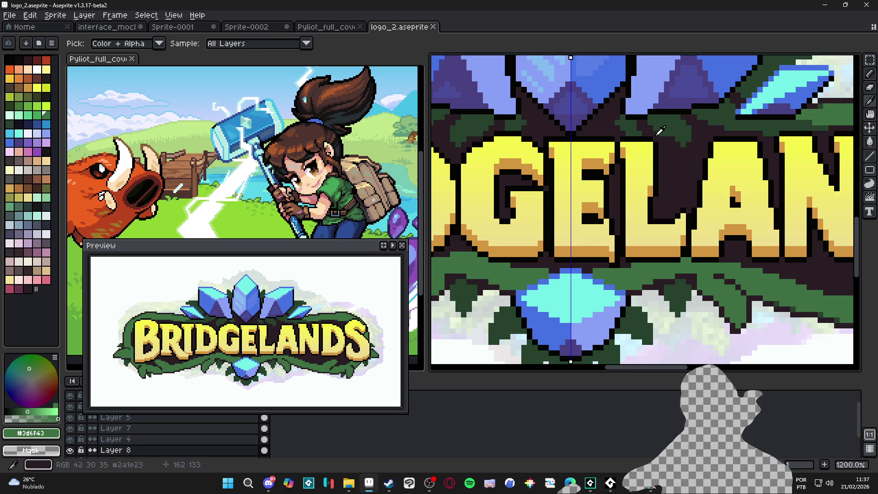
Eyedrop dark green #27412d and draw a horizontally mirrored line along the foliage edge.
alt+click(595, 286)
scroll(592, 288, up, 1)
mouse_move(593, 280)
mouse_down()
mouse_move(646, 296)
mouse_move(593, 274)
mouse_move(638, 287)
mouse_move(695, 282)
mouse_up()
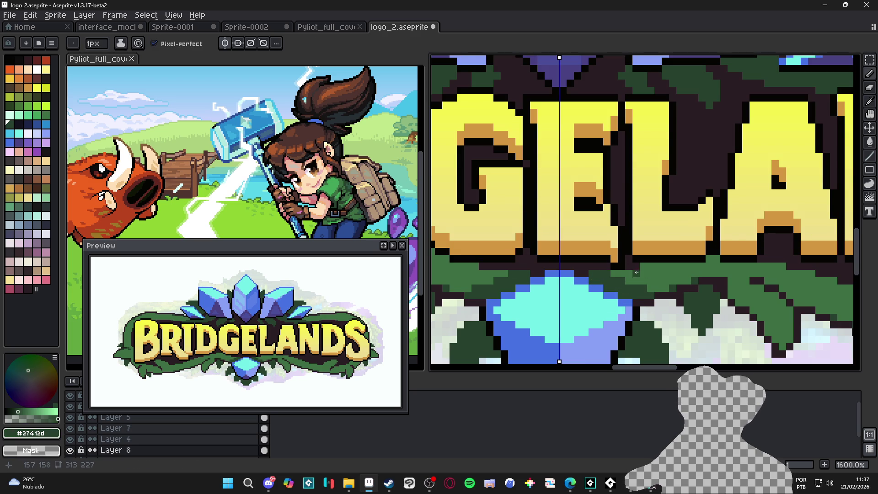
scroll(613, 274, down, 4)
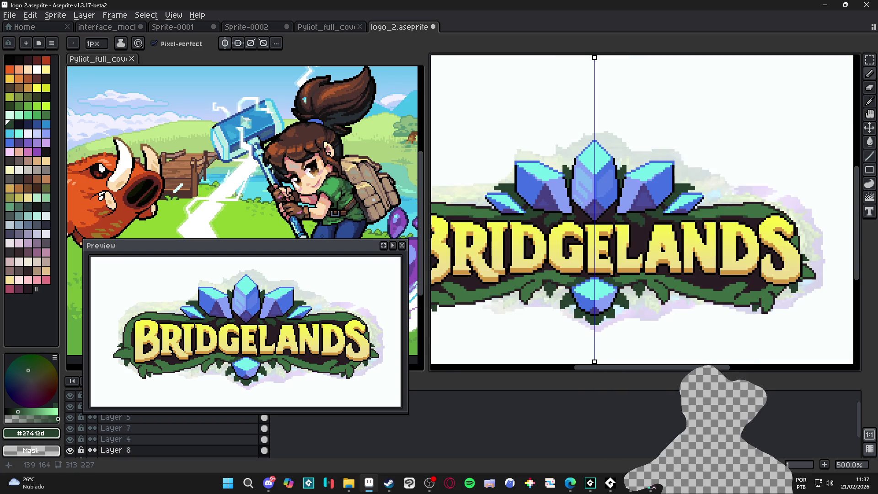
scroll(542, 284, up, 4)
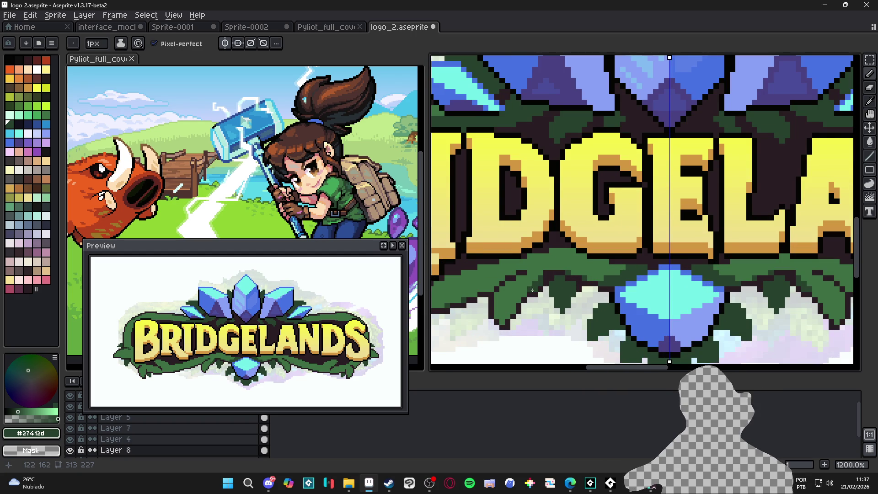
scroll(534, 285, down, 3)
scroll(544, 281, up, 3)
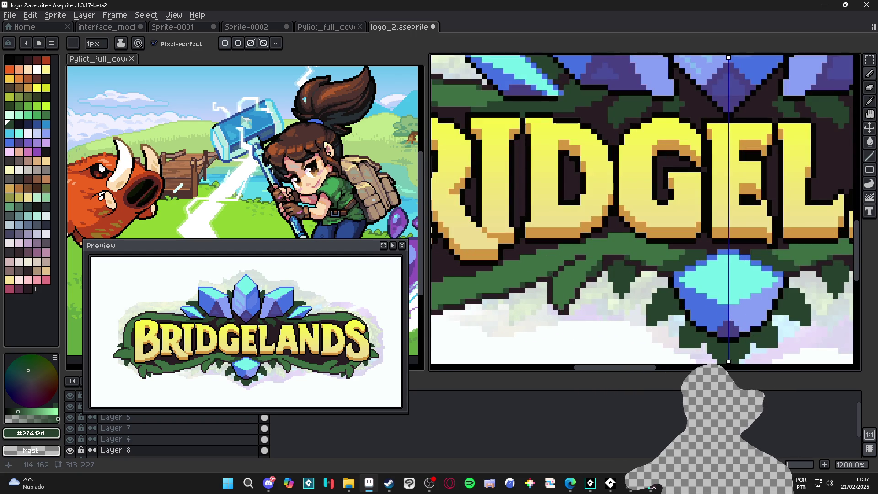
scroll(551, 275, down, 4)
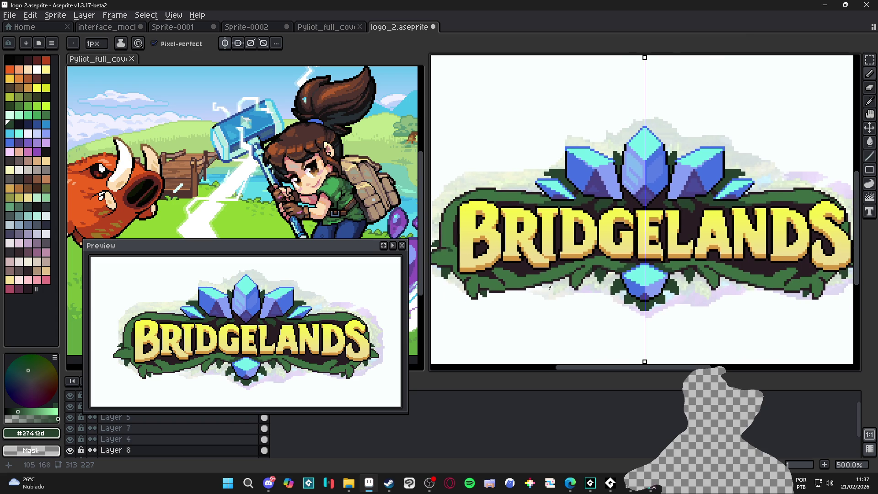
scroll(548, 285, up, 1)
scroll(544, 283, down, 2)
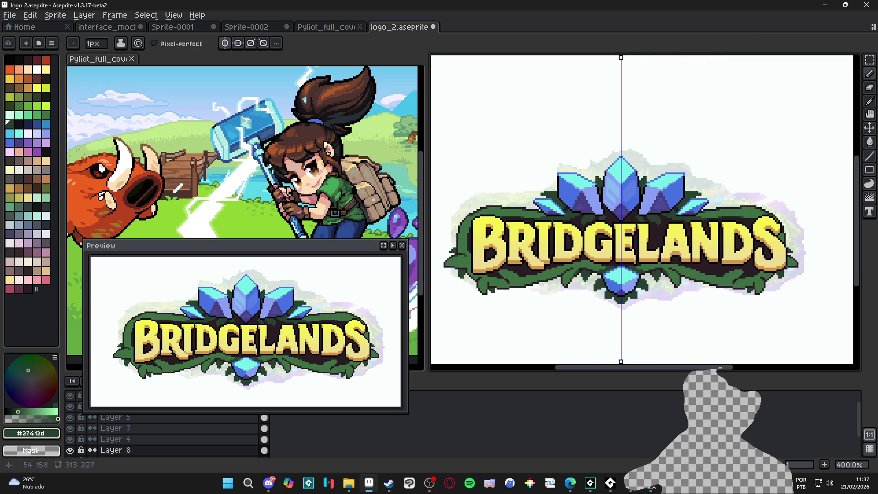
scroll(464, 271, down, 1)
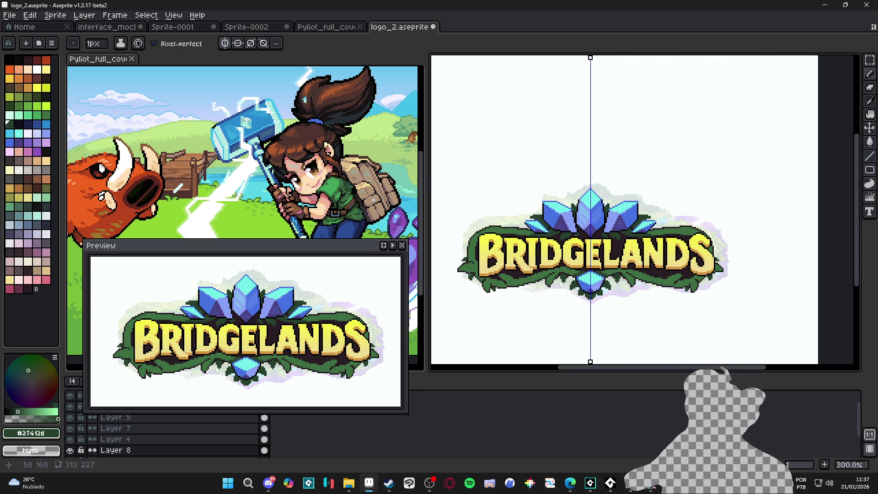
scroll(469, 269, up, 3)
alt+click(469, 269)
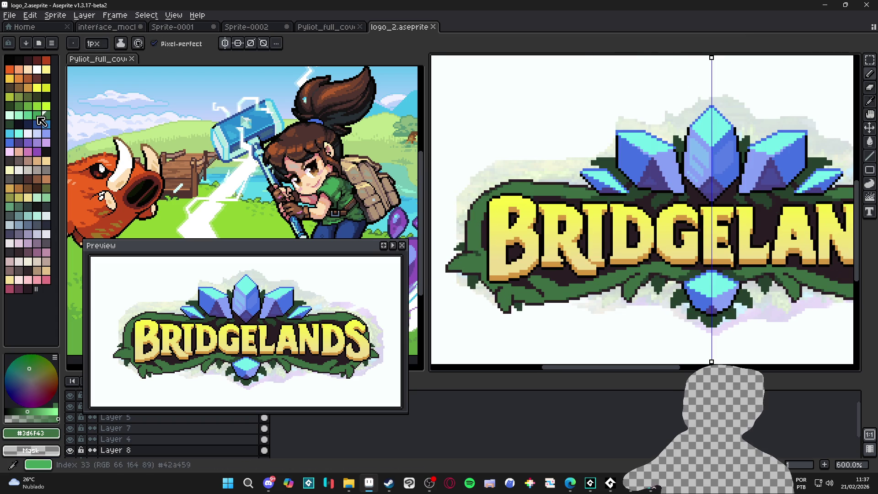
Pick a light green swatch and dab single-pixel highlights on the leaf.
click(41, 121)
key(plus)
scroll(470, 263, up, 1)
key(minus)
click(461, 265)
click(477, 261)
scroll(479, 261, down, 3)
scroll(482, 276, up, 5)
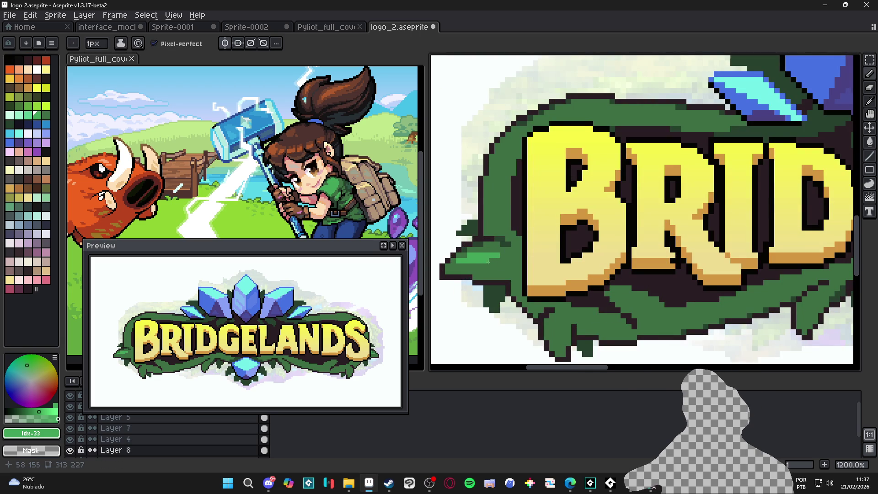
scroll(487, 262, down, 2)
scroll(498, 219, up, 3)
Paint a 2px light green highlight up the leaf's edge, then undo it.
key(plus)
drag(496, 213, 506, 171)
key(minus)
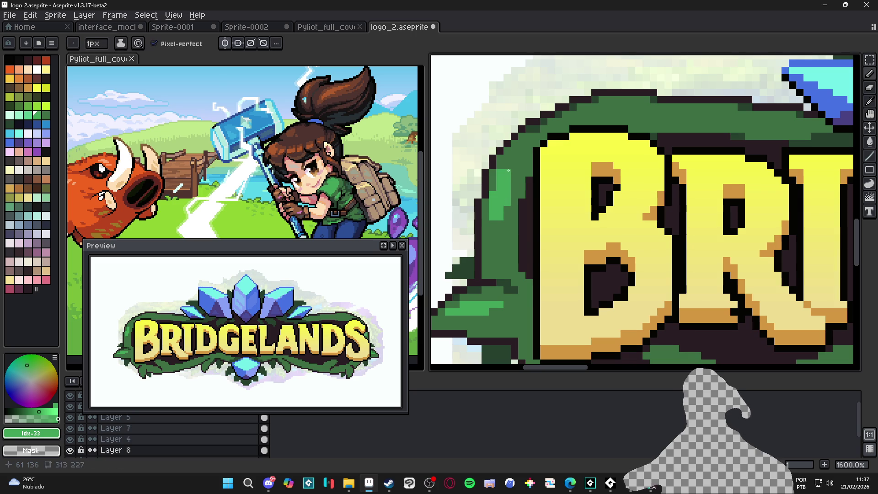
scroll(495, 231, down, 4)
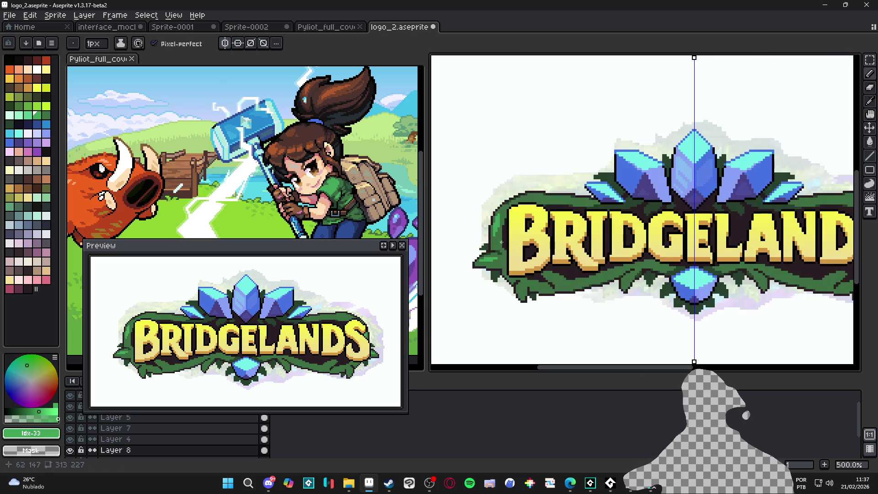
scroll(507, 220, up, 4)
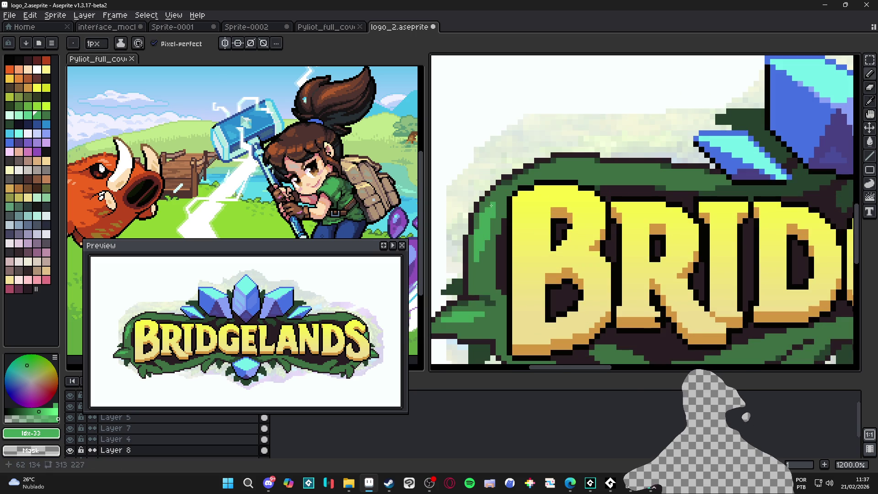
scroll(491, 211, down, 5)
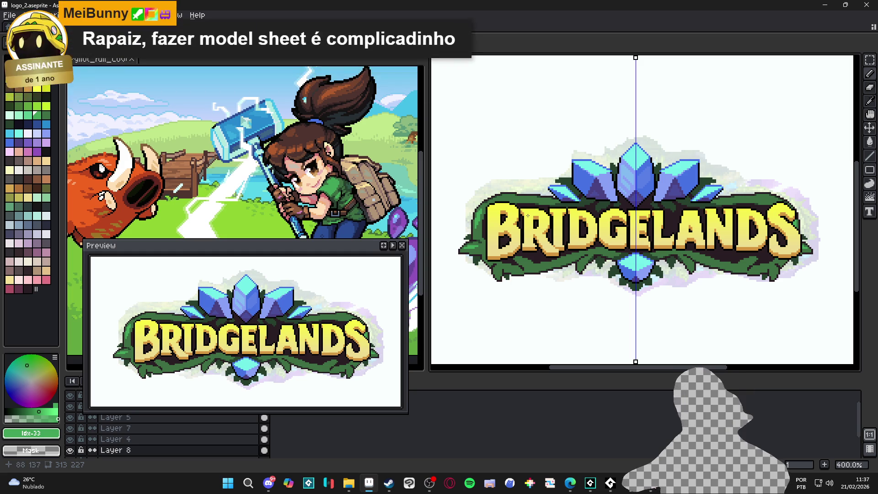
key(ctrl+z)
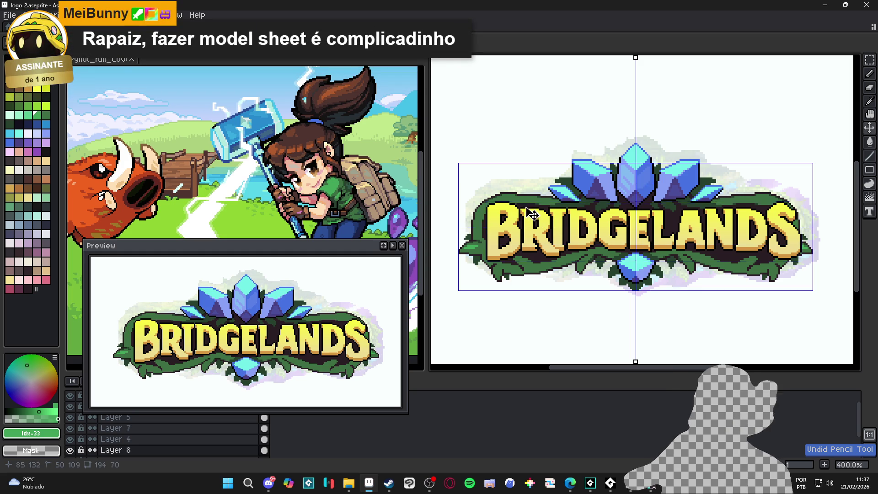
scroll(513, 210, up, 5)
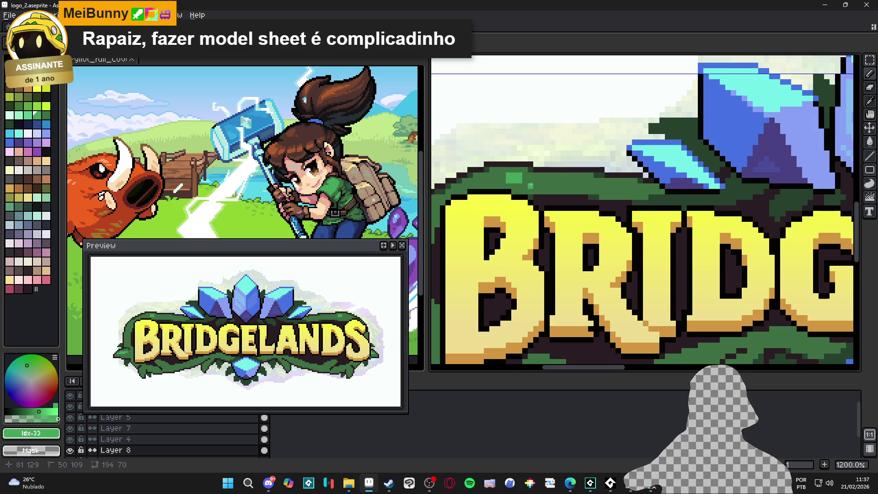
Paint light green highlight strokes along the banner's top edge above the RI letters.
drag(523, 180, 543, 181)
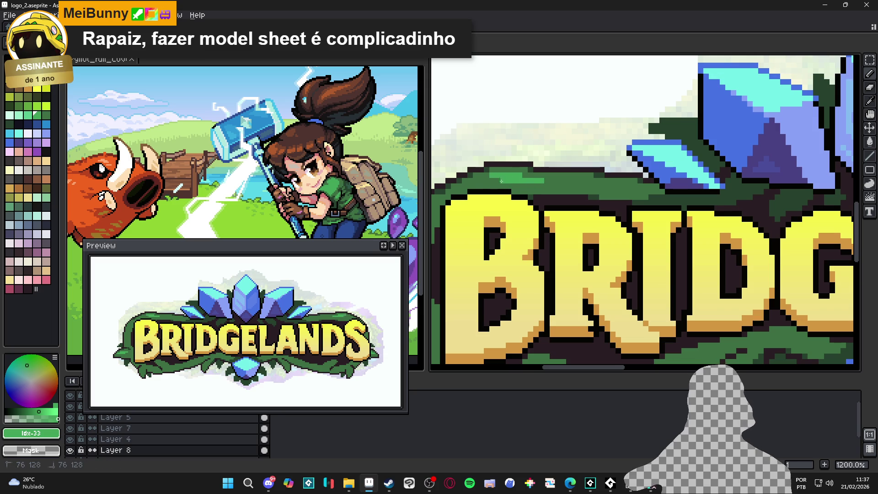
scroll(496, 177, down, 2)
scroll(508, 182, up, 2)
scroll(511, 184, down, 4)
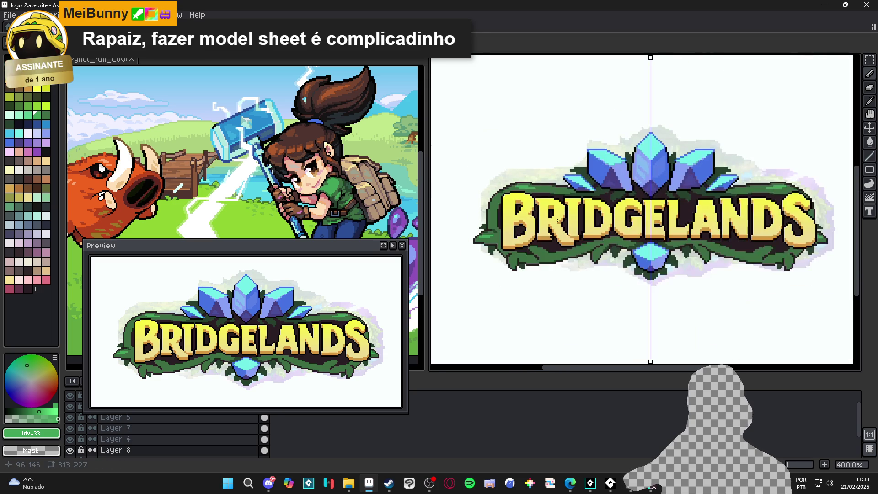
scroll(541, 223, down, 1)
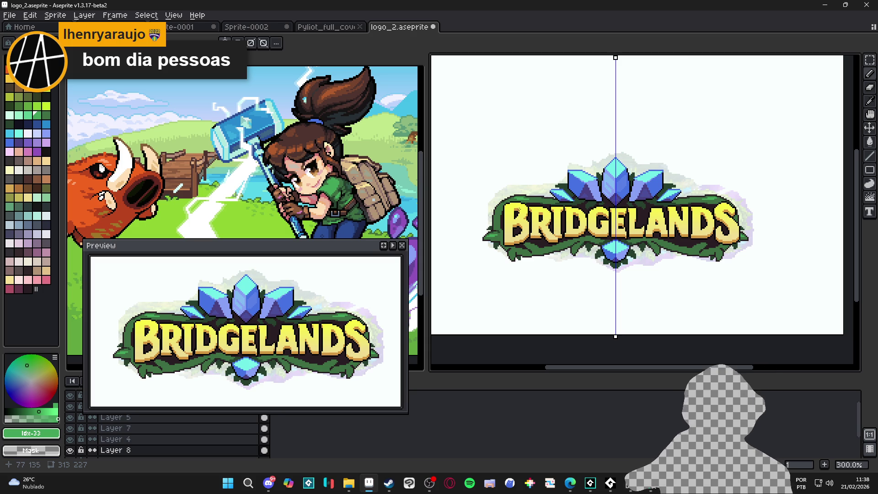
scroll(544, 190, up, 7)
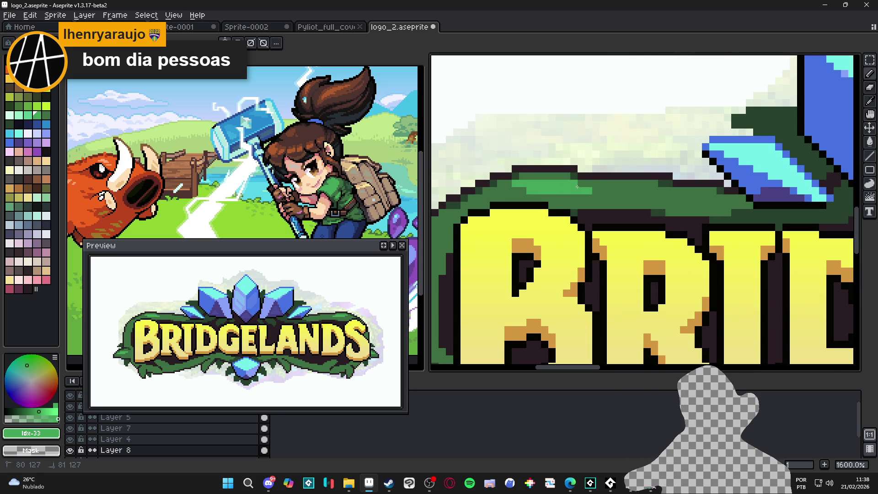
drag(585, 192, 613, 195)
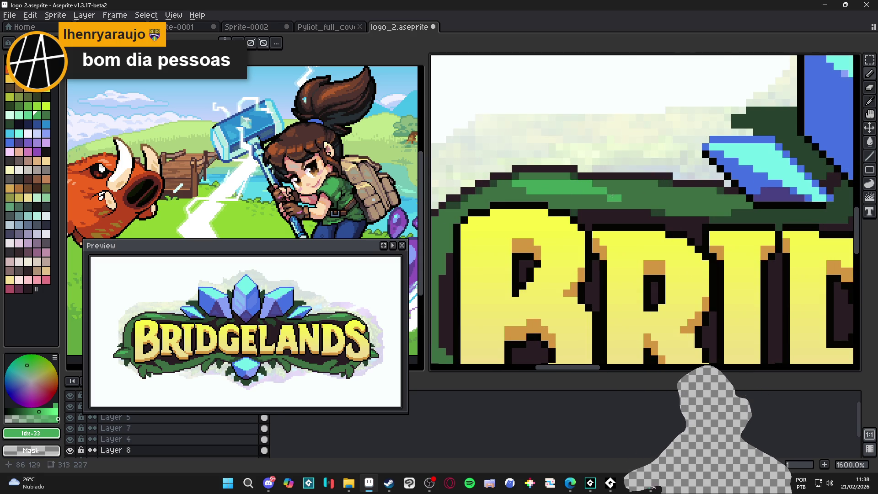
alt+click(613, 197)
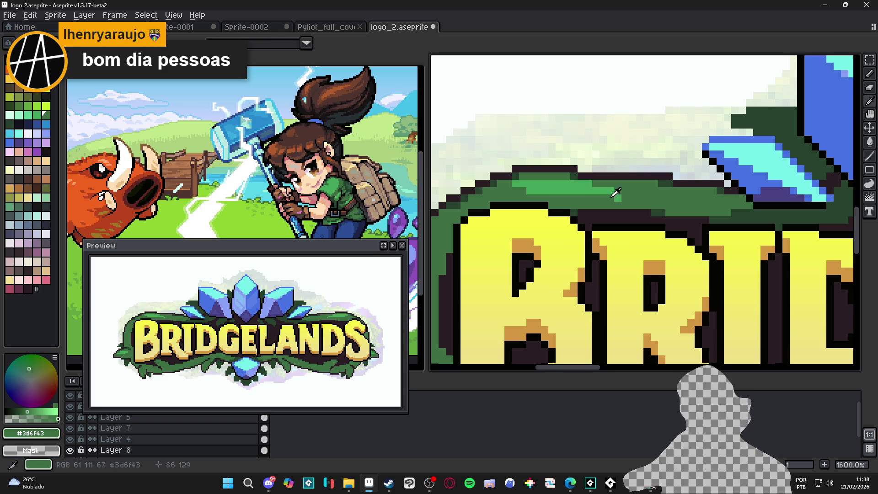
alt+click(612, 195)
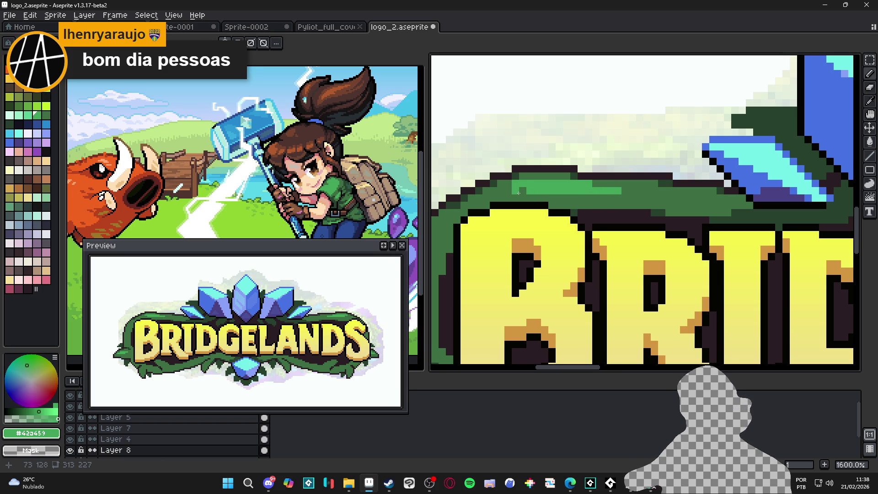
scroll(518, 193, down, 6)
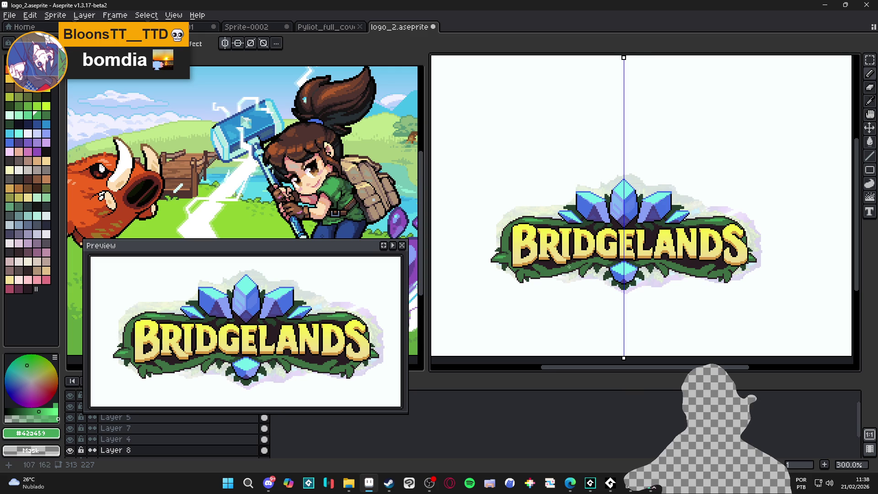
Pick the leaf greens, briefly select the green leaf area by colour, then deselect.
scroll(572, 266, up, 6)
alt+click(582, 266)
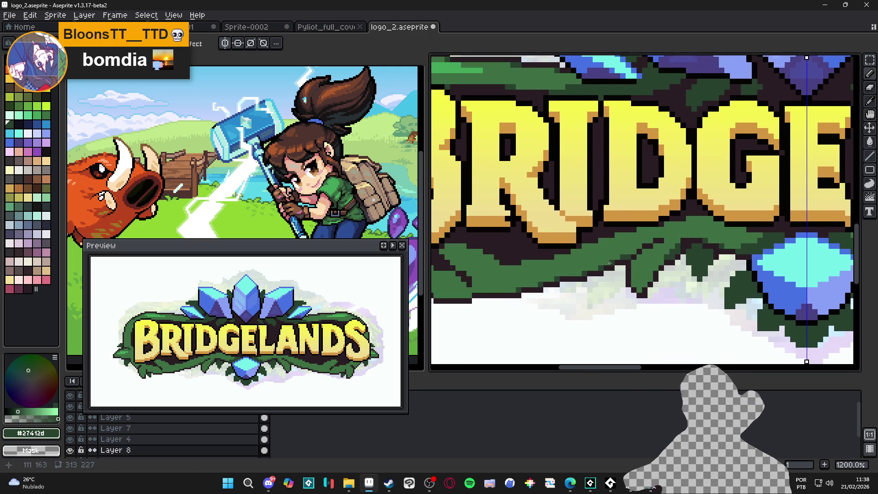
key(w)
click(595, 262)
key(ctrl+d)
key(b)
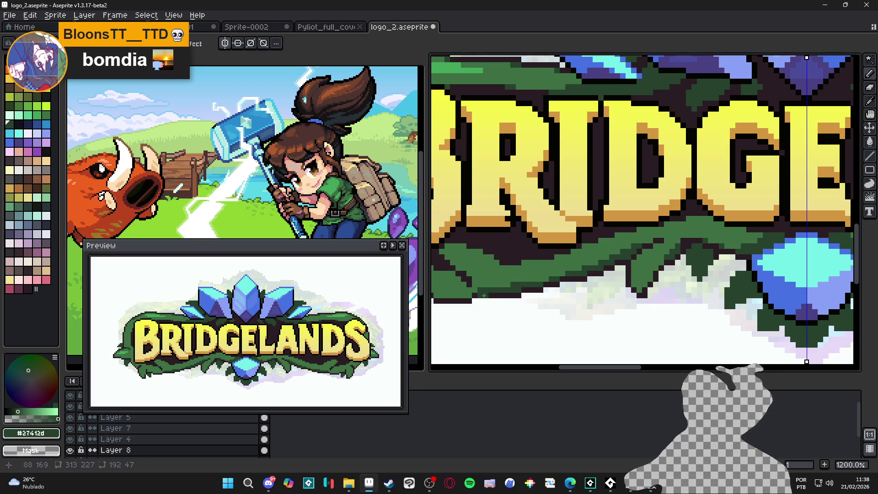
alt+click(609, 257)
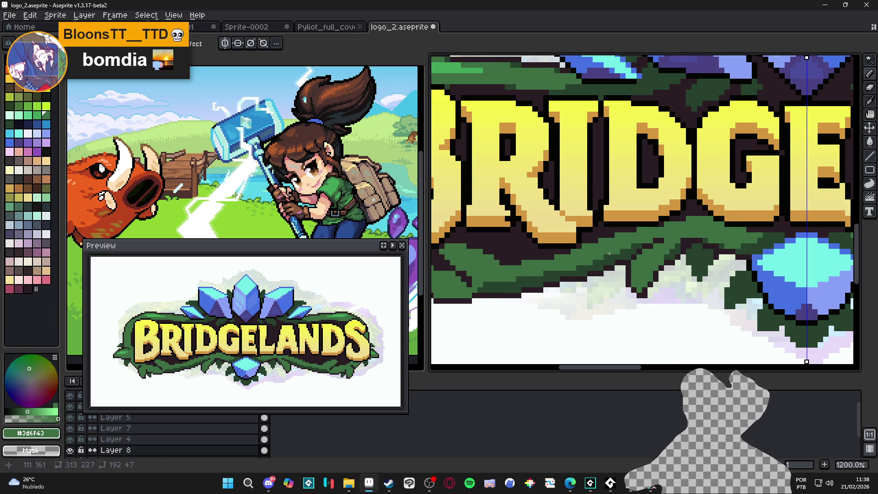
Add a diagonal line of dark green pixels along the leaf edge.
scroll(598, 254, down, 4)
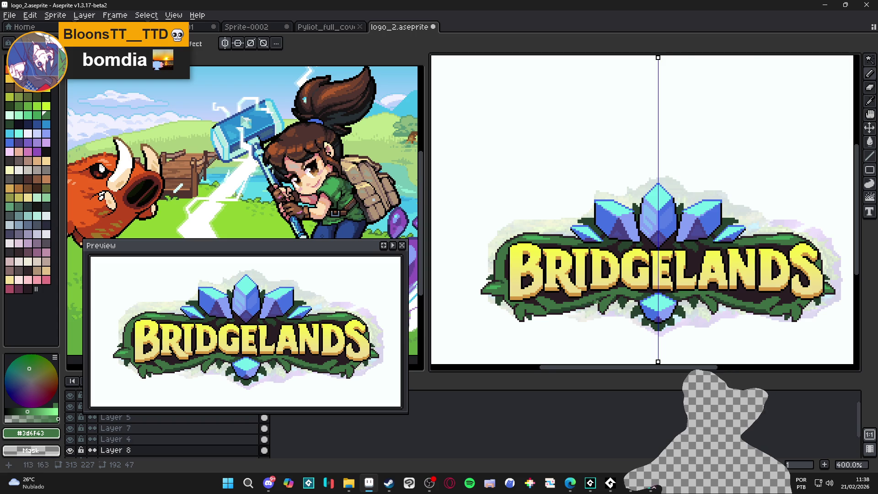
scroll(594, 303, up, 4)
alt+click(583, 294)
scroll(584, 293, up, 3)
click(607, 273)
click(651, 259)
click(709, 244)
click(782, 230)
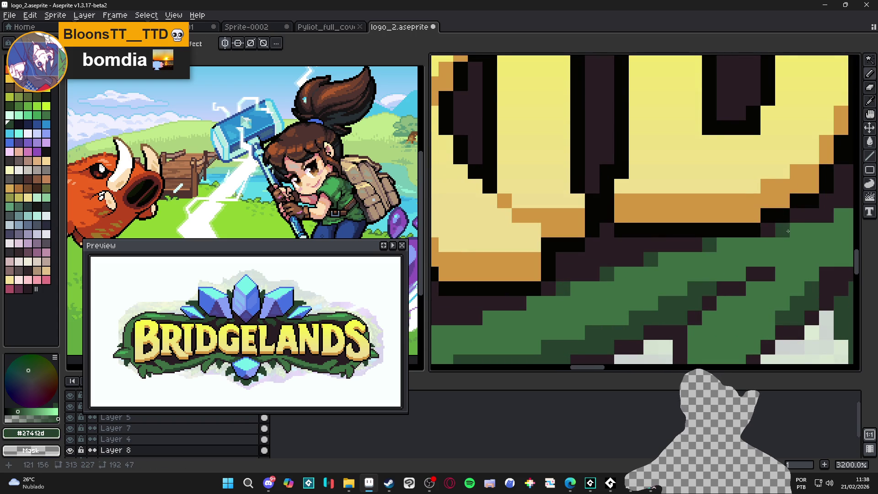
scroll(783, 230, down, 5)
scroll(665, 280, up, 3)
scroll(670, 277, down, 2)
scroll(609, 300, up, 2)
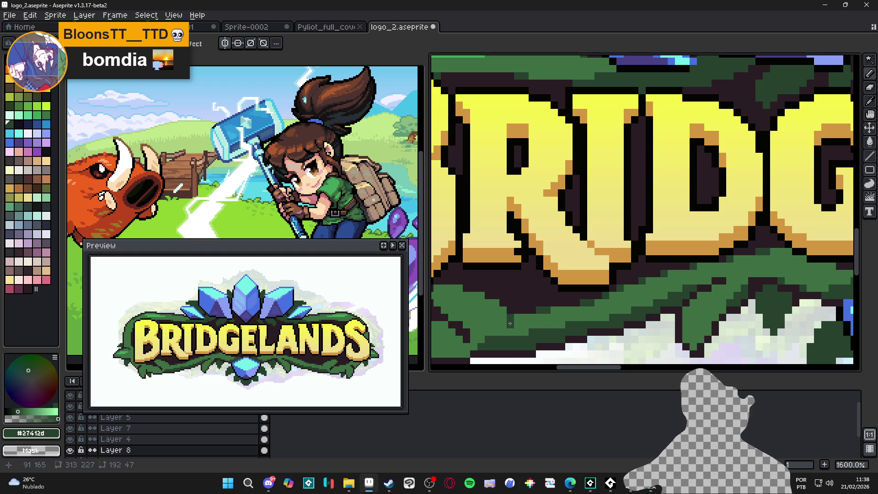
scroll(513, 326, down, 1)
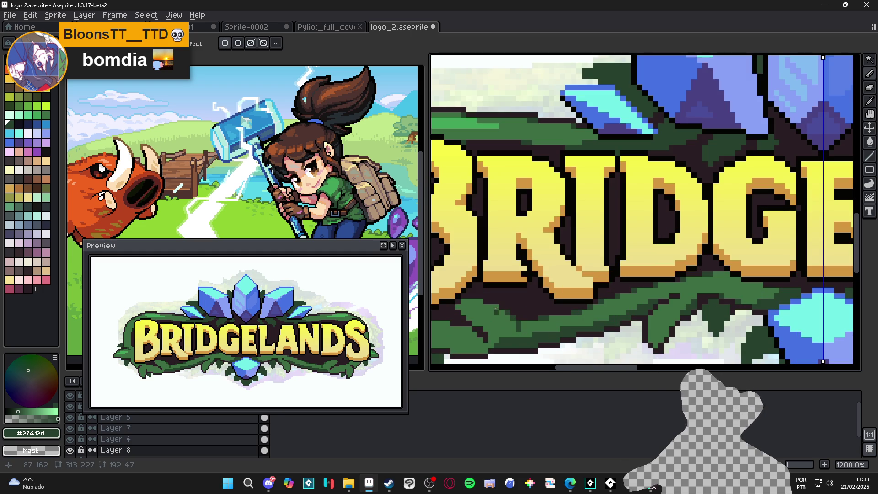
scroll(502, 307, down, 4)
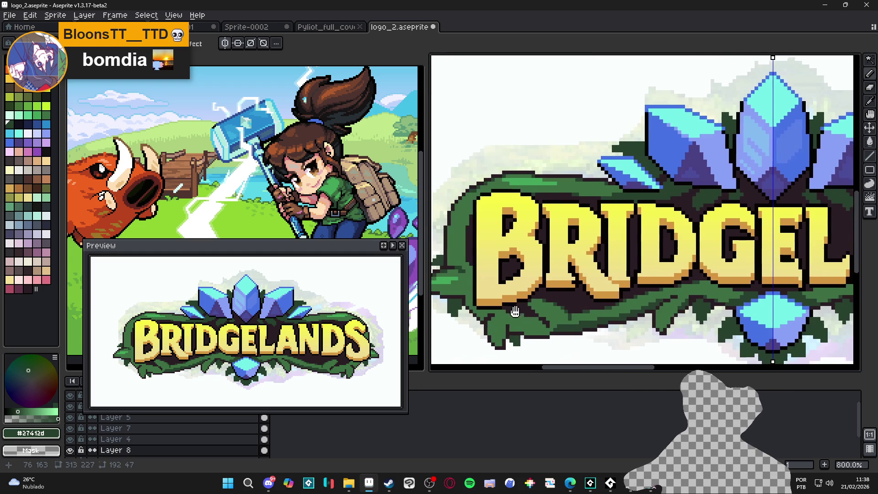
scroll(555, 316, down, 2)
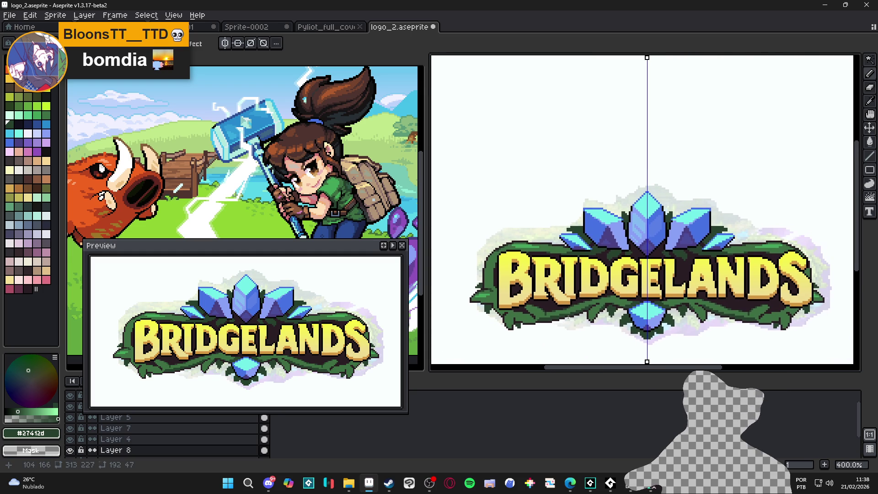
scroll(615, 324, up, 6)
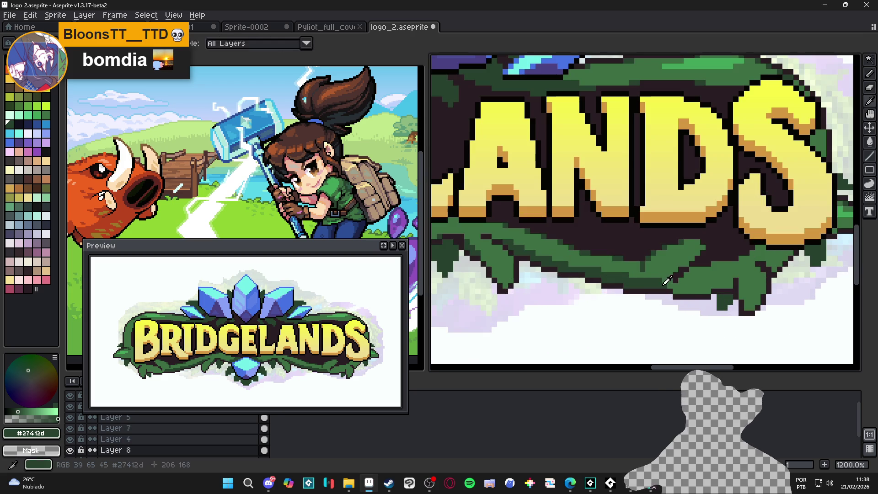
Darken the leaf's lower edge under ANDS with short dark green strokes.
drag(677, 291, 706, 290)
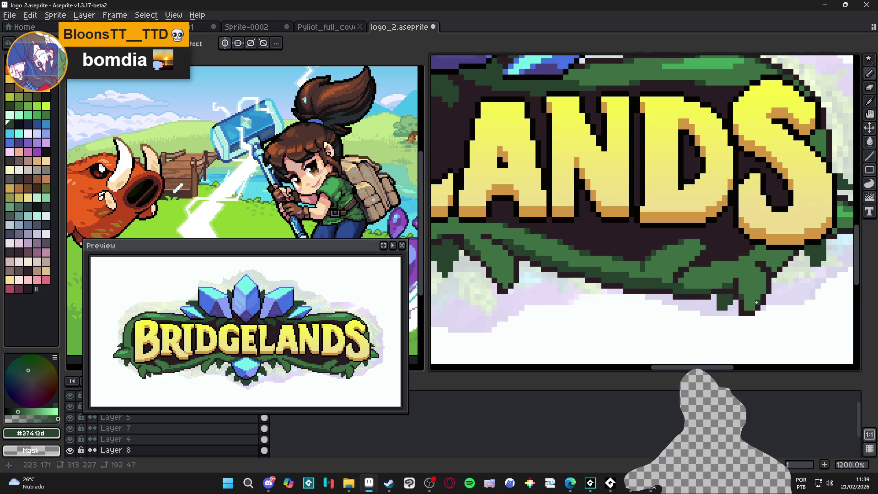
scroll(755, 298, down, 4)
scroll(754, 272, up, 4)
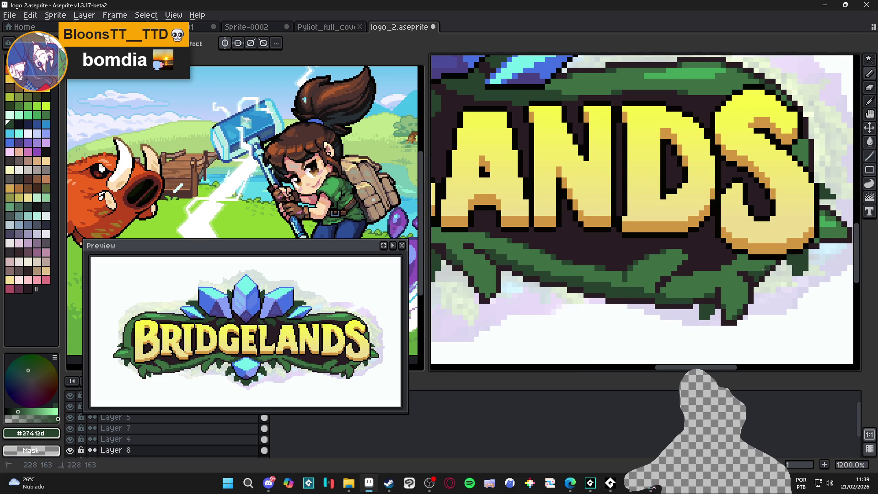
scroll(758, 267, down, 4)
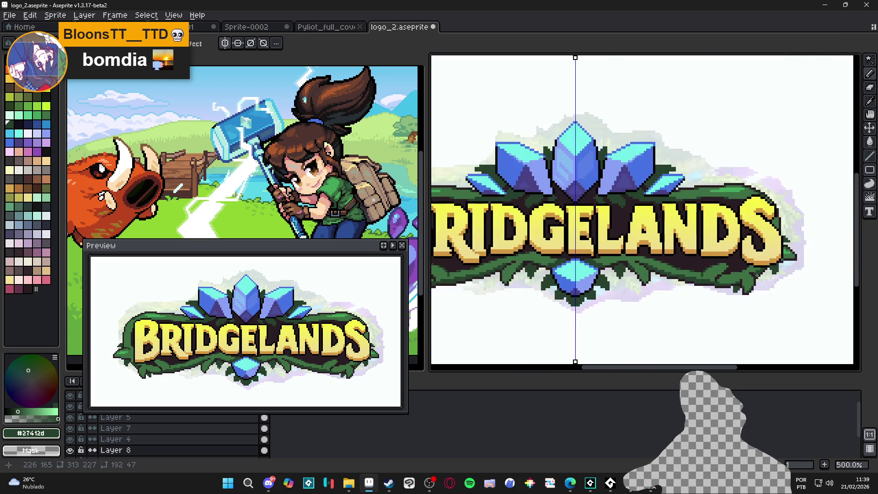
scroll(750, 265, up, 4)
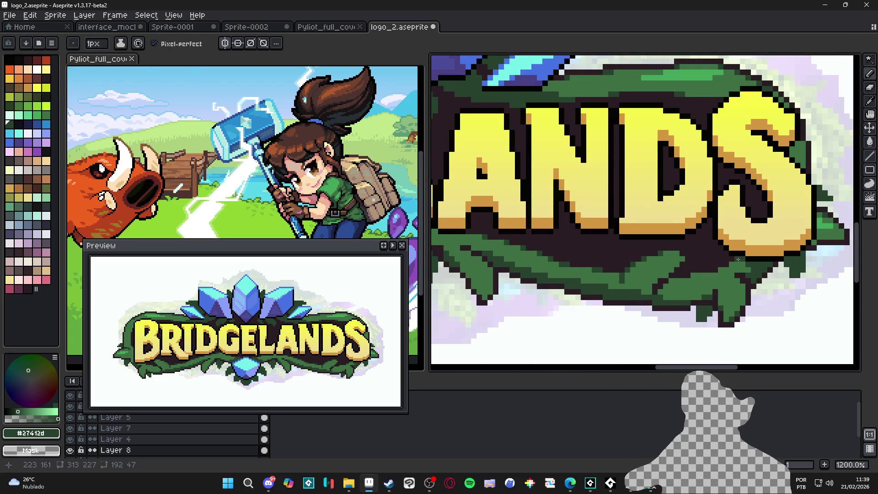
scroll(642, 296, down, 4)
drag(642, 296, 648, 294)
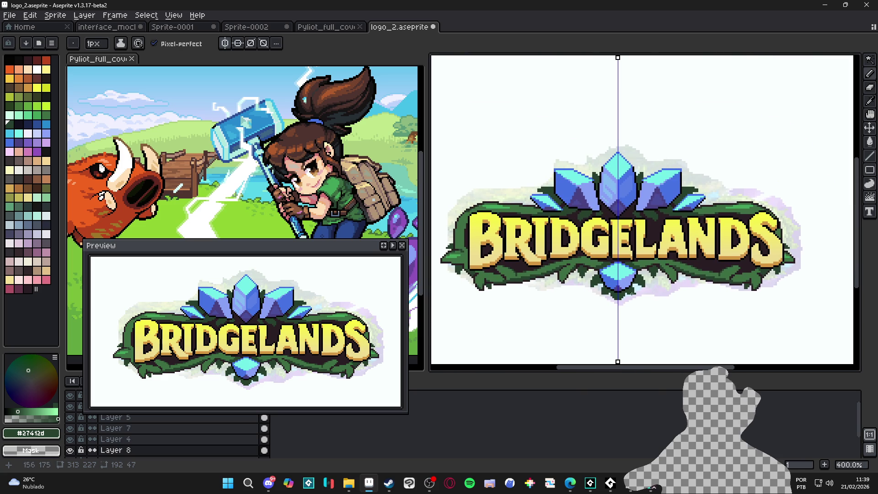
scroll(480, 271, up, 3)
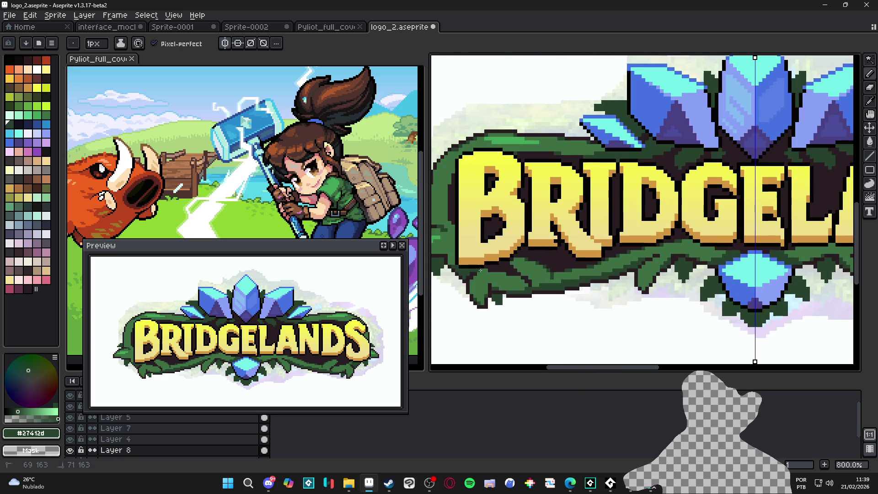
scroll(529, 279, down, 3)
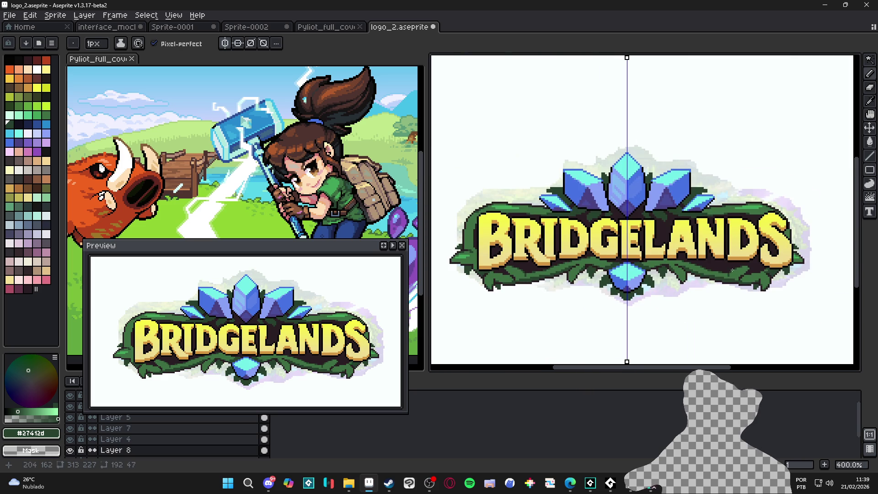
scroll(731, 271, up, 2)
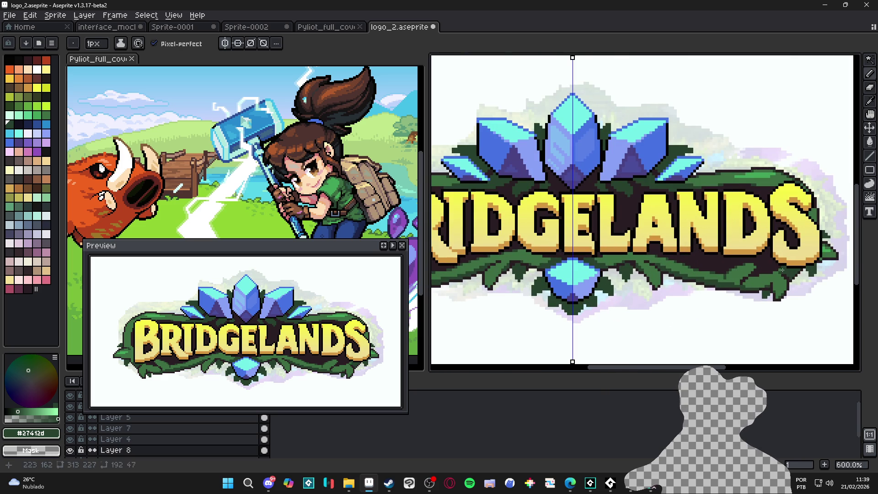
scroll(769, 275, up, 3)
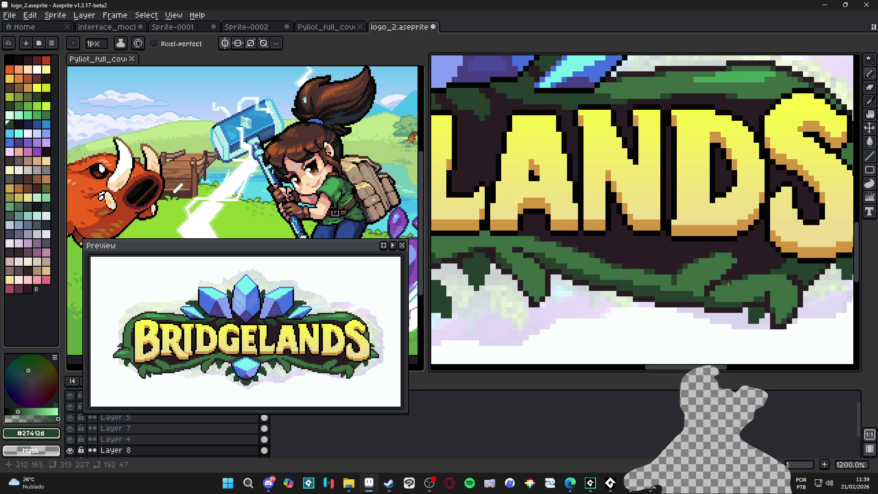
scroll(724, 285, down, 6)
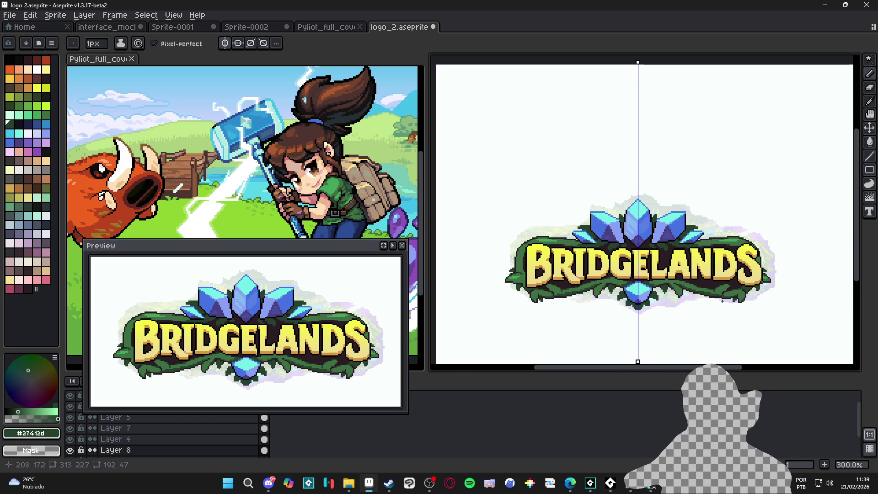
scroll(554, 288, up, 7)
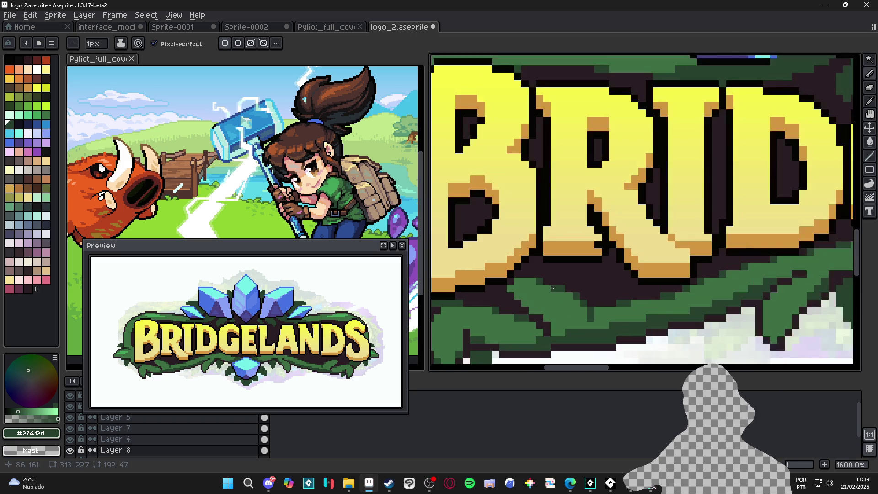
Draw dark green leaf shading below BRID and save logo_2.aseprite.
key(alt)
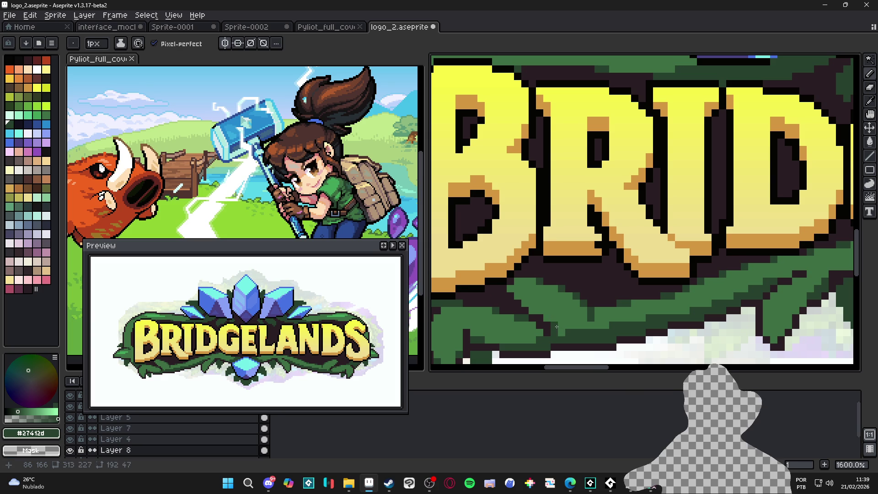
alt+click(535, 309)
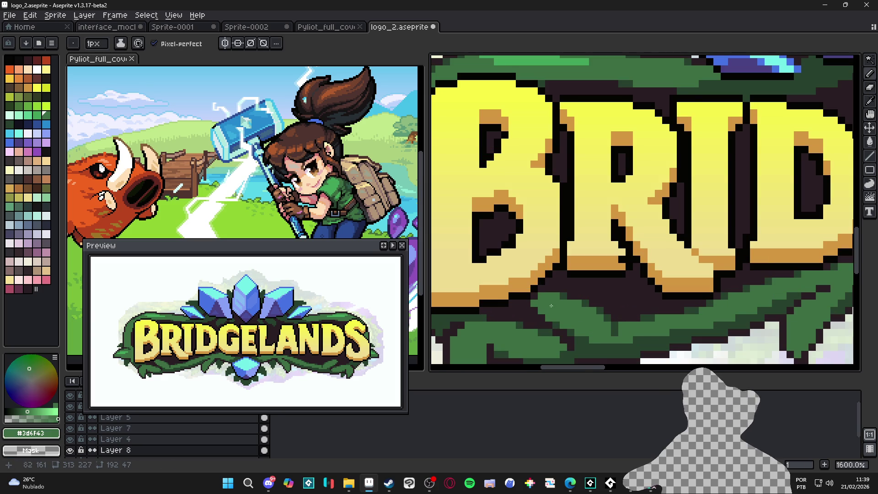
scroll(548, 306, down, 3)
scroll(569, 304, up, 3)
scroll(599, 294, down, 1)
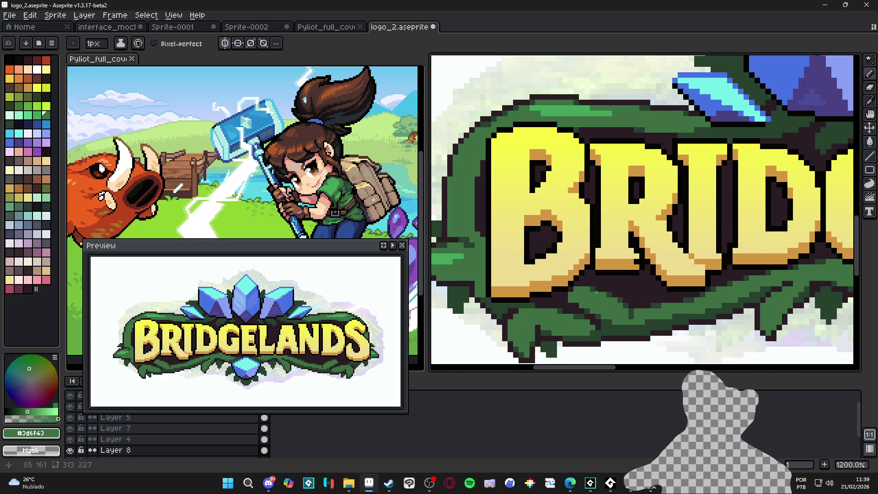
scroll(600, 295, down, 1)
alt+click(590, 288)
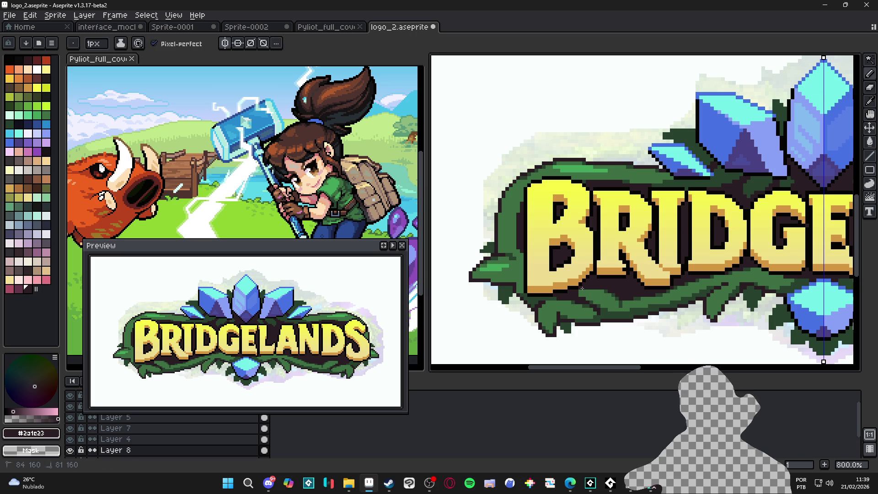
scroll(581, 291, up, 2)
scroll(581, 290, down, 4)
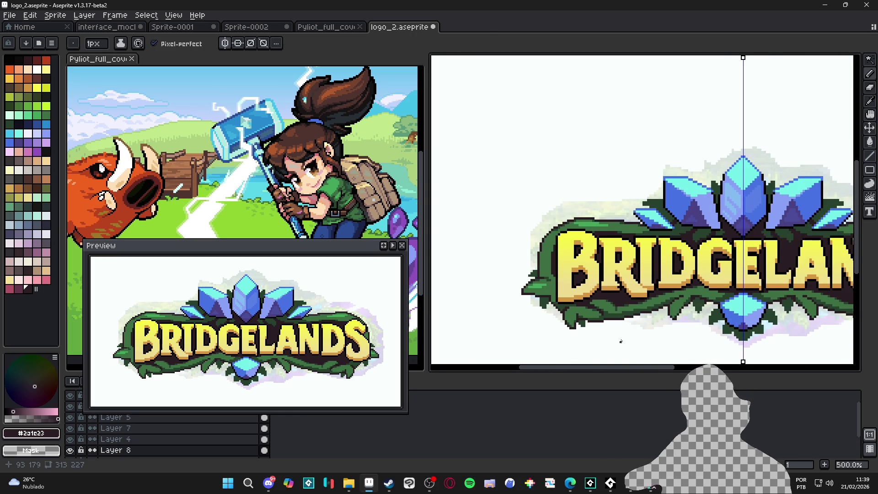
scroll(619, 339, down, 1)
scroll(618, 332, up, 5)
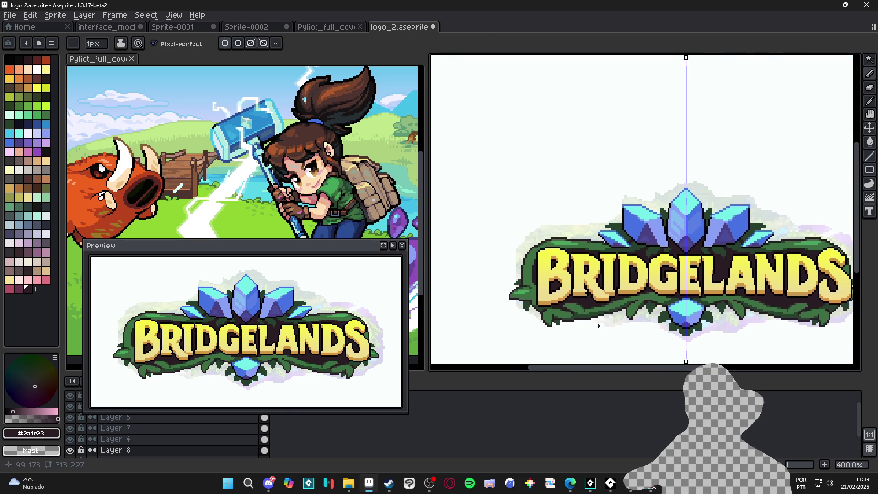
alt+click(567, 312)
mouse_move(571, 315)
mouse_down()
mouse_move(551, 305)
mouse_move(572, 321)
mouse_up()
scroll(572, 321, down, 3)
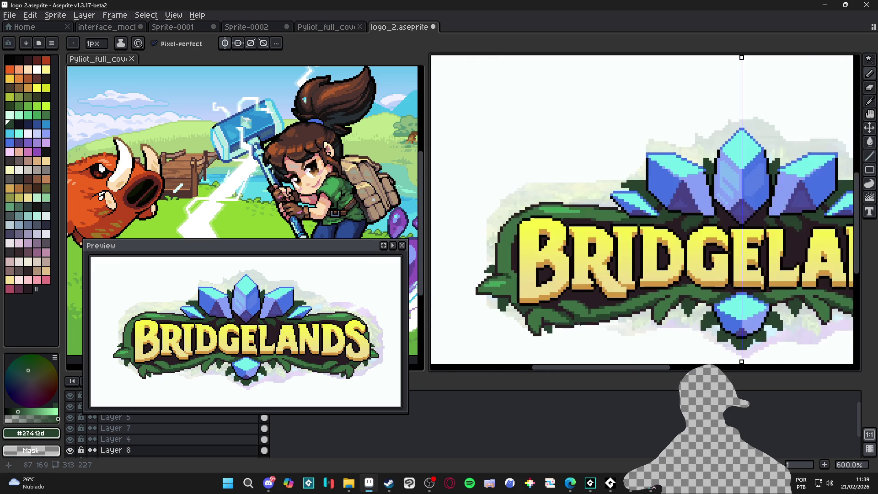
scroll(592, 329, up, 3)
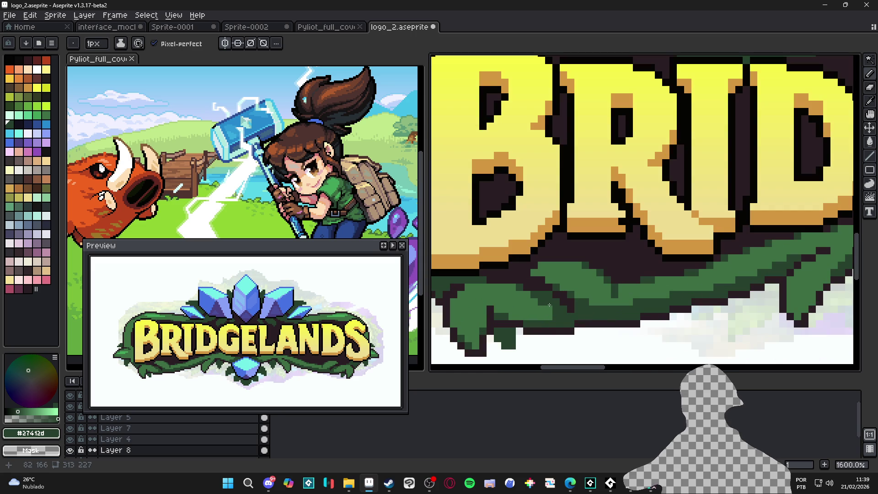
scroll(564, 301, down, 4)
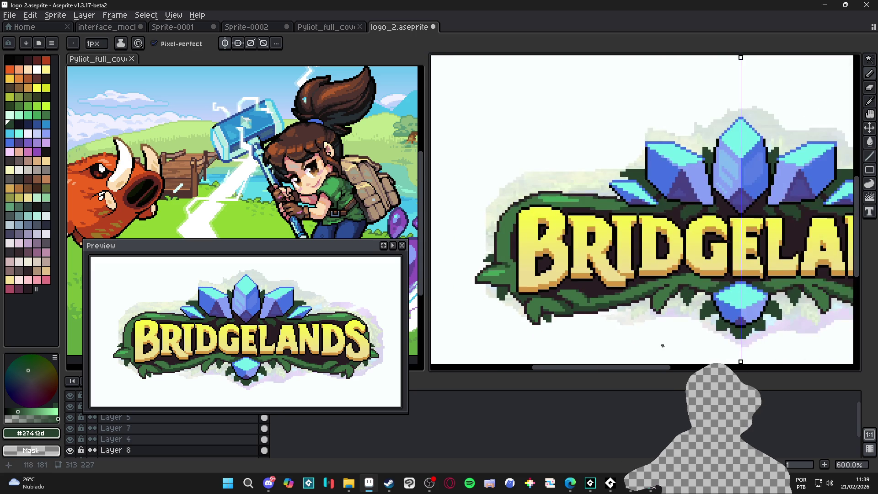
key(ctrl+s)
scroll(591, 318, down, 1)
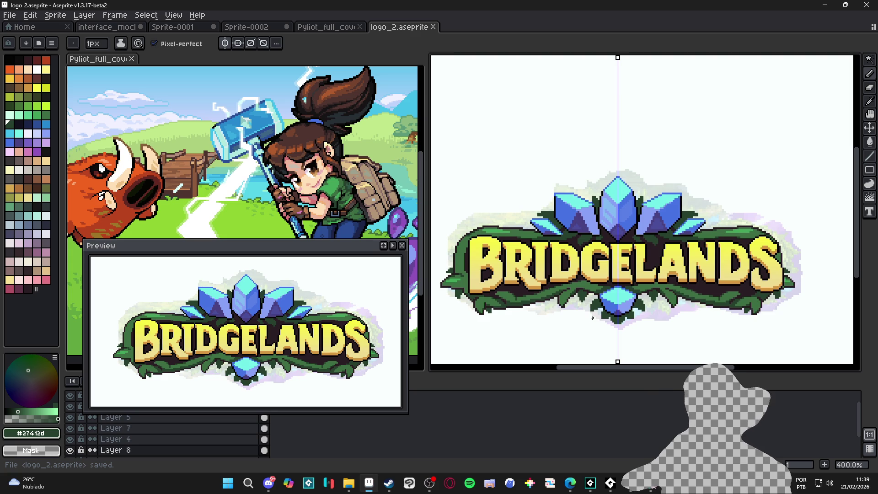
Save the logo, then paint a lighter mid-green stroke along the banner leaves.
scroll(557, 327, down, 1)
key(ctrl+s)
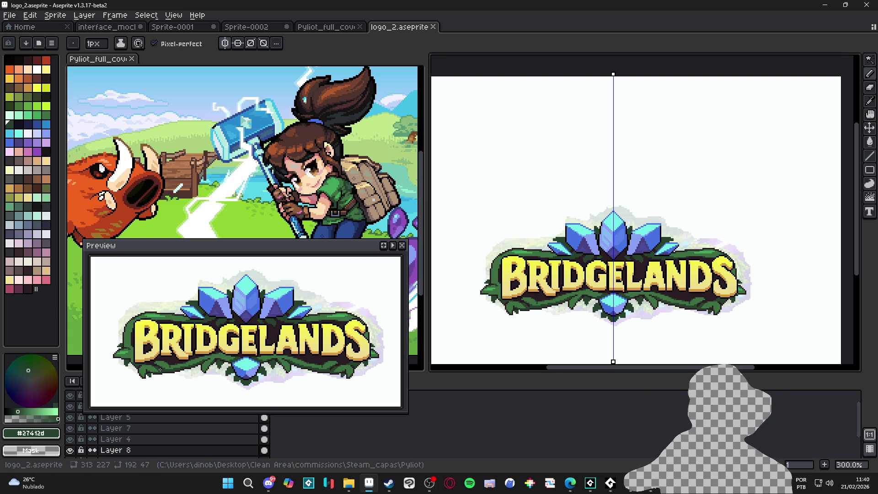
scroll(526, 289, up, 3)
alt+click(506, 290)
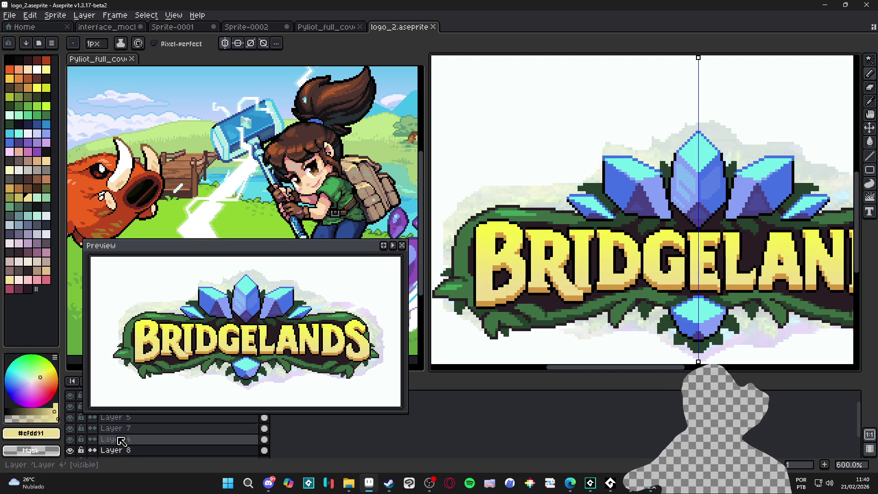
scroll(614, 336, up, 5)
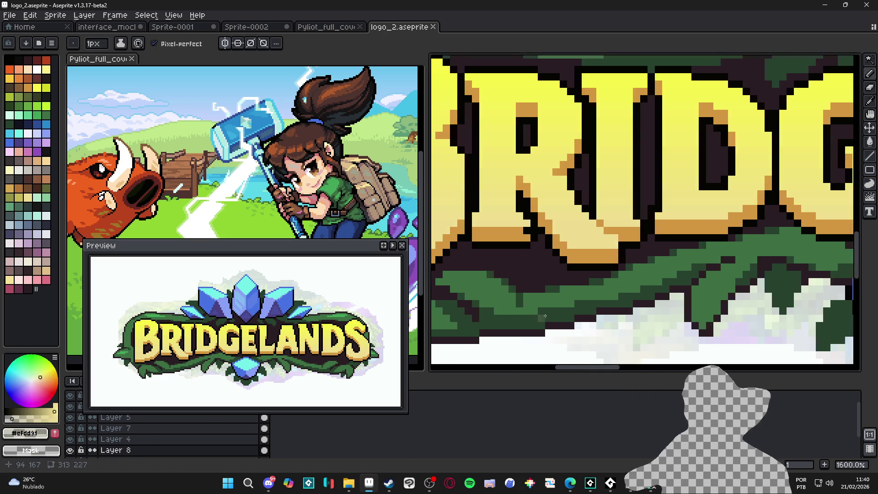
alt+click(522, 311)
drag(521, 311, 450, 301)
Try a 2 px brush, then set the brush back to 1 px.
scroll(524, 314, down, 2)
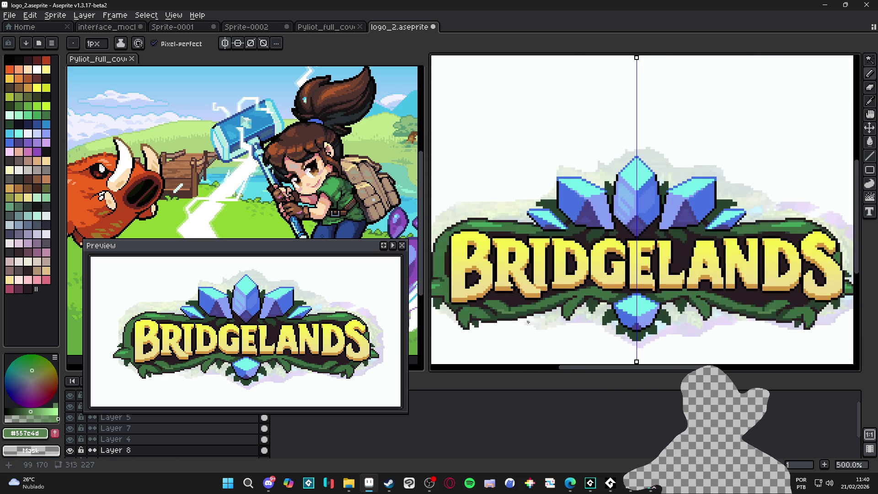
scroll(510, 314, up, 5)
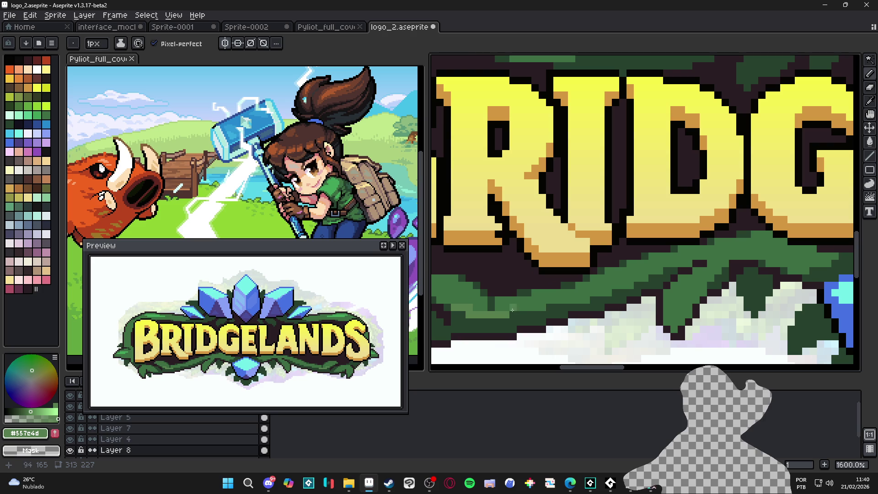
scroll(528, 307, down, 6)
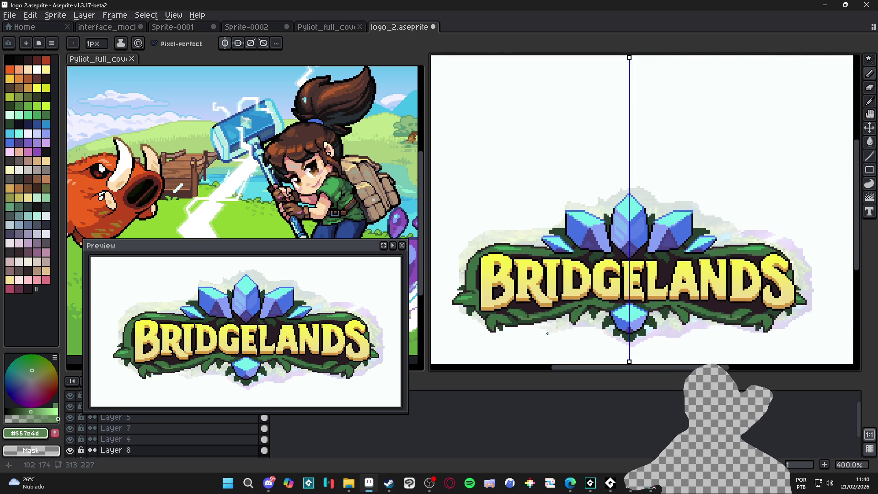
scroll(510, 324, up, 6)
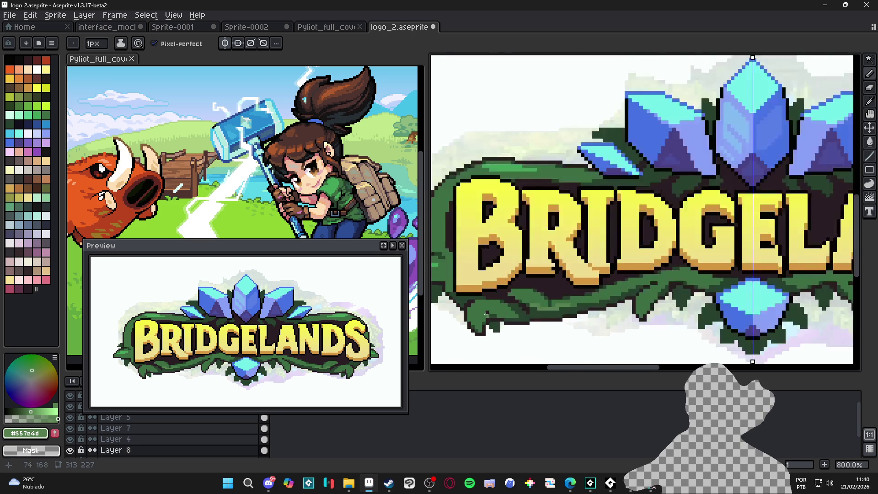
scroll(538, 316, down, 3)
scroll(538, 315, up, 1)
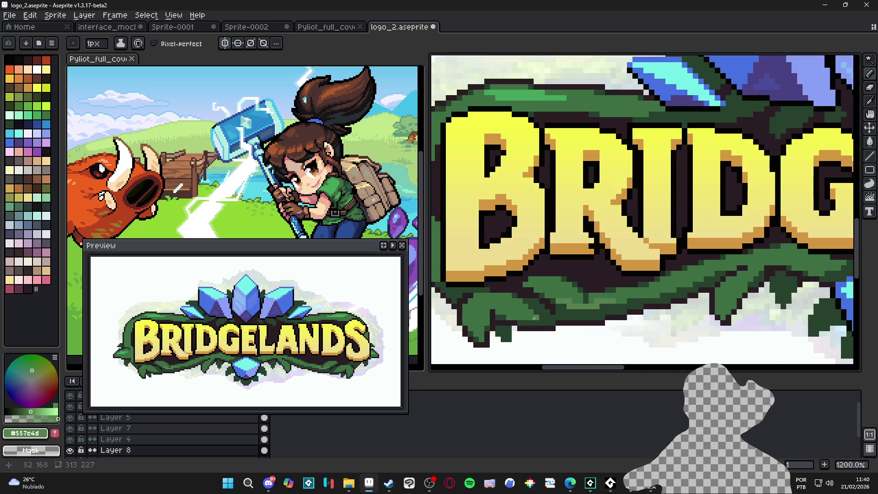
key(plus)
key(minus)
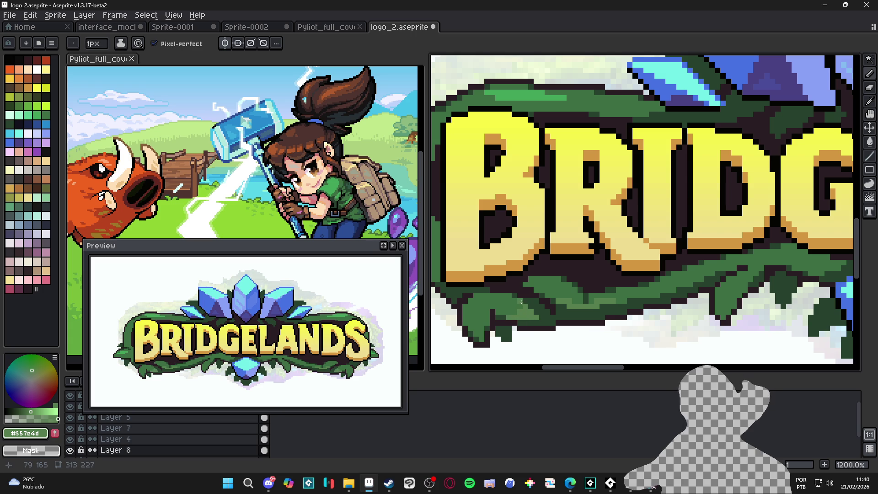
scroll(526, 307, down, 5)
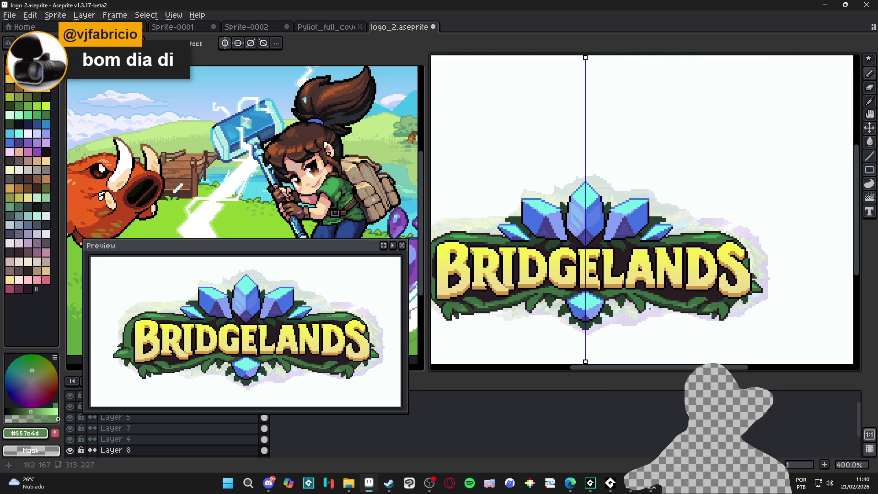
scroll(647, 306, up, 1)
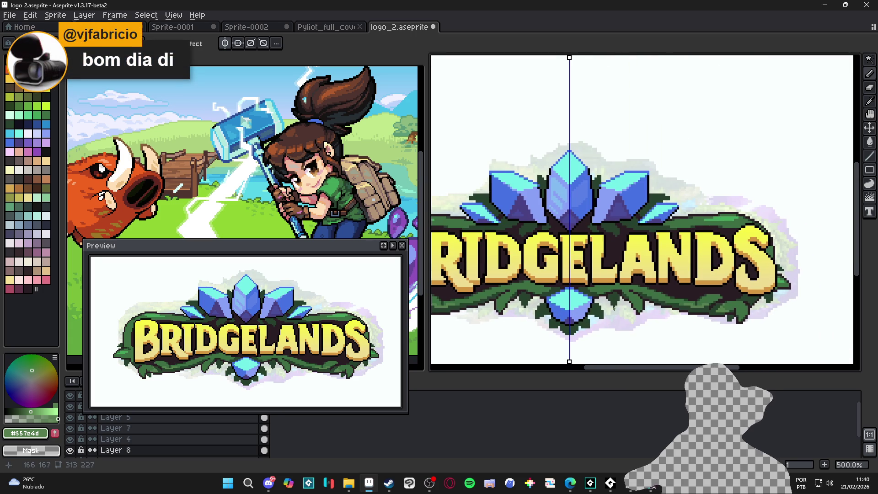
scroll(582, 315, down, 1)
Sample the dark green outline colour, inspect the leaves, and save the logo.
drag(536, 319, 568, 328)
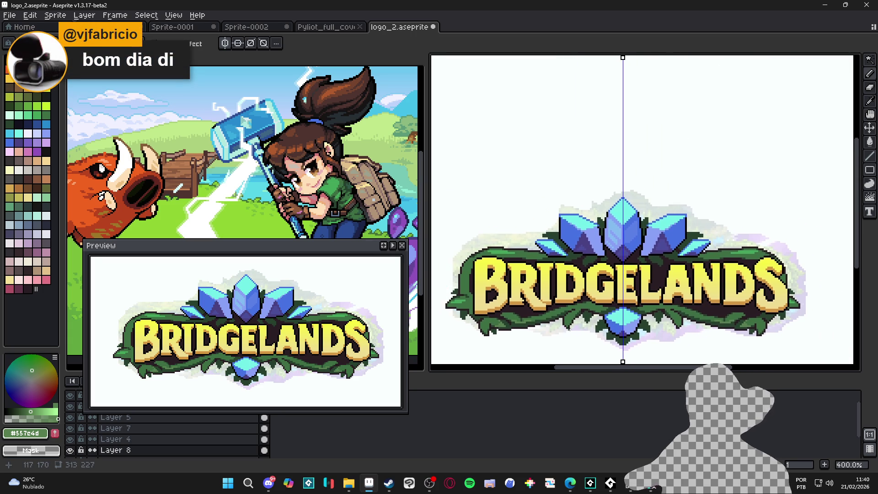
scroll(571, 323, down, 1)
scroll(570, 311, up, 3)
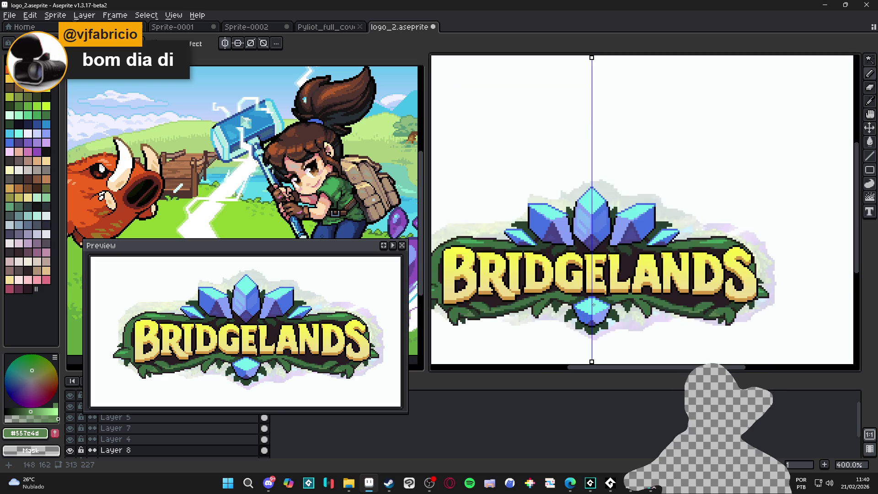
scroll(570, 298, up, 3)
alt+click(567, 289)
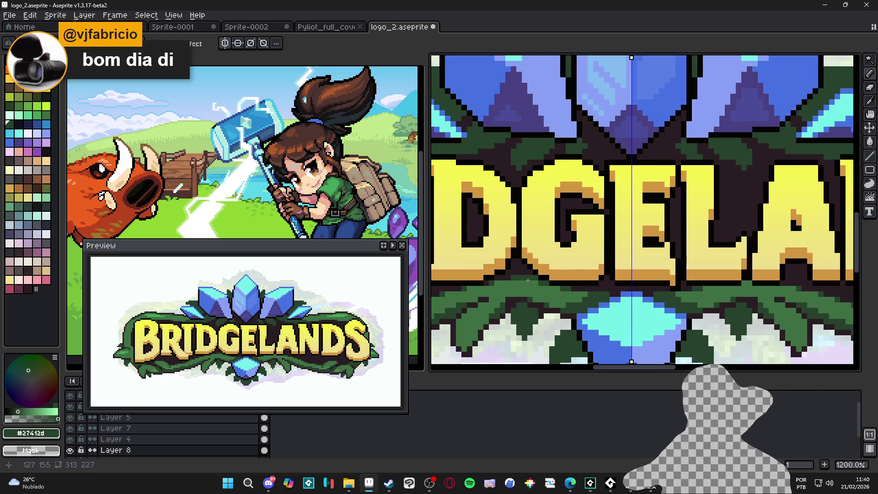
scroll(554, 289, down, 5)
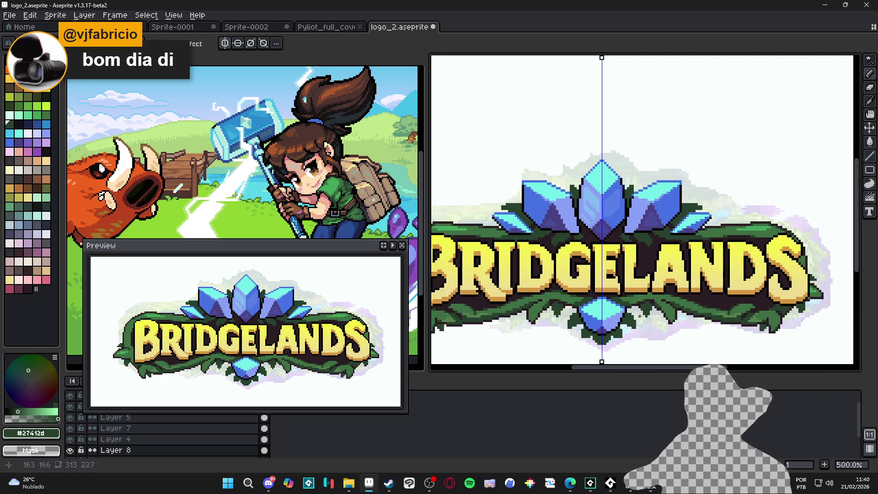
scroll(620, 306, down, 1)
scroll(621, 309, up, 1)
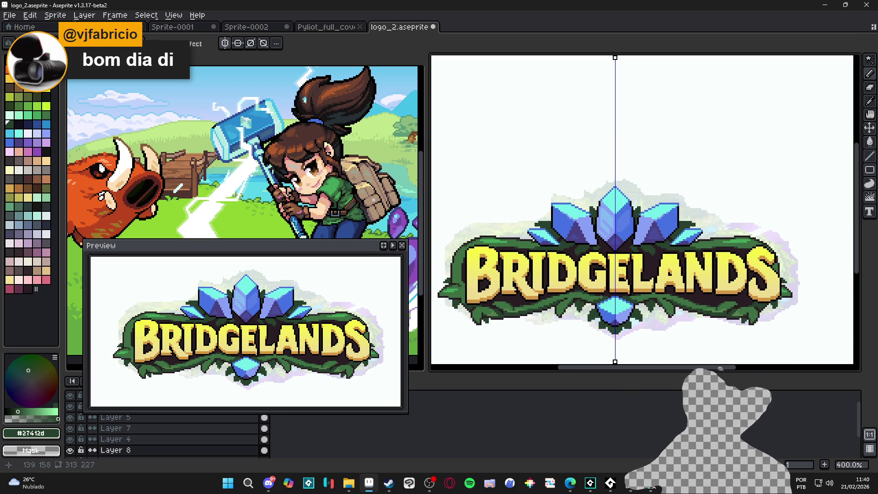
scroll(601, 298, down, 1)
scroll(625, 302, up, 1)
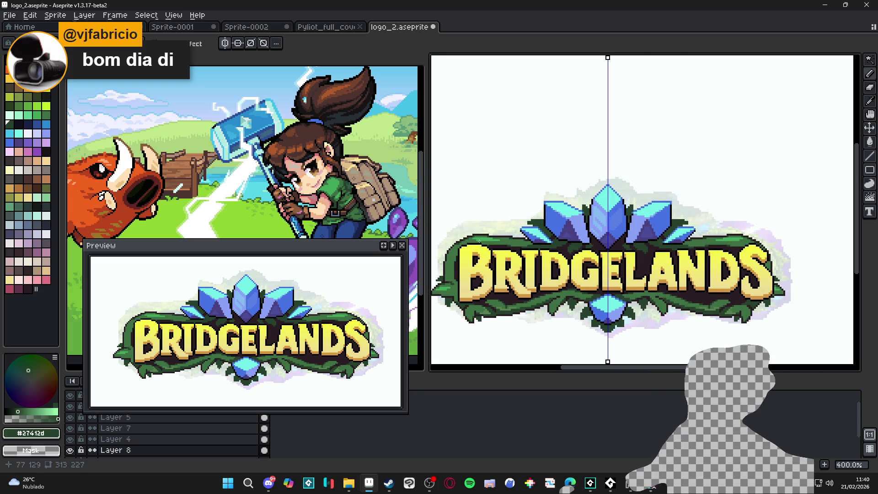
scroll(487, 247, up, 3)
scroll(605, 222, up, 3)
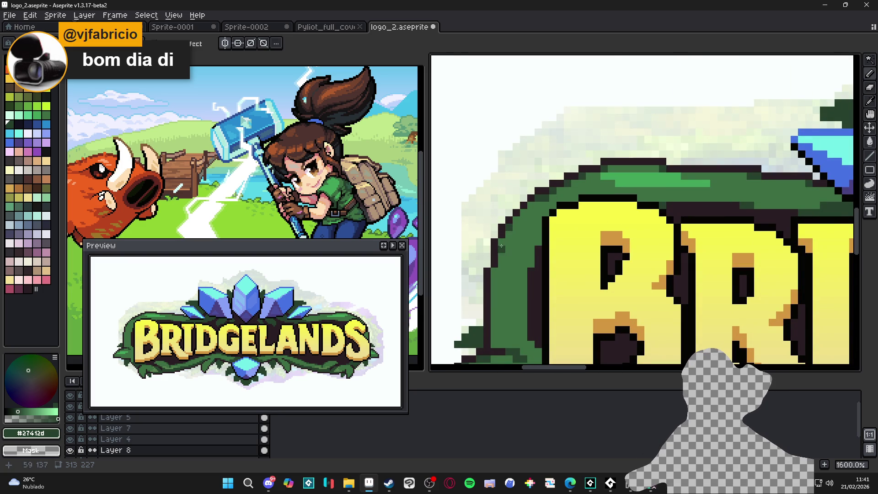
scroll(539, 240, down, 2)
scroll(530, 284, up, 1)
scroll(557, 329, down, 3)
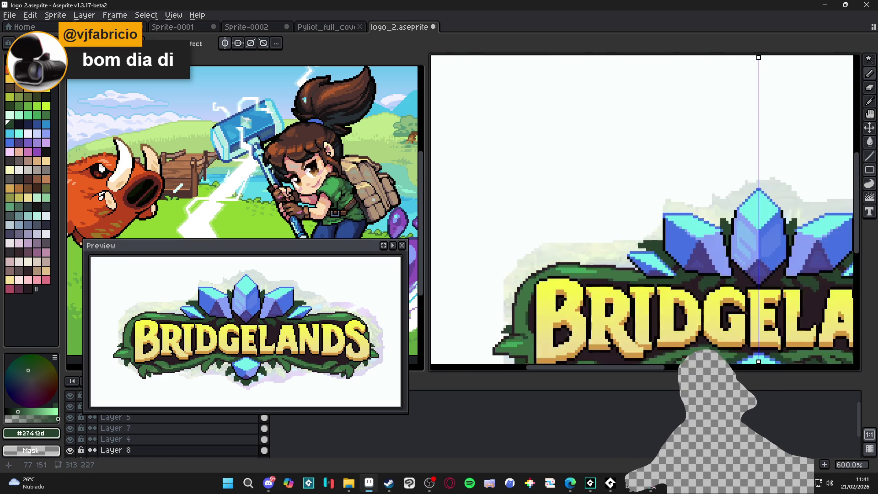
scroll(558, 330, down, 1)
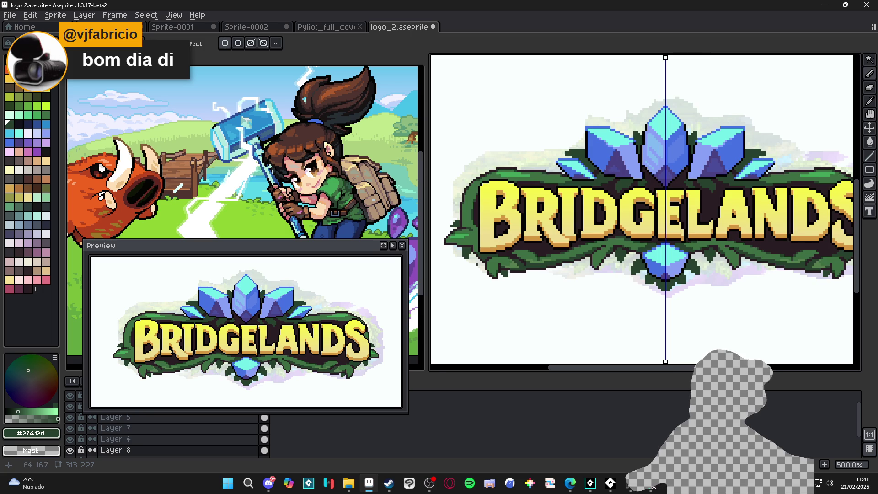
scroll(526, 238, up, 5)
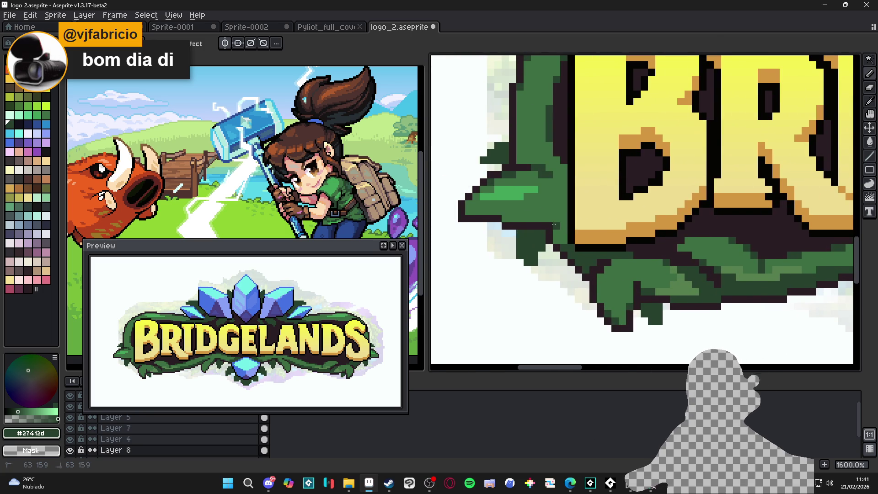
scroll(568, 259, down, 3)
scroll(543, 229, up, 3)
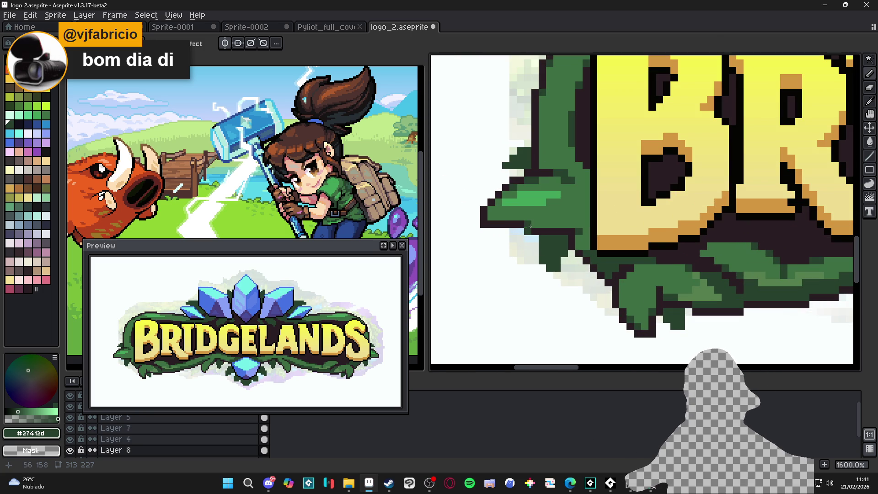
scroll(544, 231, down, 4)
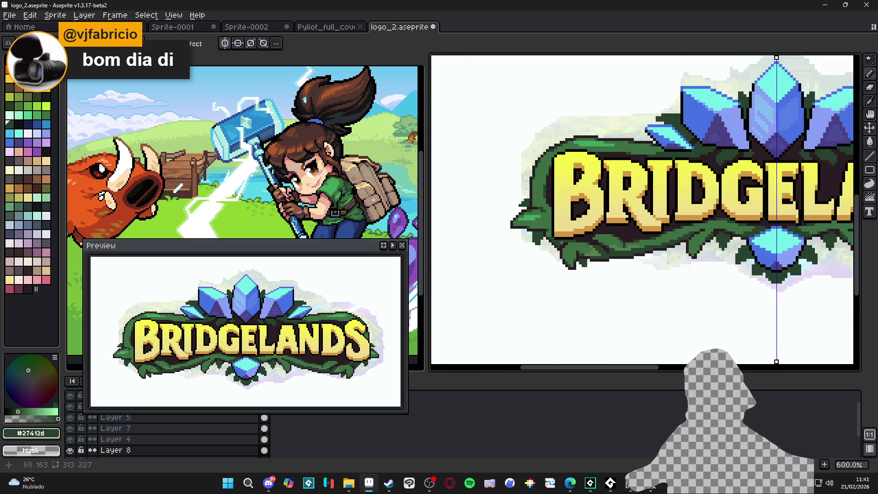
scroll(549, 237, down, 3)
key(ctrl+s)
Add dark-green Pencil pixels beside the lower gem, then undo a stray click.
drag(642, 285, 645, 283)
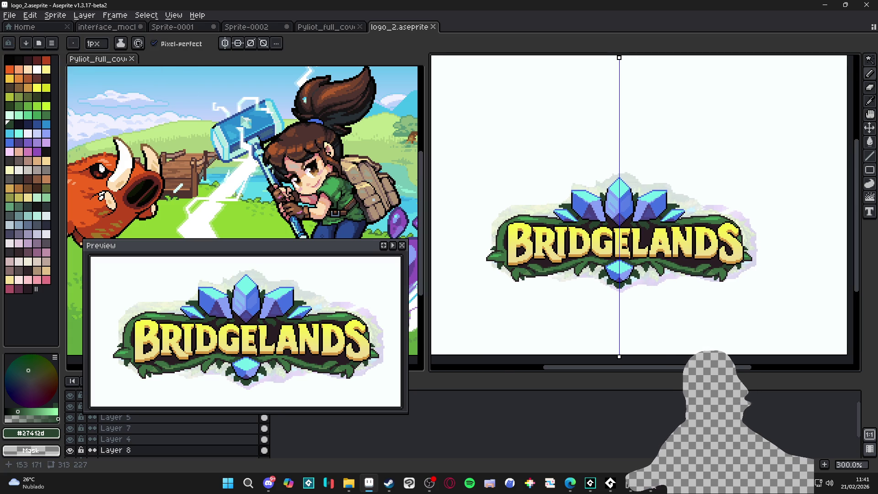
drag(614, 280, 608, 282)
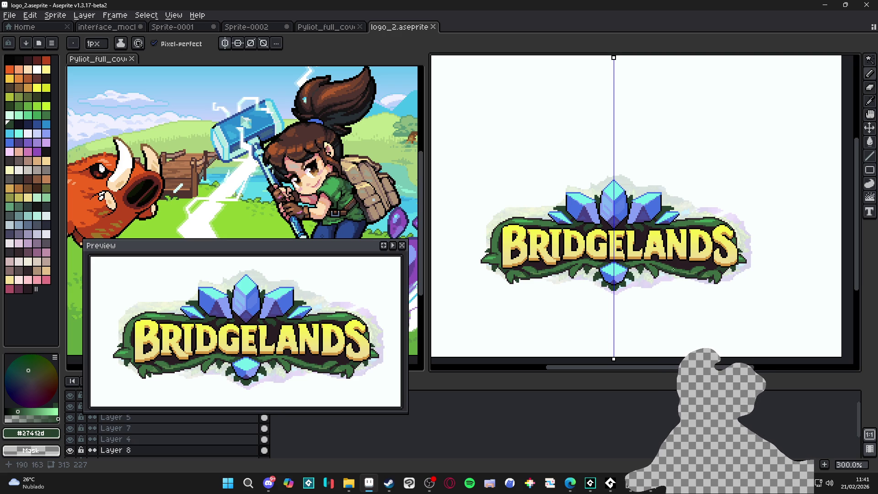
scroll(615, 289, up, 4)
alt+click(615, 289)
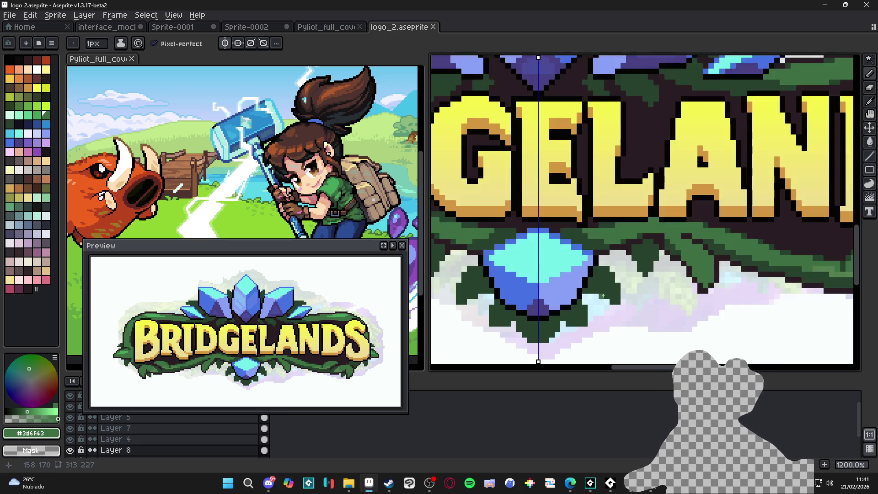
key(b)
click(610, 284)
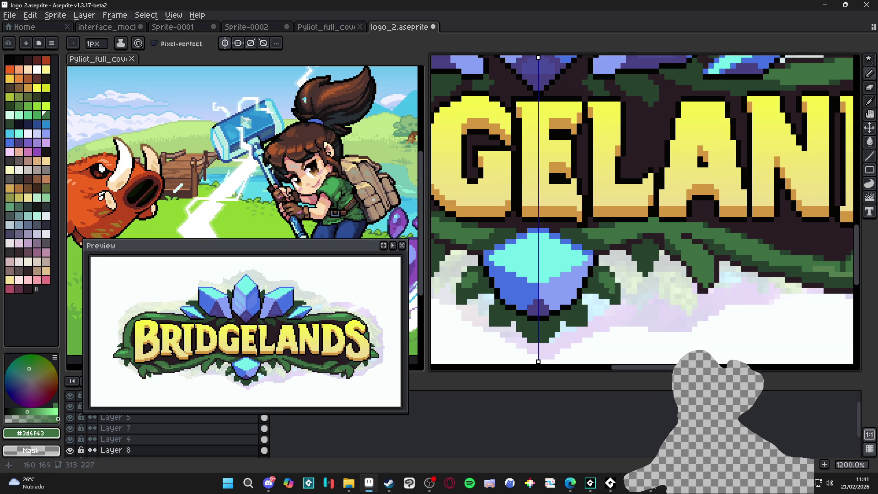
scroll(624, 310, down, 6)
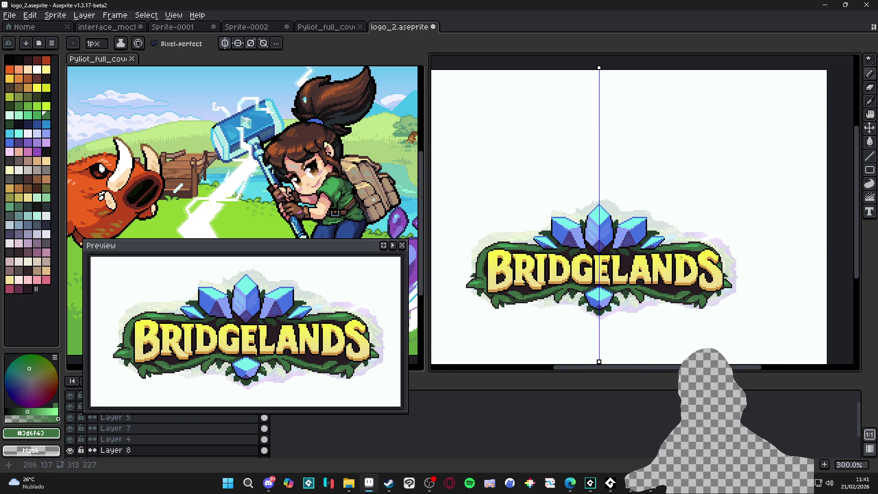
scroll(714, 278, up, 1)
alt+click(559, 232)
key(ctrl+z)
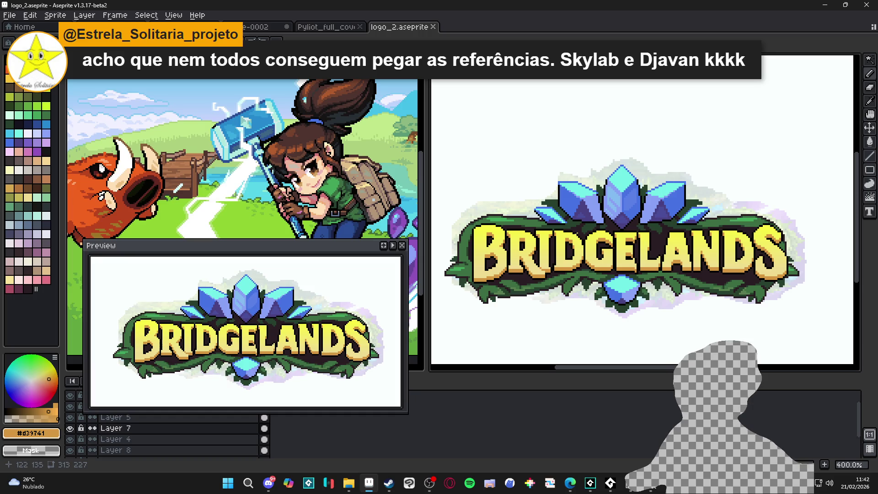
Pick the light cream swatch and paint highlights along the bottoms of B, R and I.
scroll(486, 279, up, 2)
scroll(484, 274, up, 1)
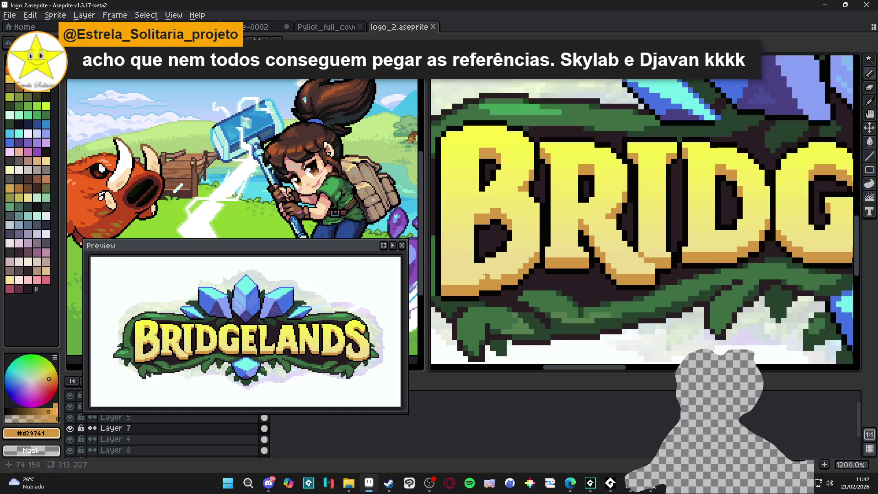
click(21, 173)
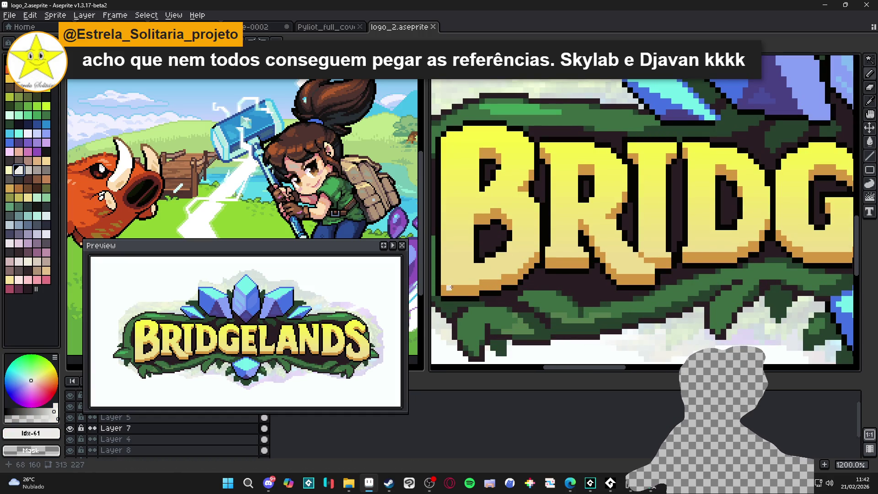
drag(444, 281, 514, 271)
scroll(518, 265, down, 6)
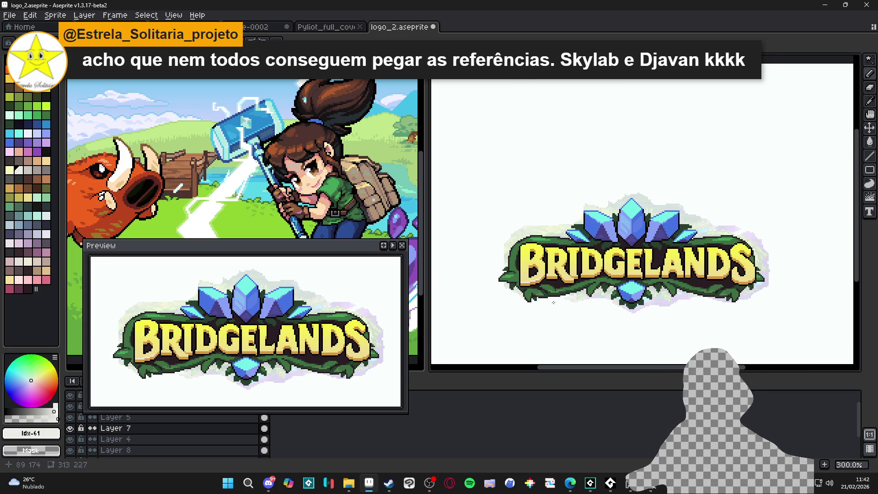
scroll(548, 281, up, 7)
drag(529, 246, 581, 247)
drag(620, 268, 668, 268)
mouse_move(615, 263)
mouse_down()
mouse_move(687, 246)
mouse_move(814, 238)
mouse_move(780, 237)
mouse_up()
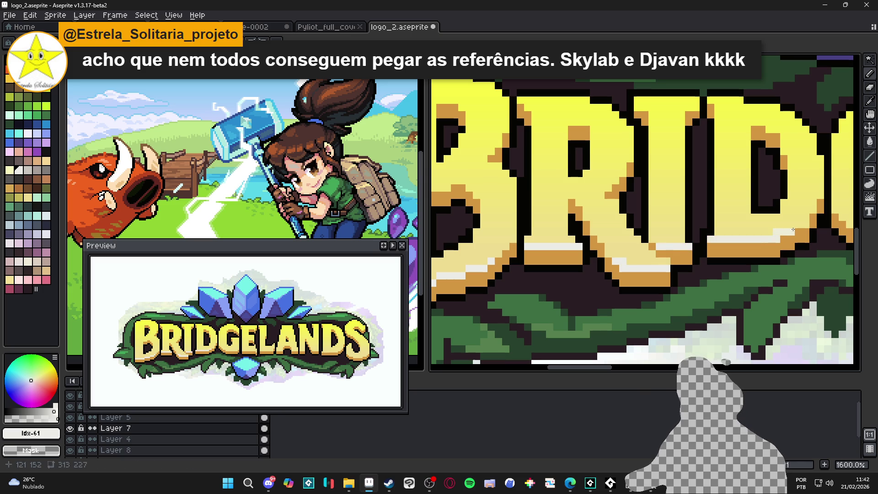
Add cream highlights along the bottom edges of the G and E, then save.
scroll(784, 241, down, 3)
scroll(784, 241, up, 3)
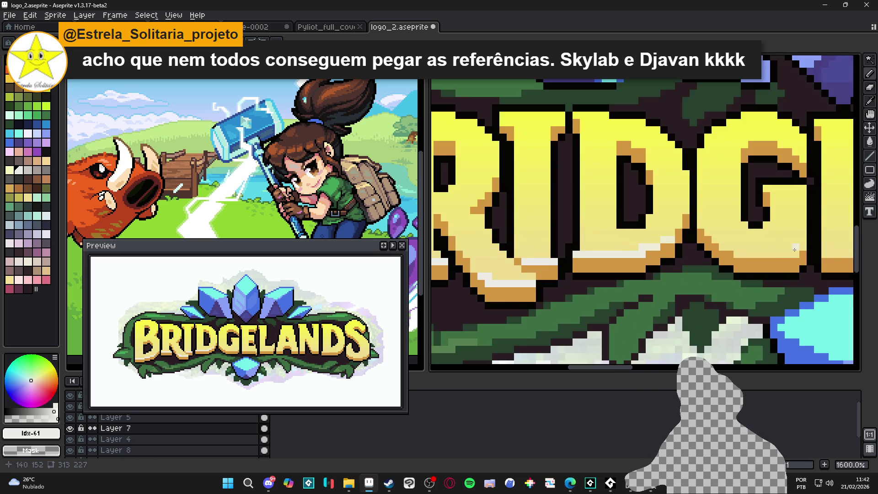
drag(792, 254, 724, 247)
scroll(677, 251, down, 3)
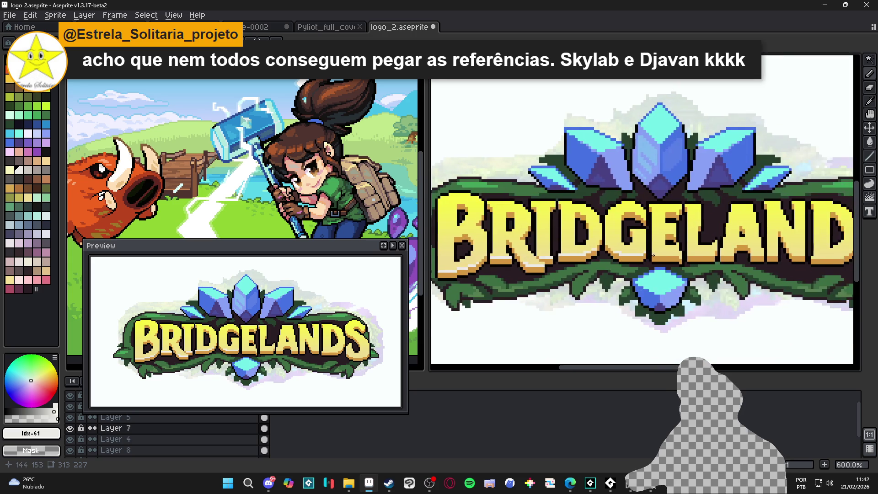
scroll(652, 253, up, 2)
mouse_move(652, 254)
mouse_down()
mouse_move(644, 256)
mouse_move(692, 256)
mouse_up()
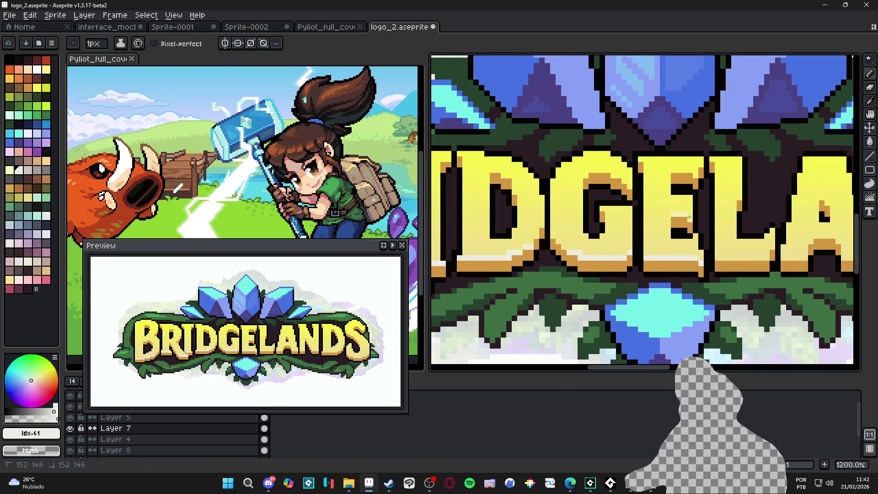
scroll(674, 218, down, 4)
key(ctrl+s)
Switch the colour to white, move the preview window aside, and hide Layer 7.
scroll(603, 212, up, 7)
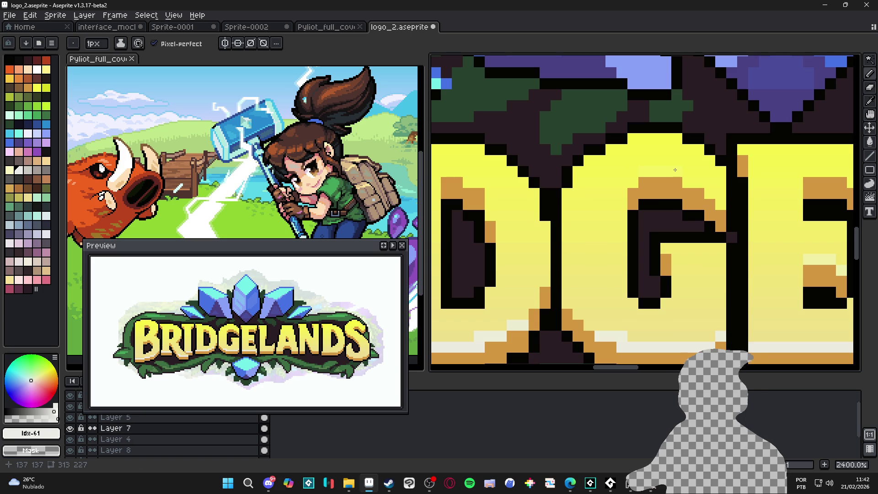
click(37, 69)
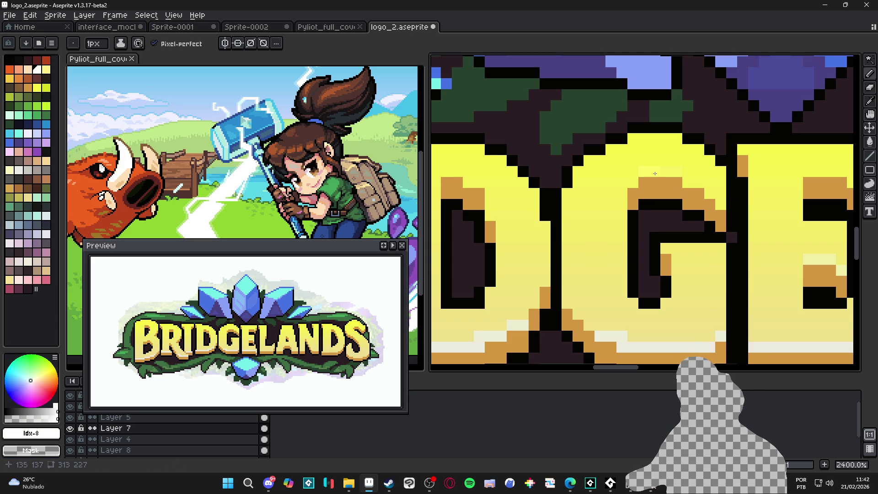
scroll(655, 173, down, 6)
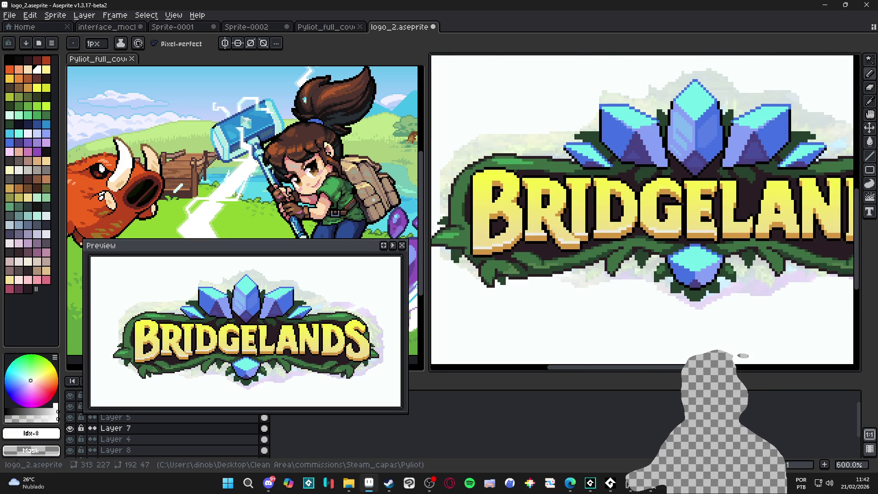
drag(228, 246, 253, 181)
click(71, 429)
Compare the letters with Layer 7 on and off, undo the last pencil stroke, and save.
click(71, 429)
click(71, 429)
click(70, 429)
click(71, 429)
click(71, 429)
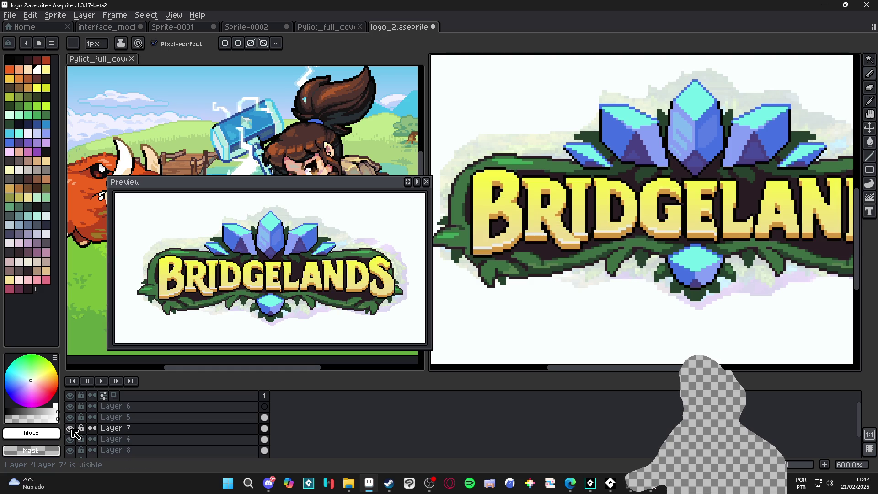
click(71, 429)
click(71, 428)
scroll(626, 267, down, 3)
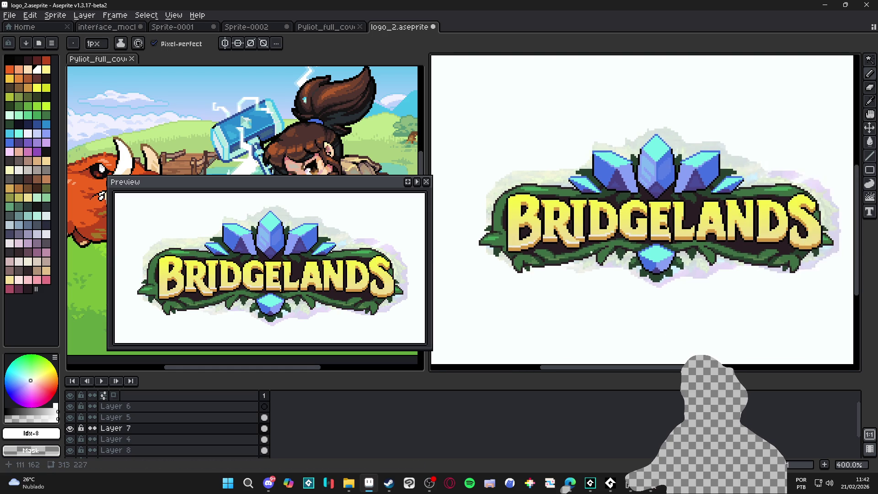
key(ctrl+z)
key(ctrl+z)
key(ctrl+z)
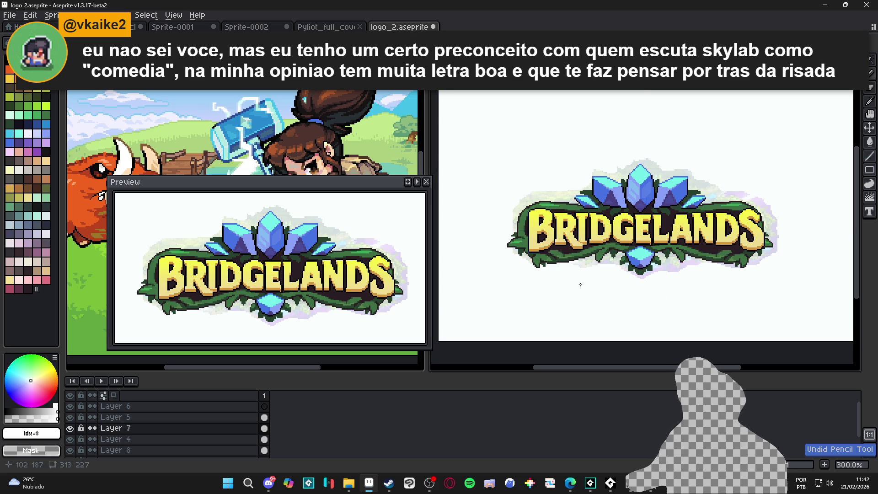
key(ctrl+s)
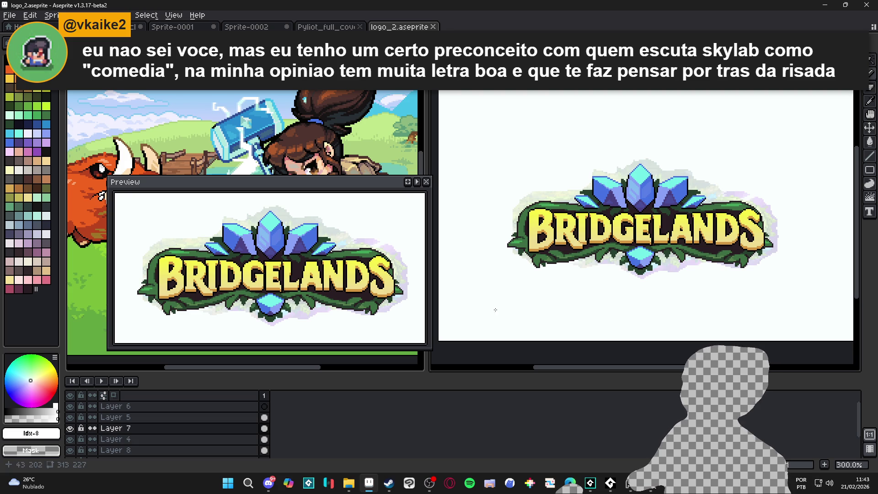
Check Layers 7, 5 and 6 by toggling visibility, then make Layer 6 active.
click(70, 428)
click(70, 431)
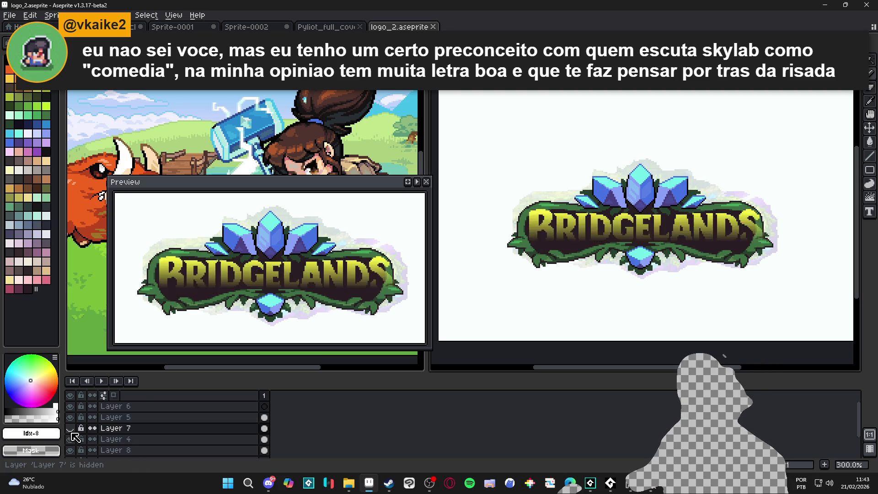
click(71, 418)
click(71, 417)
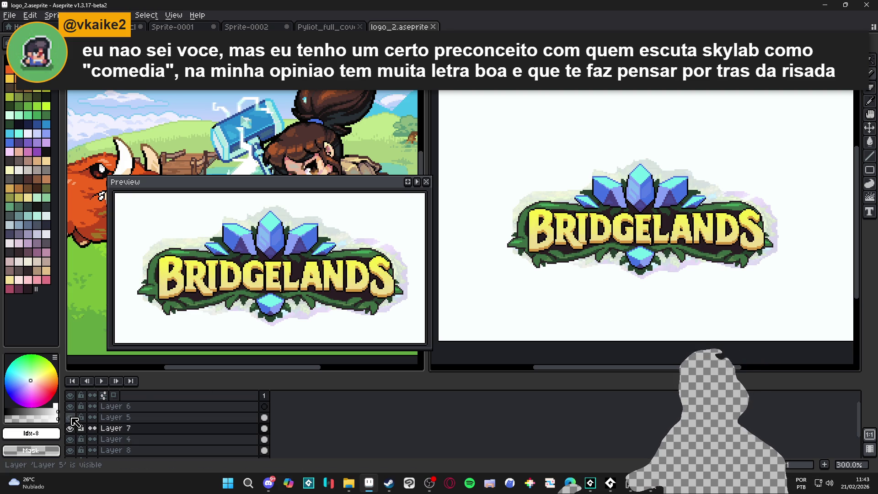
click(71, 406)
click(71, 406)
click(264, 406)
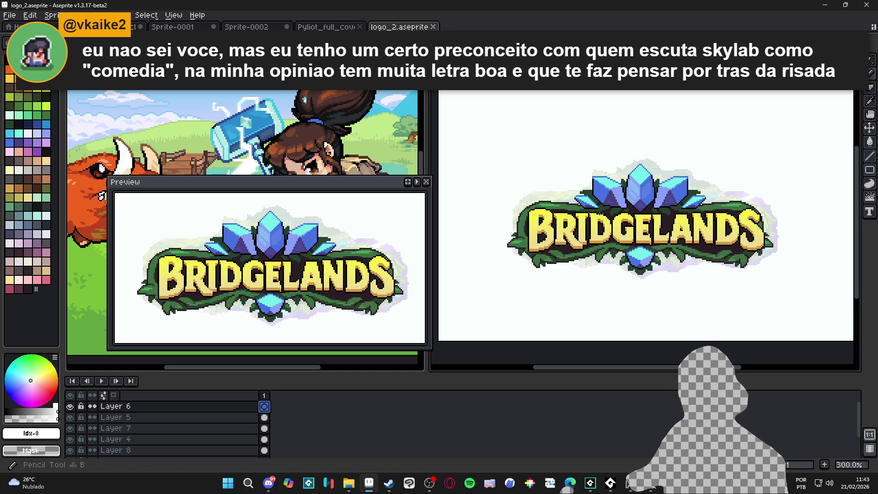
Paint a white highlight along the B's bottom edge.
scroll(609, 214, up, 7)
click(509, 256)
mouse_move(510, 256)
mouse_down()
mouse_move(471, 254)
mouse_move(575, 236)
mouse_up()
click(584, 225)
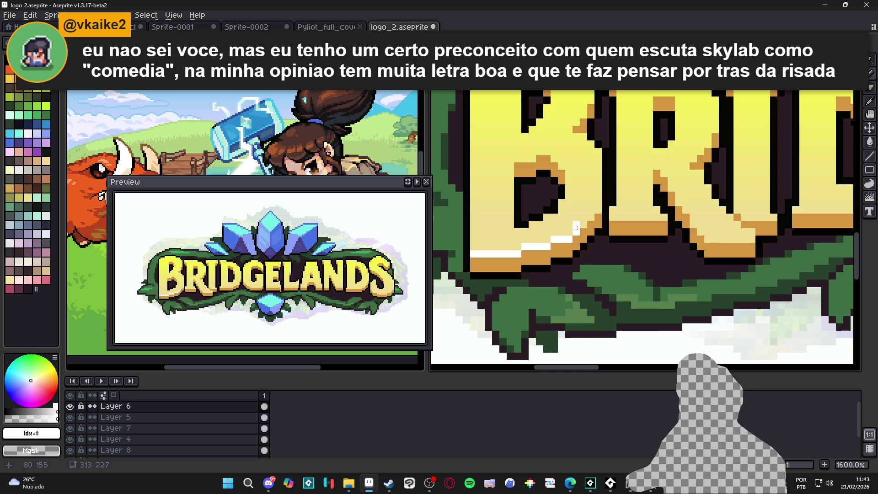
scroll(585, 223, down, 1)
scroll(585, 223, up, 1)
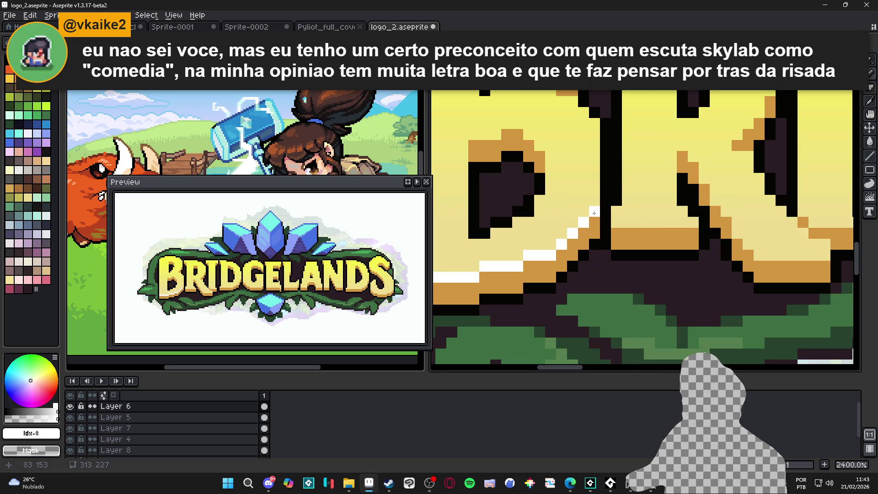
scroll(576, 210, down, 4)
scroll(555, 185, up, 6)
Add white highlights along the orange shape's edge and across its top row.
drag(521, 178, 564, 167)
click(574, 177)
scroll(578, 192, down, 6)
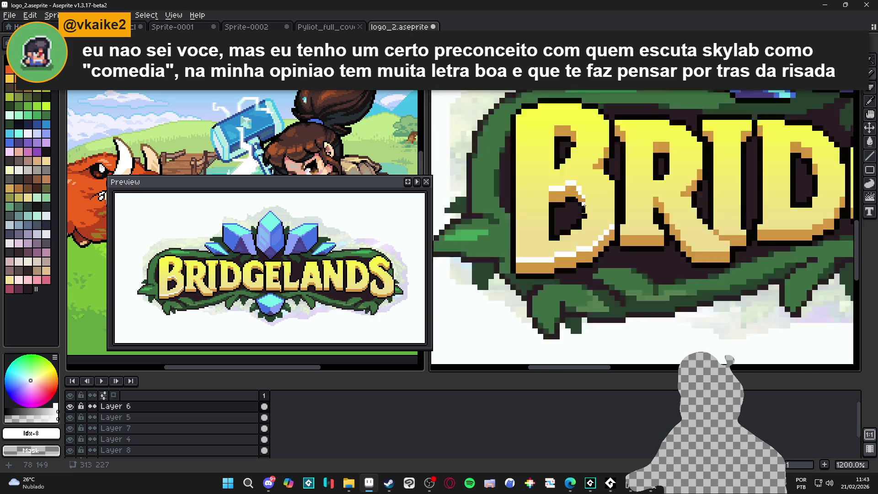
scroll(586, 227, up, 6)
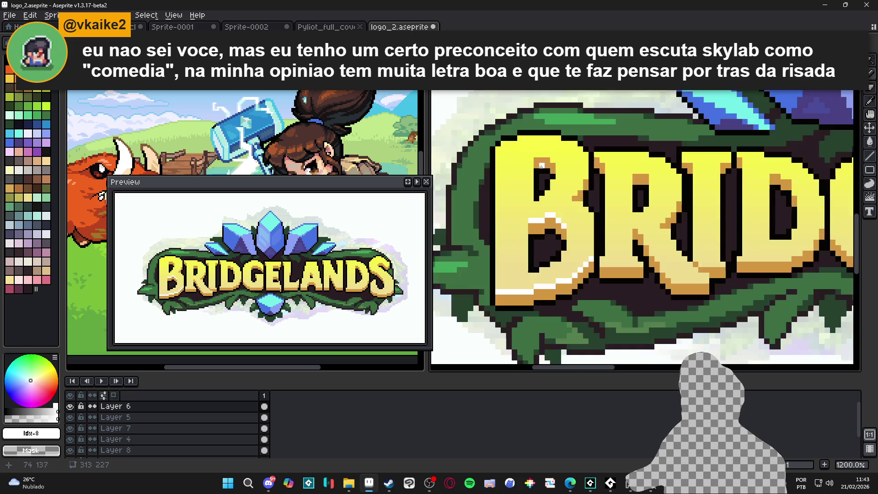
drag(533, 156, 565, 162)
scroll(560, 201, down, 4)
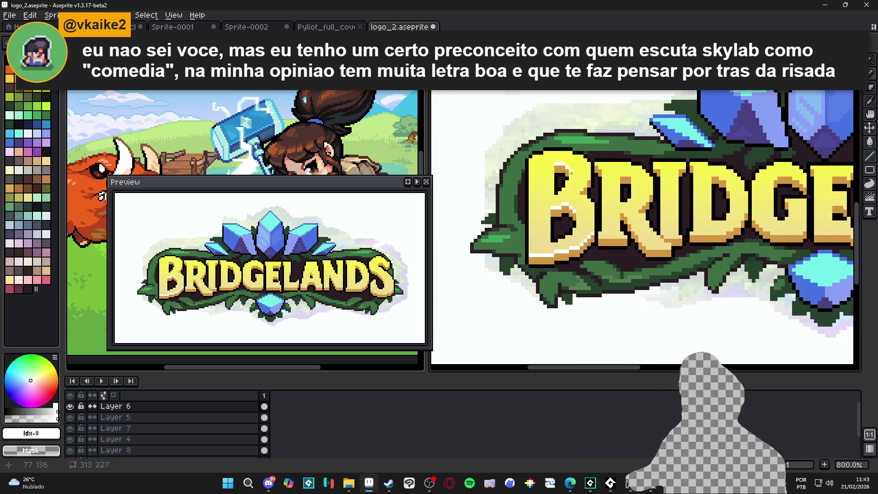
scroll(553, 243, up, 2)
Draw white highlights on the R's leg bottom, the R's top and the I's top edge.
drag(548, 251, 598, 250)
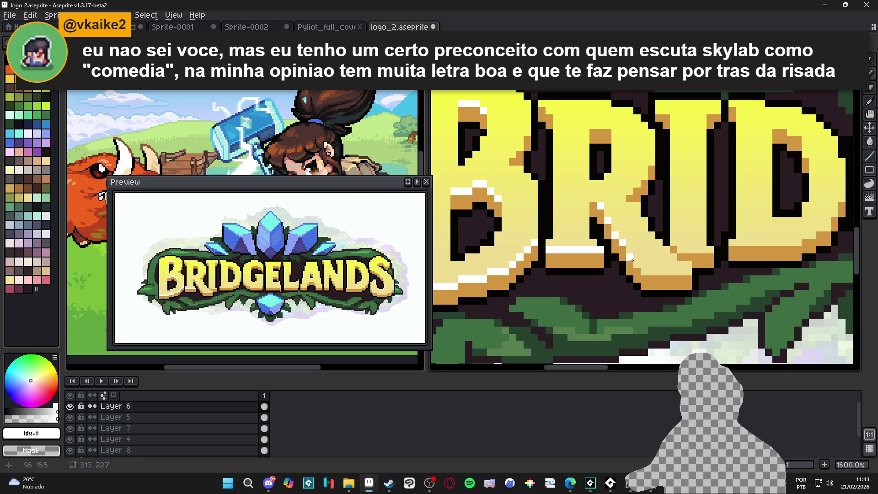
drag(646, 270, 691, 270)
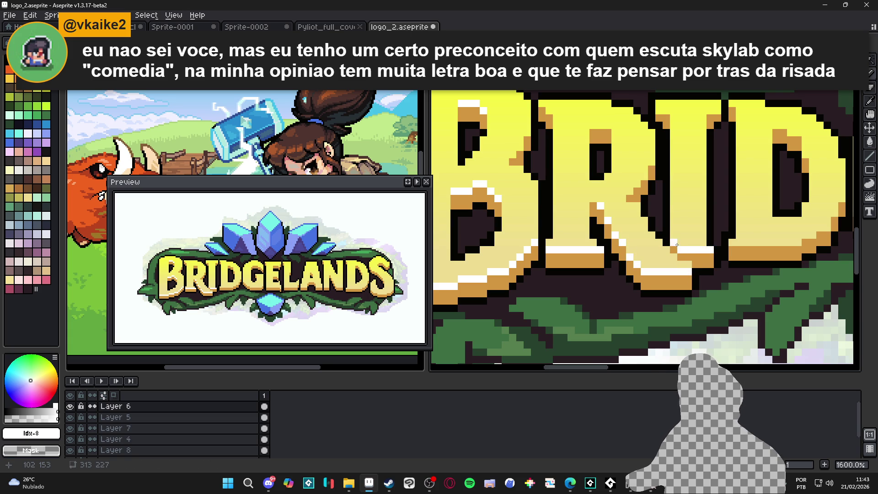
scroll(680, 242, down, 4)
scroll(589, 201, up, 4)
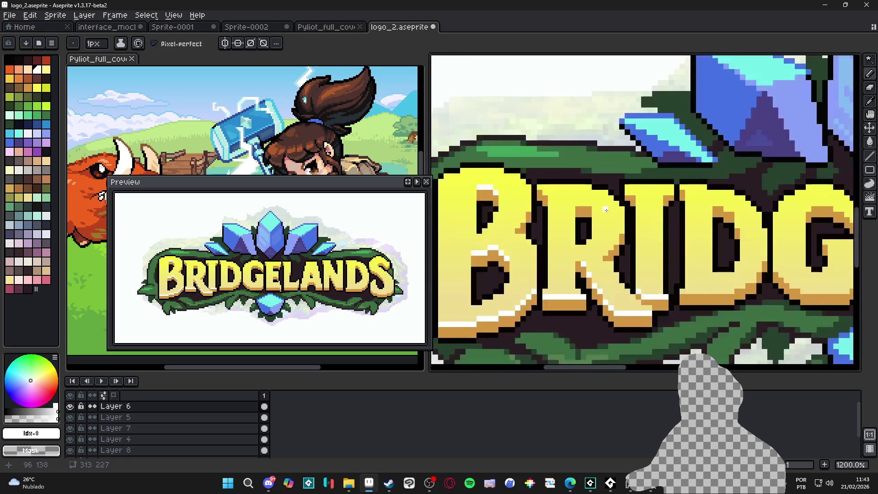
drag(572, 201, 587, 201)
drag(636, 186, 644, 186)
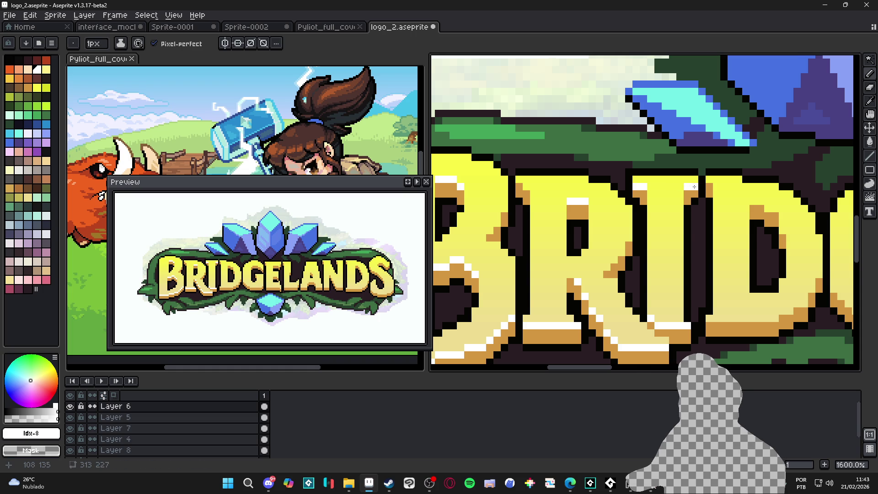
scroll(665, 263, down, 2)
scroll(665, 262, up, 1)
Highlight the D's bottom edge in white and add a light pixel inside its counter.
drag(661, 257, 714, 256)
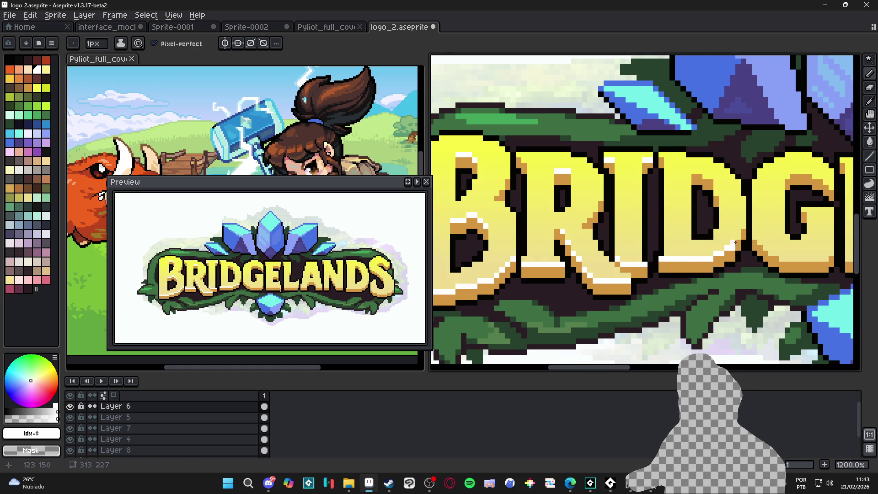
click(699, 171)
scroll(716, 193, down, 5)
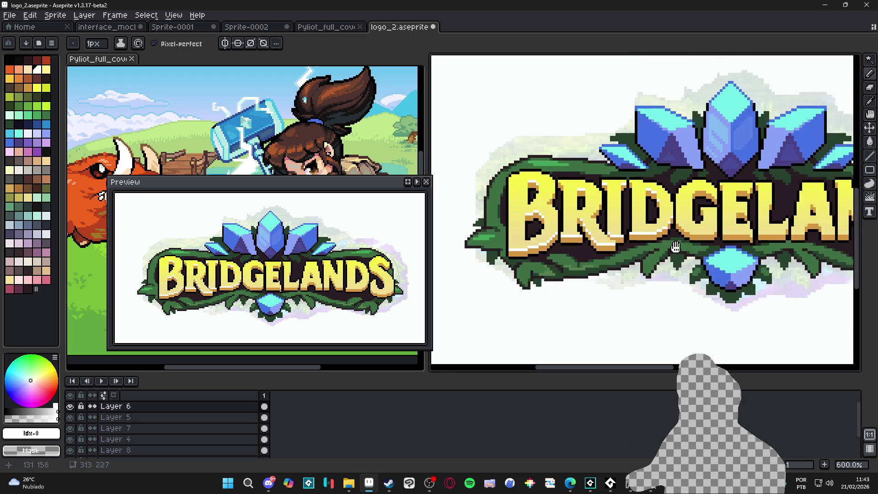
scroll(593, 244, down, 1)
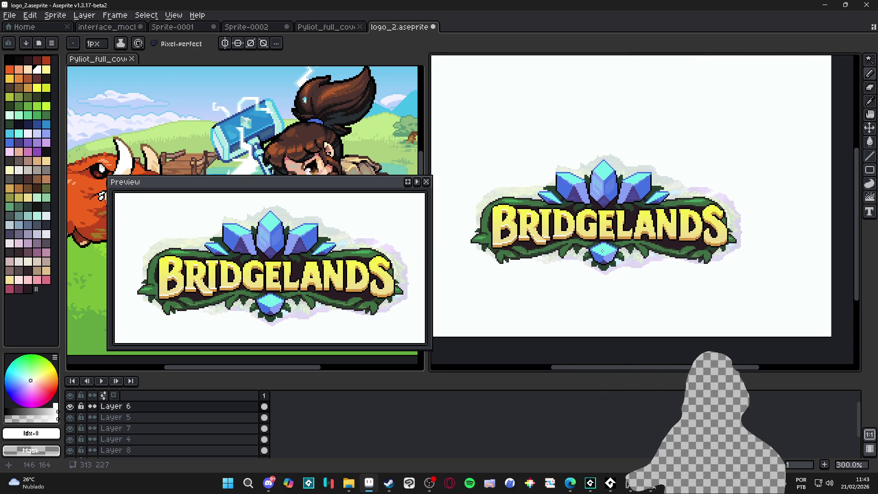
scroll(597, 242, up, 6)
drag(603, 232, 570, 233)
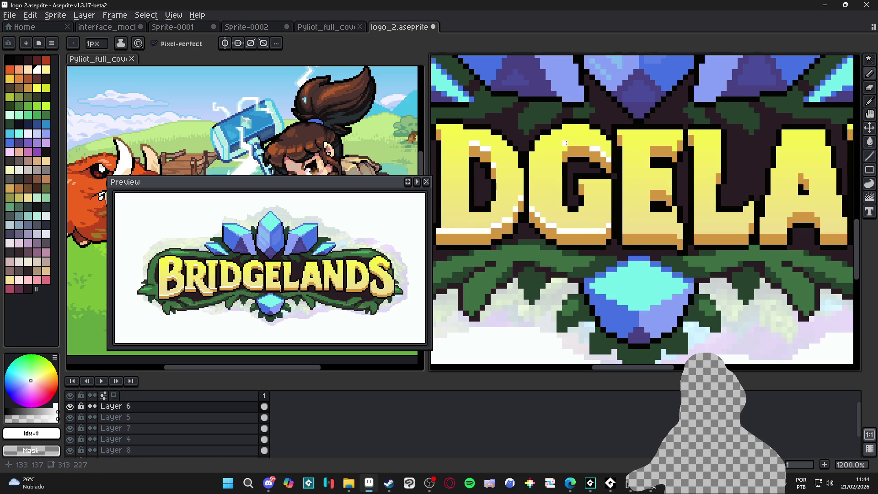
Brighten the G's top row, highlight the E's bottom and middle bar, and save.
drag(575, 144, 588, 142)
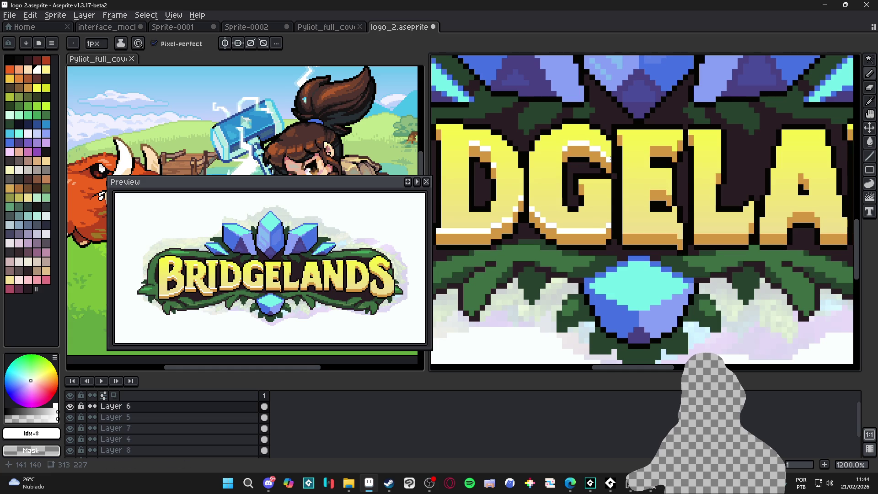
drag(648, 234, 628, 231)
click(655, 187)
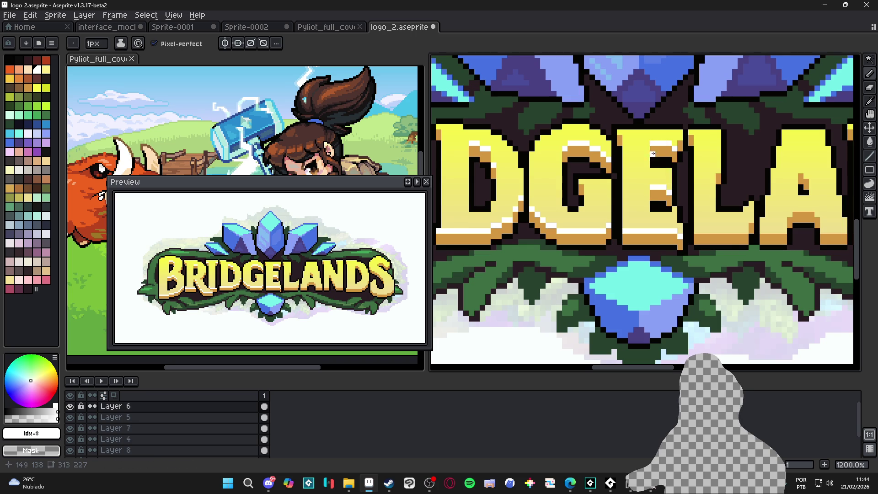
scroll(646, 195, down, 4)
key(ctrl+s)
scroll(674, 201, down, 1)
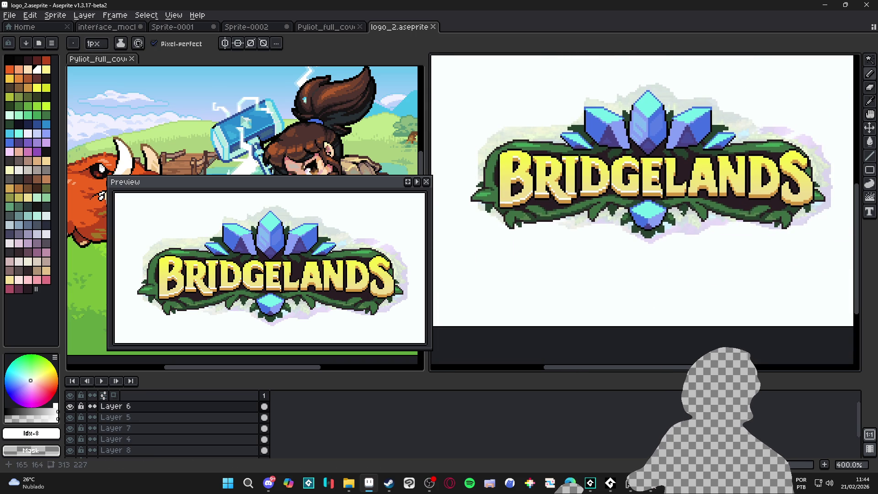
scroll(677, 259, down, 1)
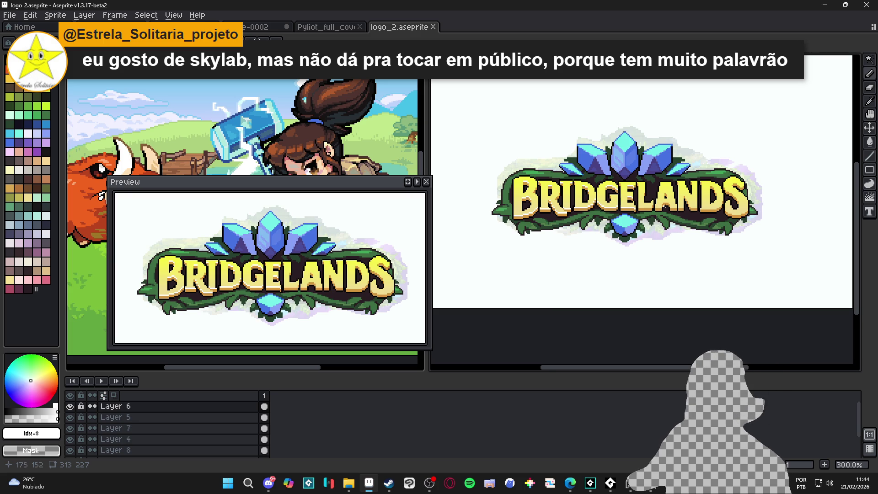
scroll(709, 215, right, 2)
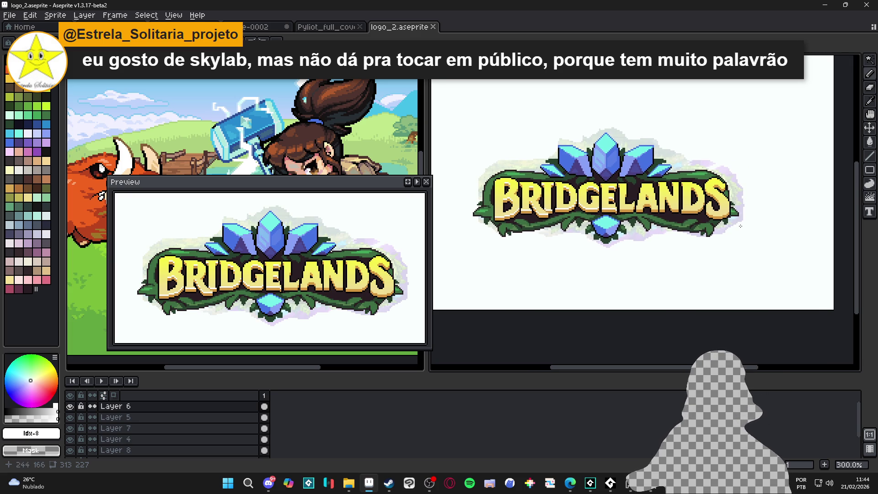
click(70, 439)
Hide Layer 1's pale halo behind the logo, select Layer 7, and save.
click(70, 439)
click(70, 428)
click(70, 428)
scroll(75, 440, down, 1)
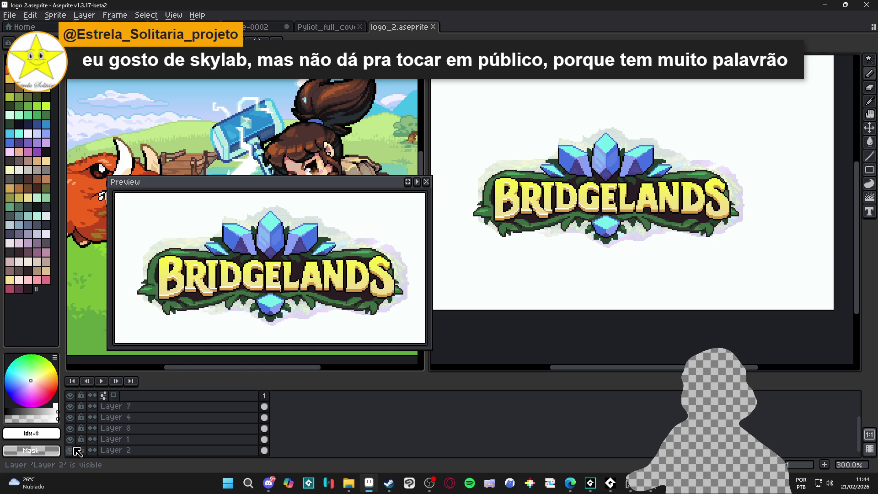
click(71, 439)
key(ctrl)
ctrl+click(614, 209)
key(ctrl+s)
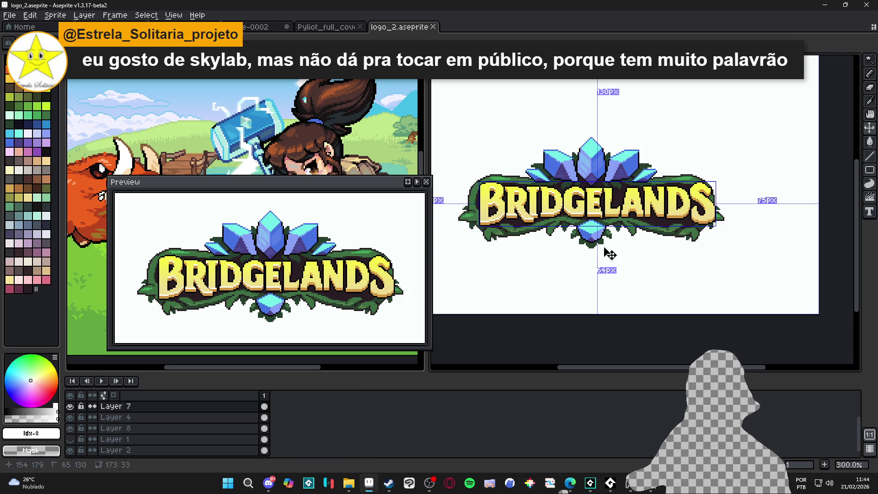
On Layer 6, add a white pixel to the L's bottom and save.
scroll(579, 202, up, 6)
scroll(578, 202, up, 1)
ctrl+click(593, 208)
alt+click(593, 212)
click(692, 226)
scroll(640, 231, up, 2)
key(ctrl+s)
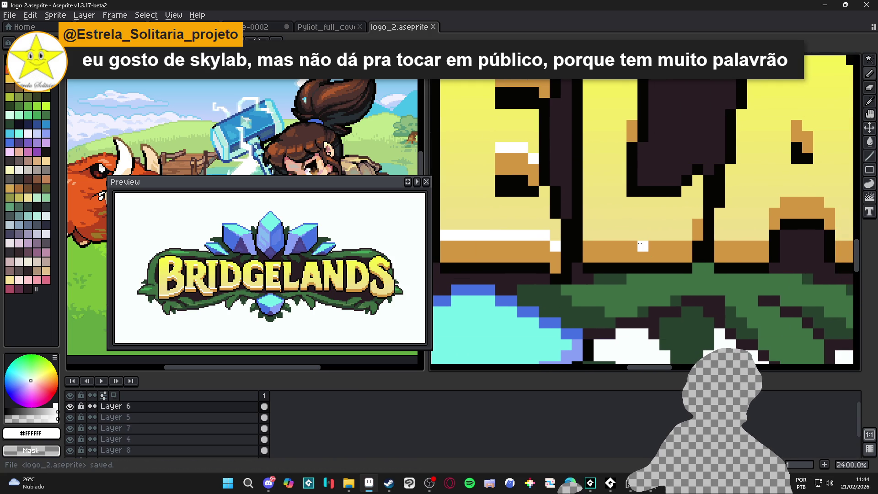
Draw white #FFFFFF highlight lines along the bottom edges of the letters.
drag(587, 235, 687, 234)
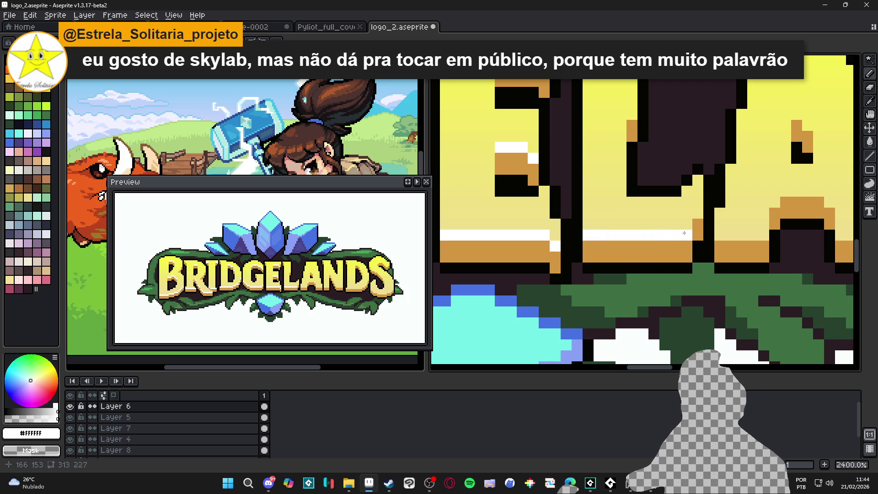
click(698, 212)
scroll(667, 205, down, 3)
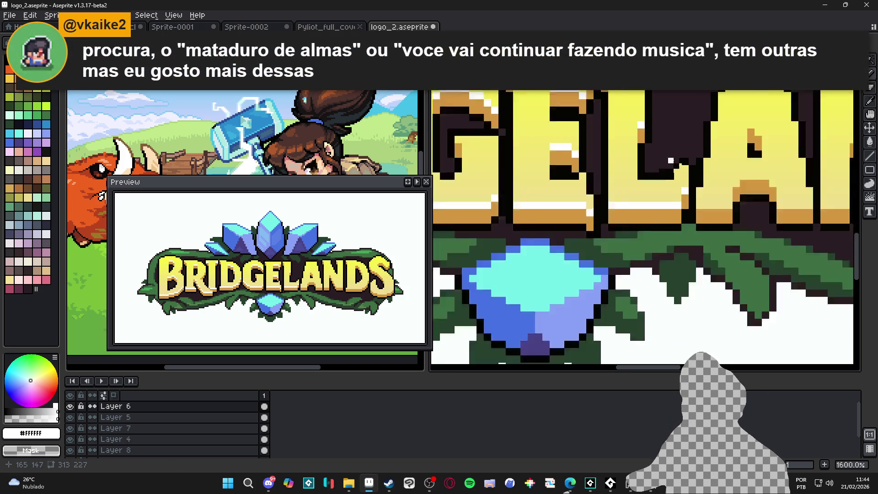
scroll(594, 132, up, 1)
mouse_move(680, 247)
mouse_down()
mouse_move(713, 252)
mouse_move(732, 225)
mouse_move(751, 223)
mouse_move(772, 252)
mouse_move(790, 251)
mouse_up()
Add white highlights on the A's arch and inner mark and along the N's bottom, then save.
click(718, 232)
click(754, 231)
click(737, 183)
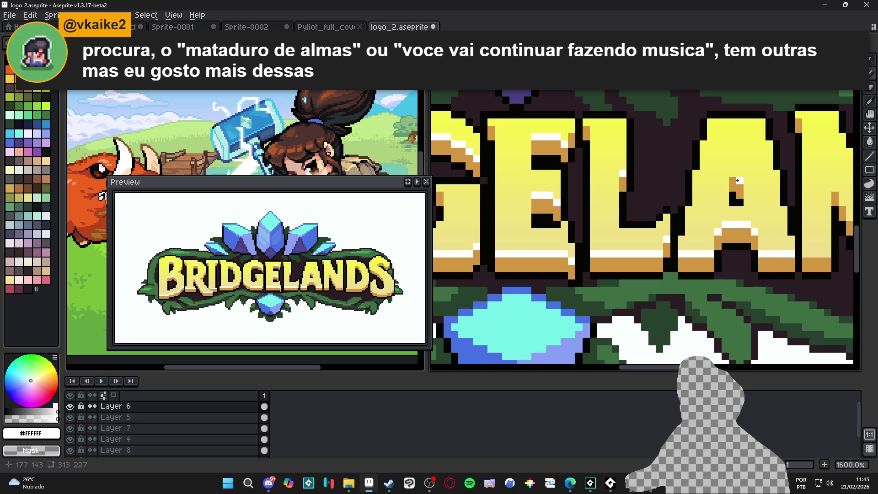
drag(734, 186, 608, 177)
mouse_move(670, 244)
mouse_down()
mouse_move(735, 229)
mouse_move(708, 177)
mouse_up()
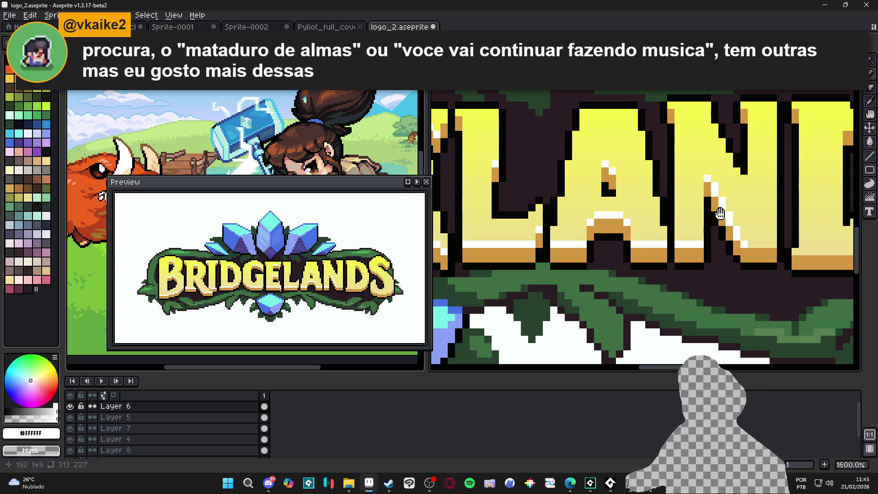
scroll(707, 187, right, 2)
key(ctrl+s)
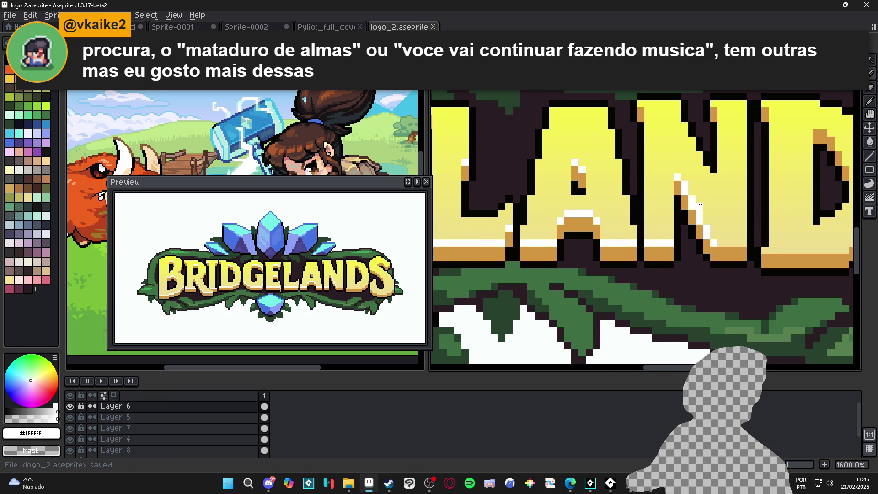
Paint white highlights along the D's bottom, right edge and inner corner.
scroll(700, 204, down, 2)
scroll(652, 213, up, 2)
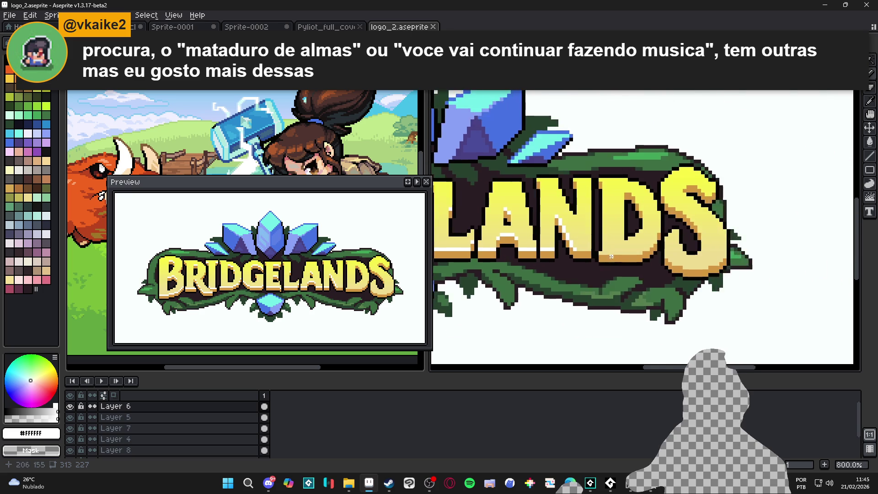
drag(591, 248, 672, 249)
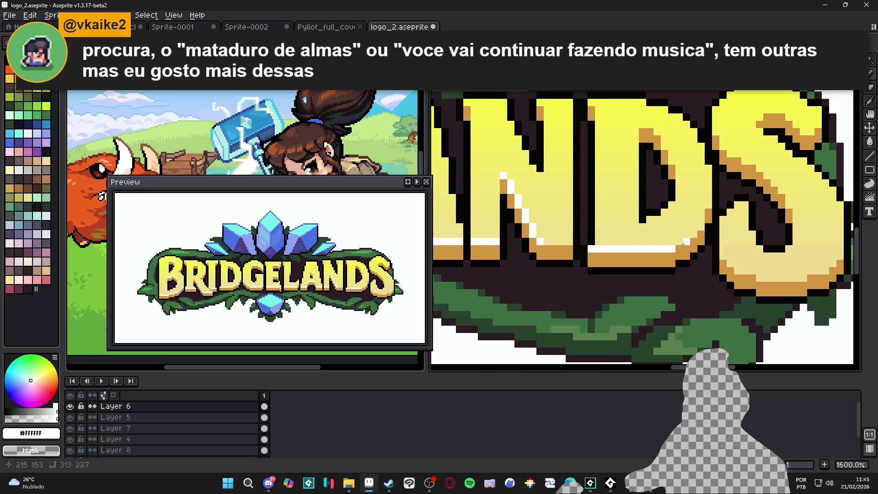
click(694, 235)
click(701, 226)
click(703, 211)
click(650, 145)
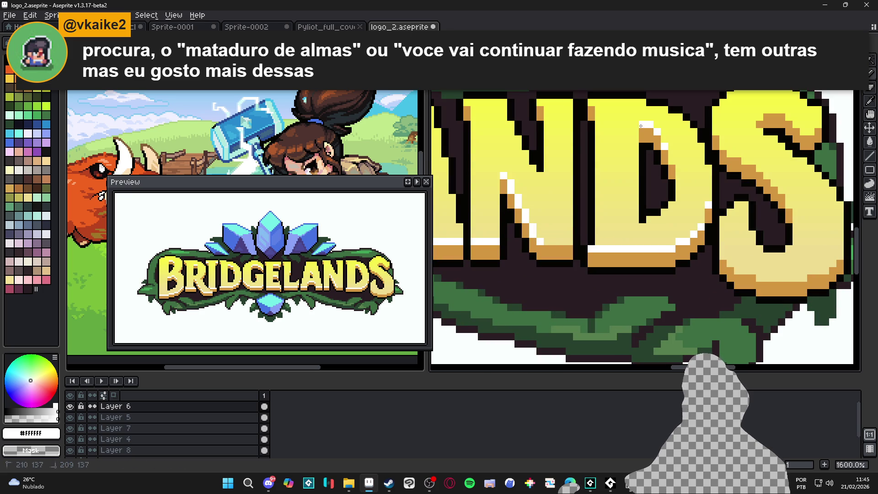
Add white highlight pixels along the S's bottom-left edge and bottom row.
scroll(650, 210, down, 3)
scroll(650, 210, up, 3)
click(648, 226)
click(654, 234)
click(670, 241)
click(663, 240)
click(676, 241)
drag(687, 248, 751, 236)
Trace white highlights up the S's inner edge, upper diagonal, top row and orange stroke.
click(712, 175)
click(705, 160)
drag(685, 144, 640, 102)
scroll(676, 128, down, 3)
scroll(681, 146, up, 4)
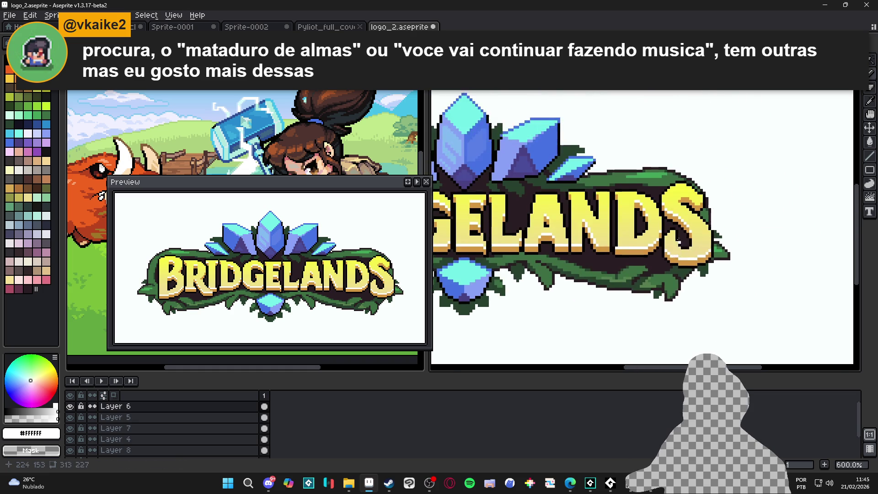
drag(682, 152, 703, 153)
click(716, 161)
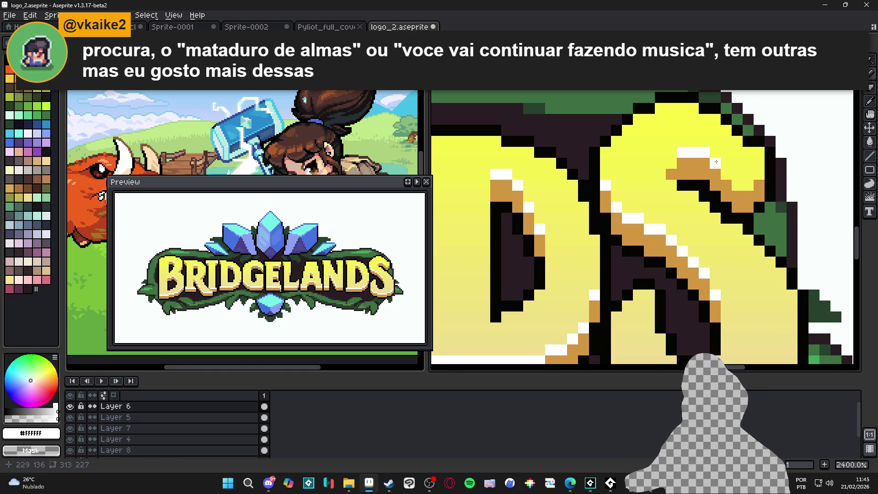
drag(734, 185, 744, 183)
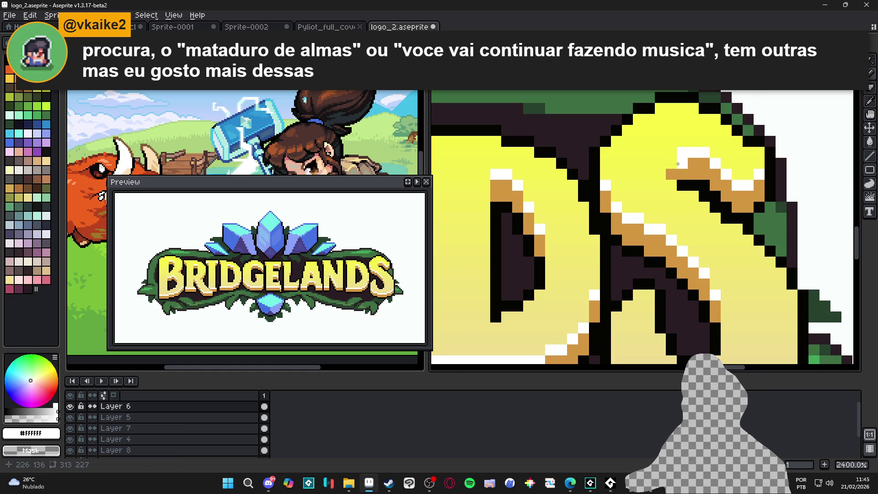
scroll(667, 180, down, 5)
scroll(660, 188, up, 4)
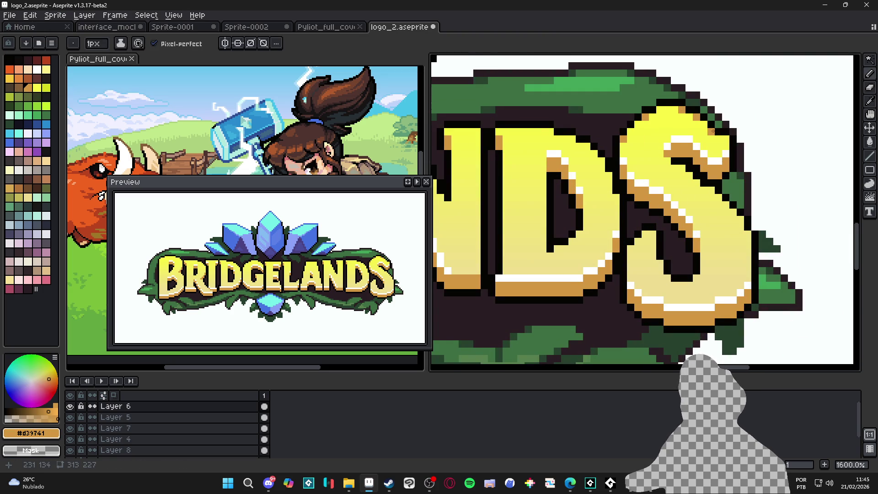
Sample the dark purple outline colour and undo the last pencil stroke.
scroll(716, 133, down, 5)
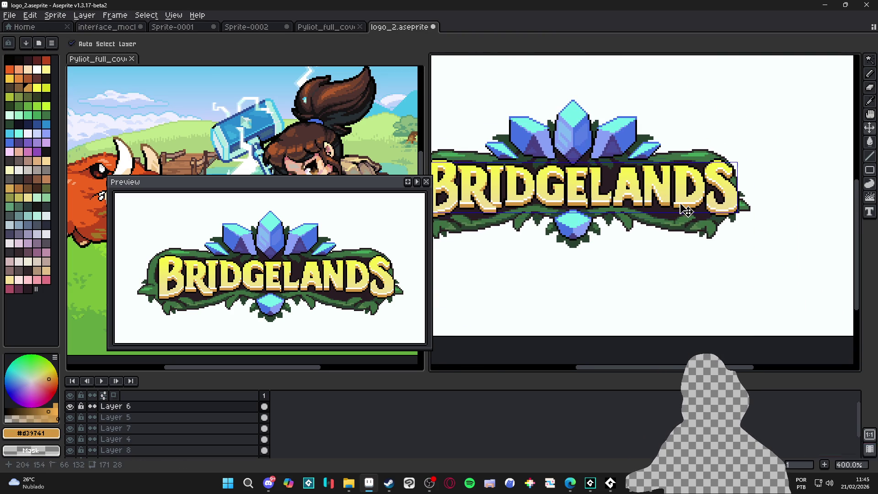
scroll(695, 187, up, 6)
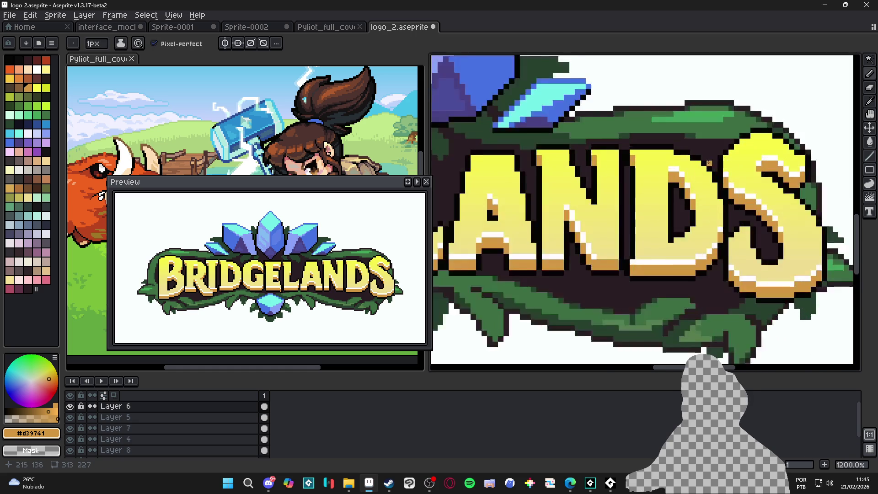
alt+click(719, 154)
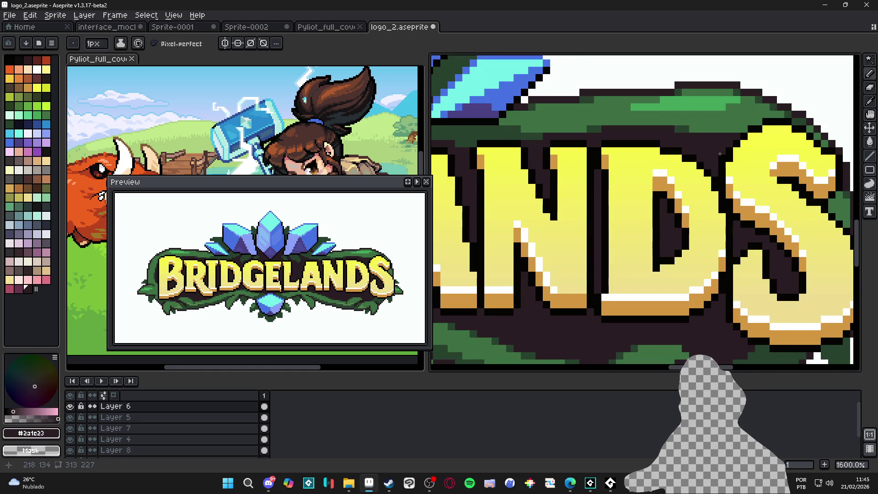
scroll(722, 159, down, 3)
key(ctrl+z)
key(v)
key(b)
scroll(670, 173, up, 3)
Sample the near-black outline colour and make Layer 5 active with the Pencil.
ctrl+click(643, 156)
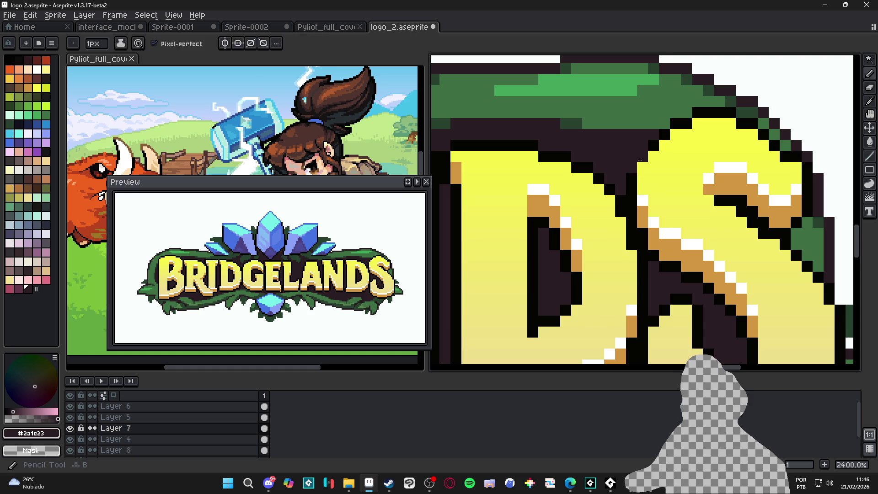
alt+click(642, 170)
key(e)
ctrl+click(642, 168)
key(b)
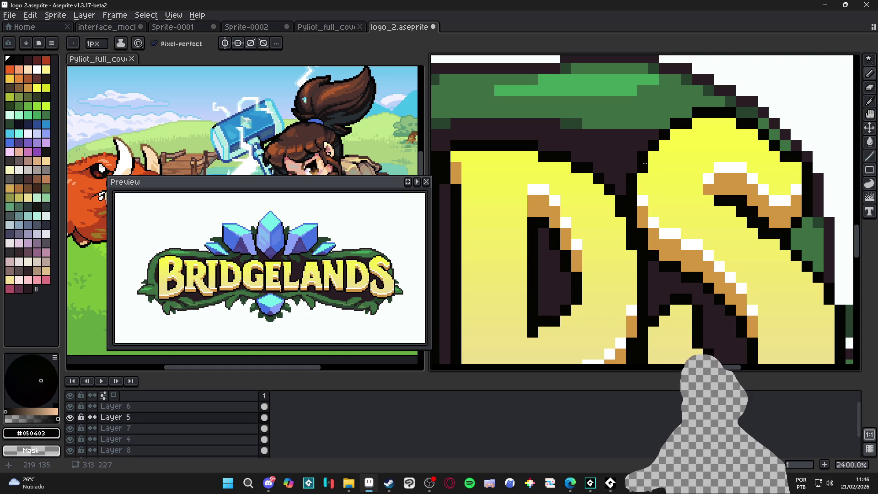
scroll(642, 168, down, 4)
scroll(667, 205, down, 2)
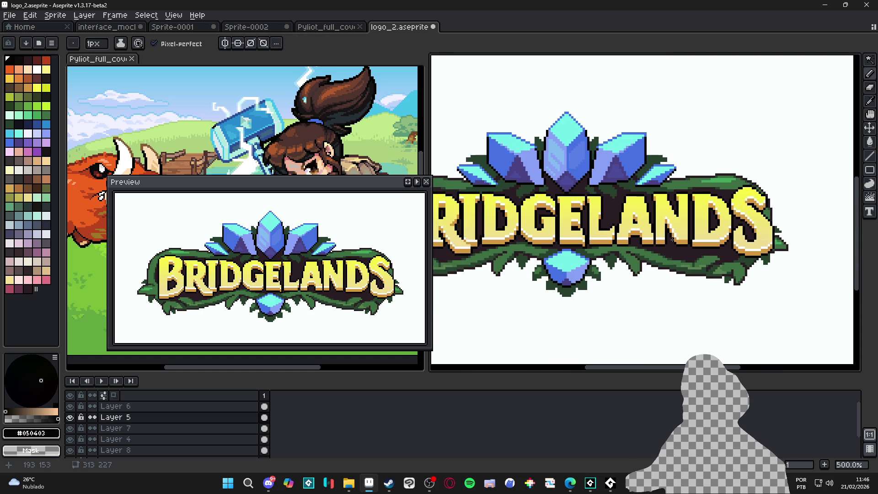
scroll(560, 246, up, 4)
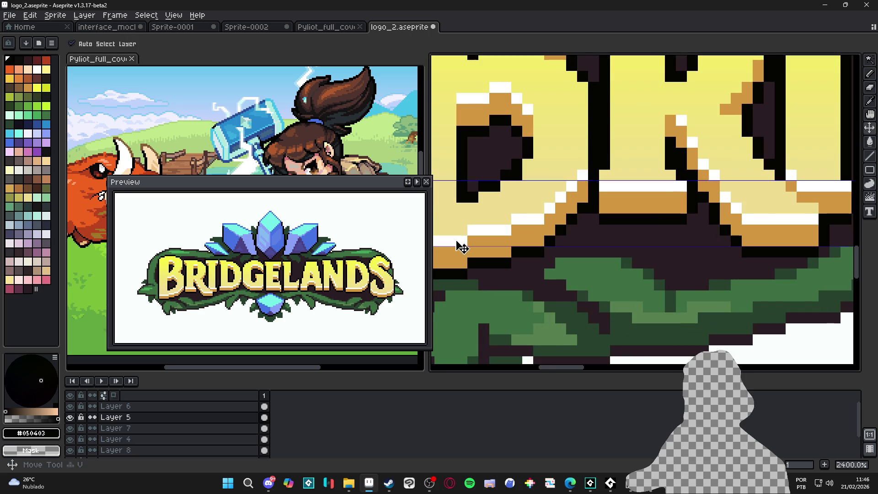
Make Layer 6 active and save logo_2.aseprite.
ctrl+click(461, 245)
scroll(525, 261, down, 4)
scroll(521, 269, up, 1)
scroll(521, 270, down, 1)
key(ctrl+s)
key(b)
scroll(523, 269, down, 1)
scroll(526, 267, up, 1)
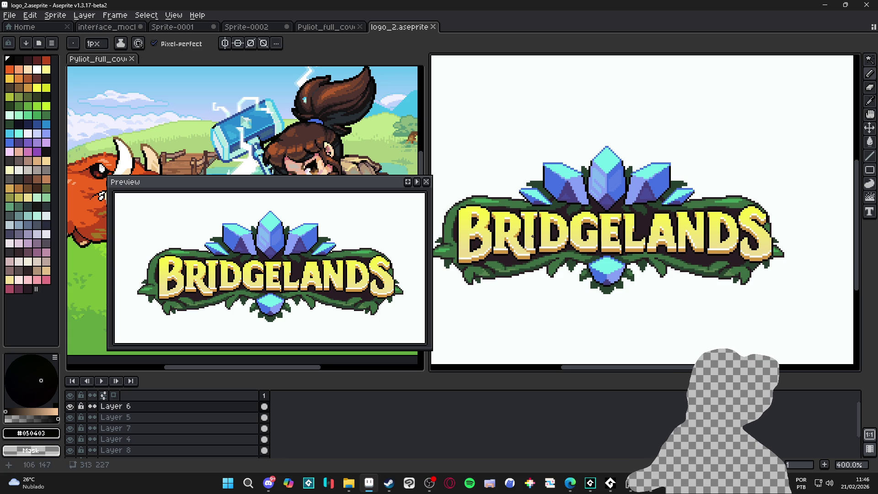
Sample the pale cream #f8f0cd highlight colour from the letters.
scroll(468, 258, up, 5)
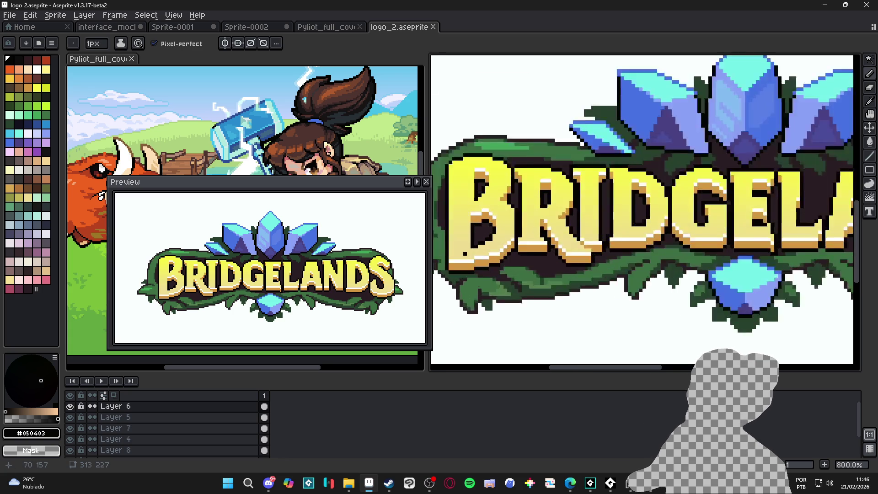
alt+click(452, 266)
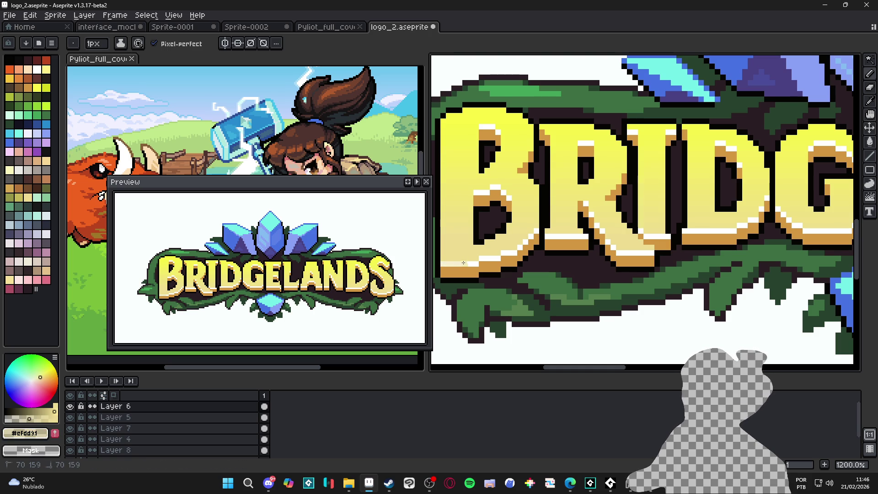
alt+click(473, 263)
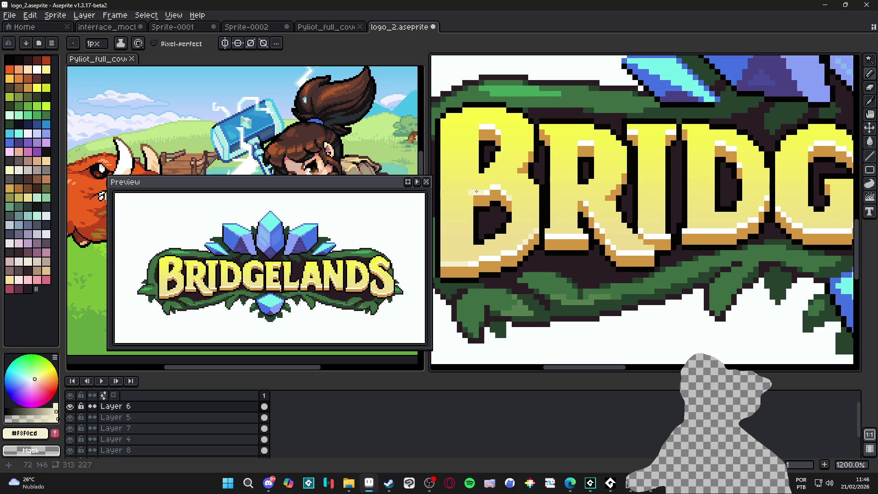
scroll(496, 132, down, 2)
scroll(534, 185, up, 3)
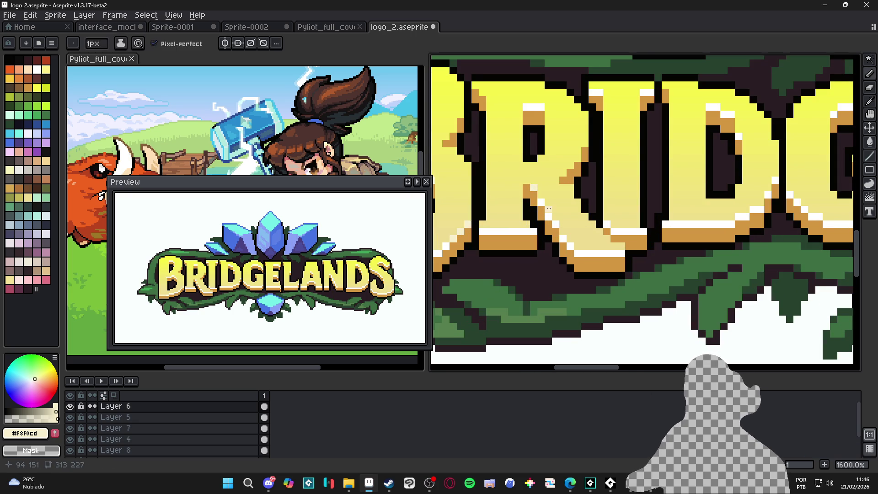
Save logo_2.aseprite and return to the Pencil tool.
scroll(558, 162, down, 1)
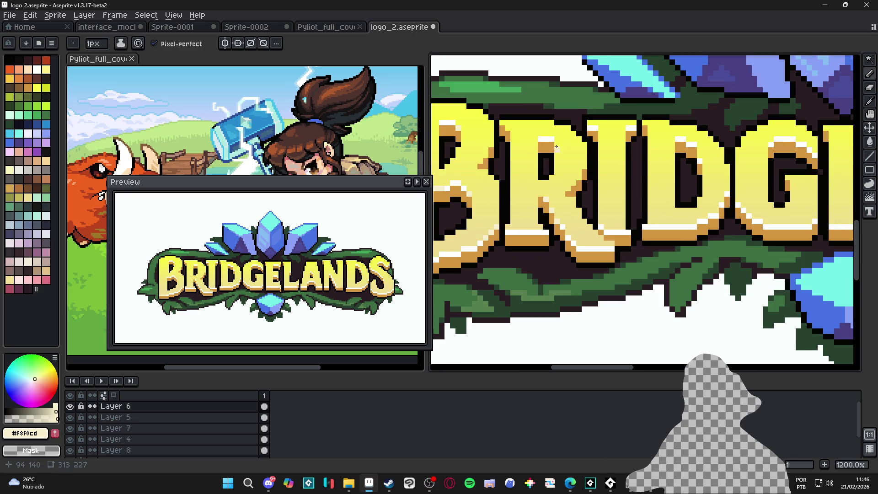
scroll(590, 155, down, 3)
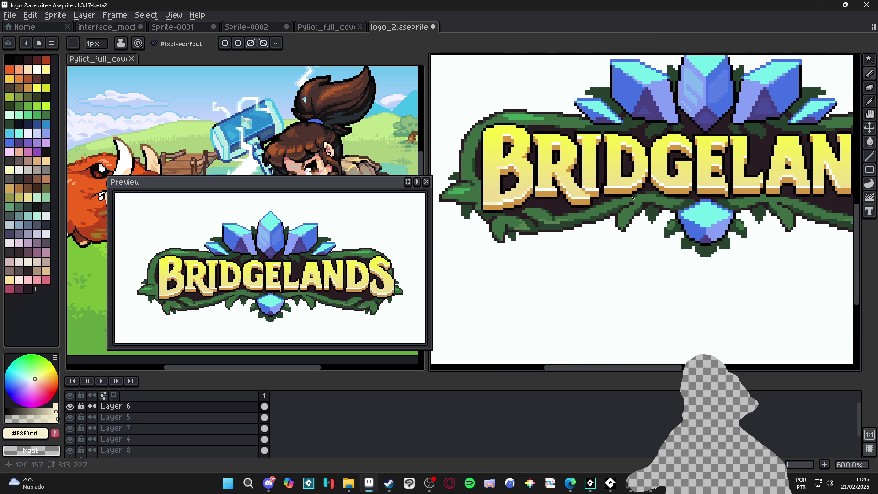
key(v)
key(ctrl+s)
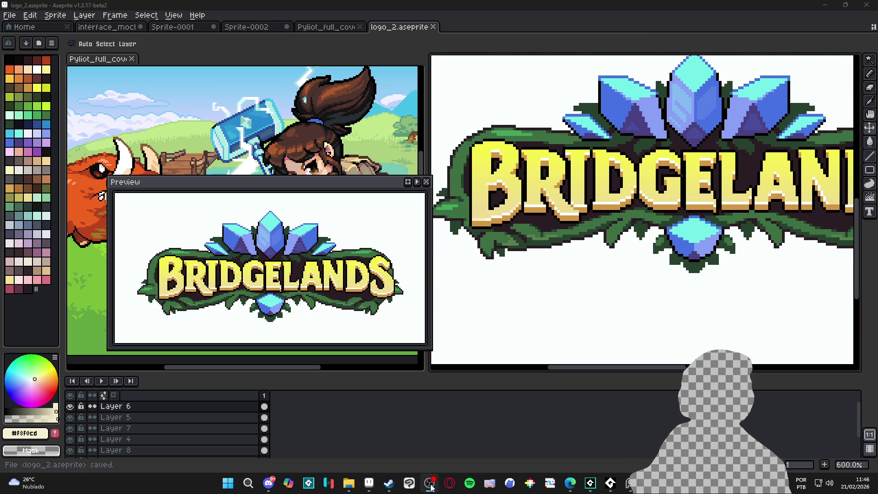
key(b)
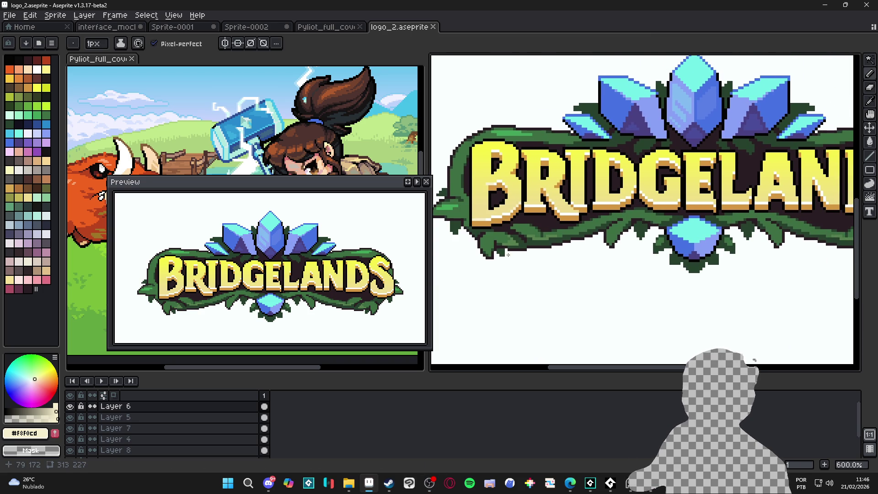
scroll(595, 206, down, 1)
scroll(746, 220, up, 5)
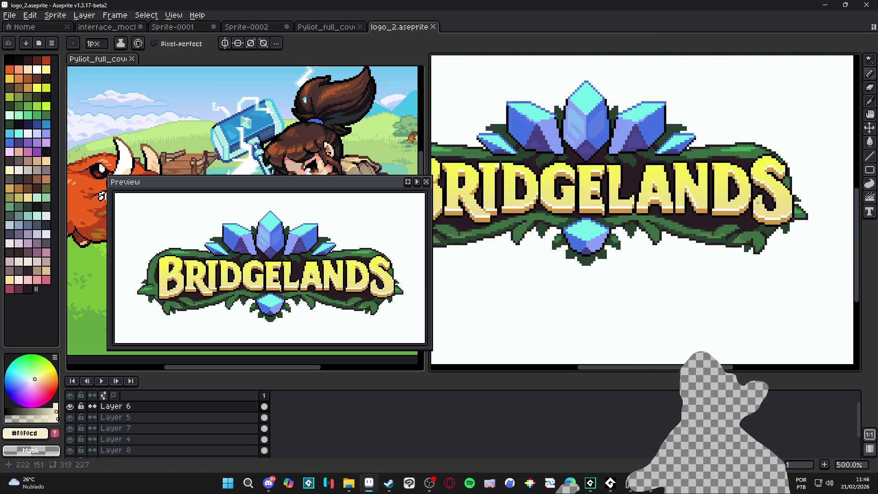
Repaint white highlight pixels along the letter edges and the S's lower end in cream.
scroll(747, 220, up, 1)
mouse_move(724, 223)
mouse_down()
mouse_move(754, 252)
mouse_move(777, 254)
mouse_up()
scroll(777, 253, down, 2)
scroll(637, 259, up, 2)
drag(650, 246, 592, 275)
click(547, 143)
click(533, 115)
click(548, 128)
Cover the remaining white pixels on the S's highlight with cream and save.
scroll(547, 128, down, 2)
scroll(612, 196, up, 1)
click(604, 196)
click(622, 206)
click(592, 174)
key(ctrl+s)
Undo the last two pencil strokes, then make Layer 5 active with the Pencil.
scroll(629, 260, down, 8)
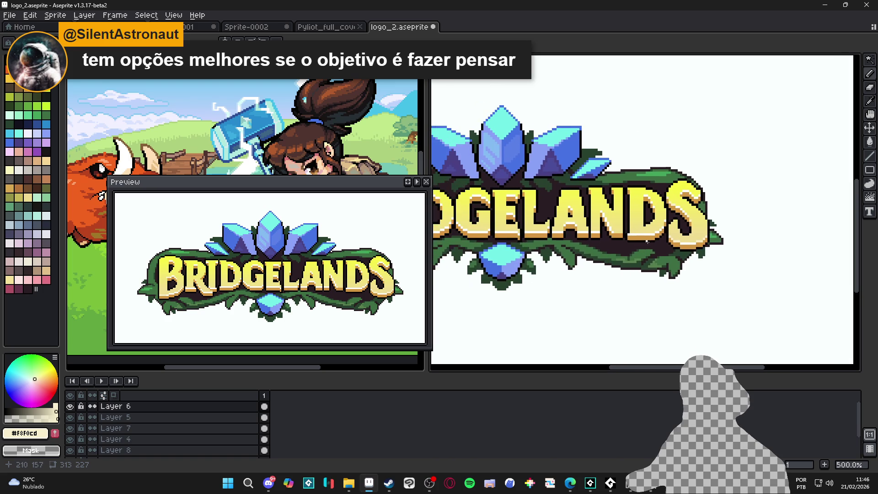
scroll(629, 260, left, 3)
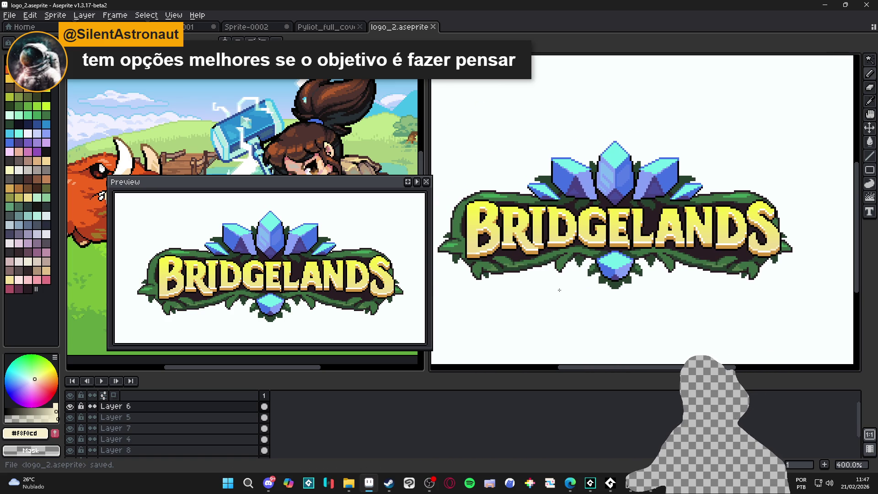
scroll(579, 302, down, 1)
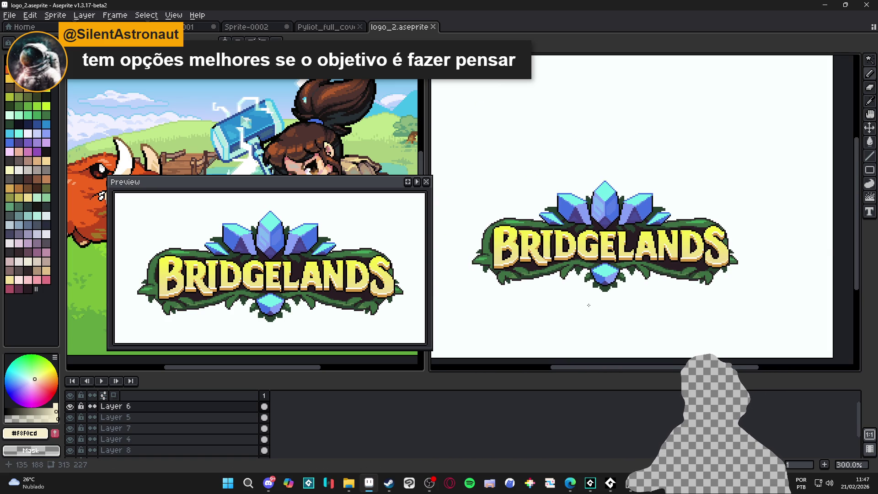
scroll(616, 311, up, 1)
key(ctrl+z)
key(ctrl+z)
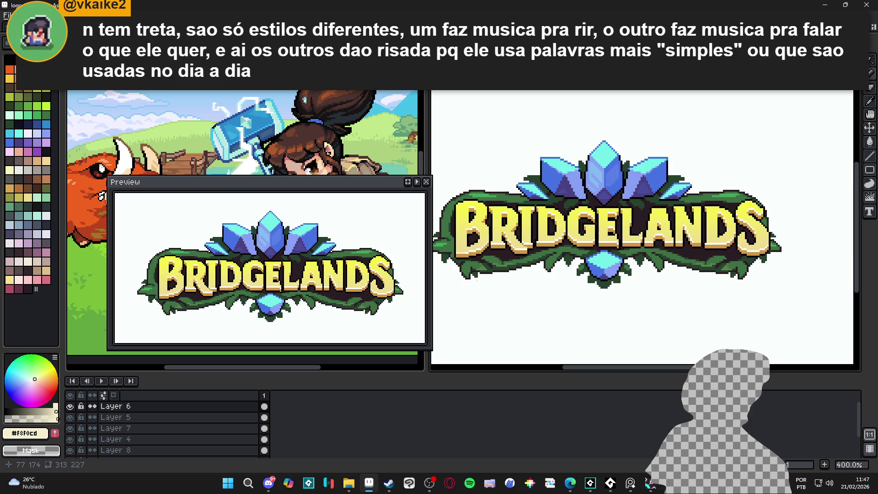
scroll(503, 278, up, 1)
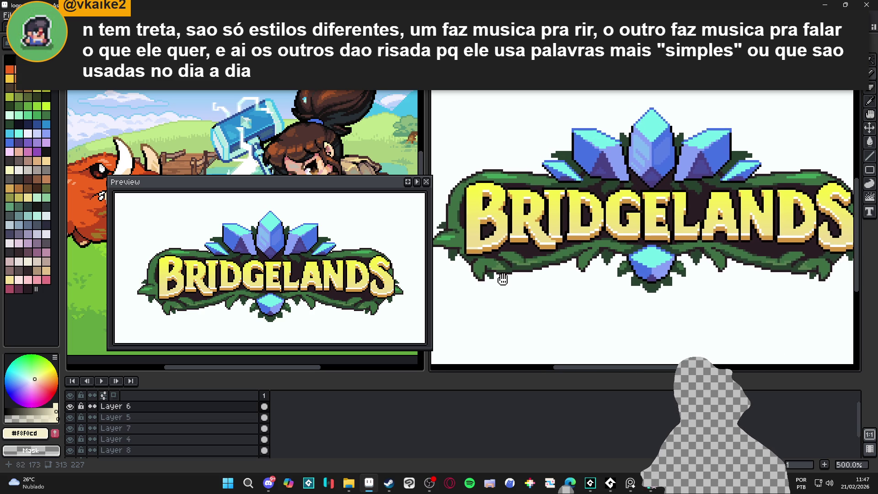
key(ctrl+z)
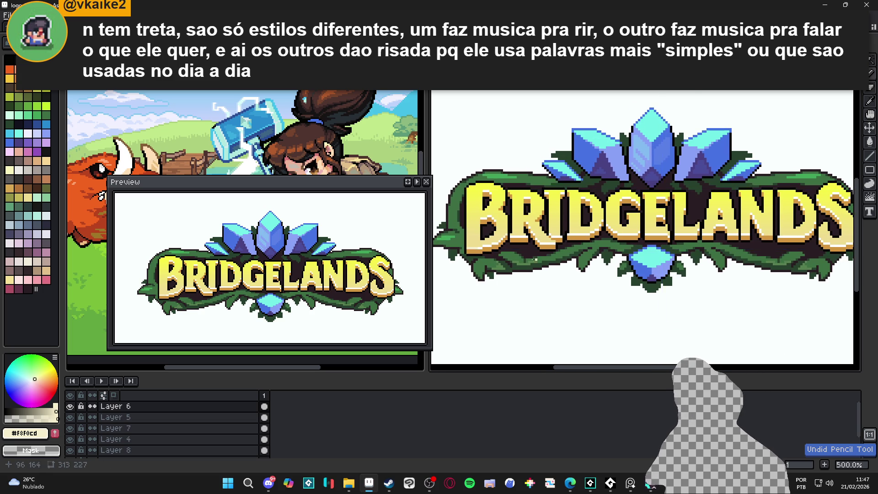
scroll(509, 274, up, 1)
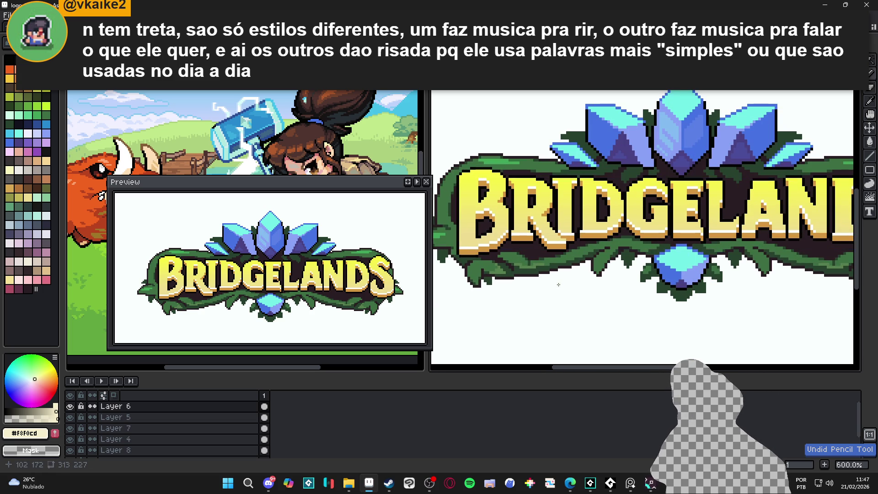
key(b)
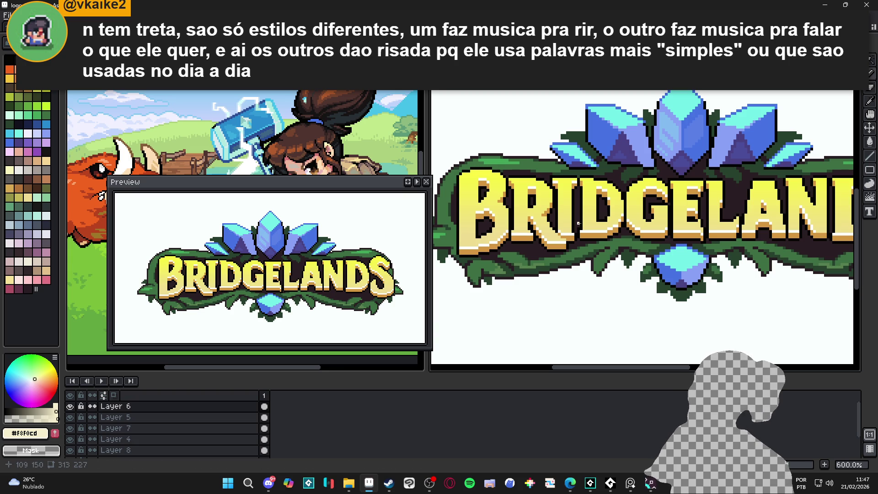
scroll(530, 194, up, 3)
click(183, 417)
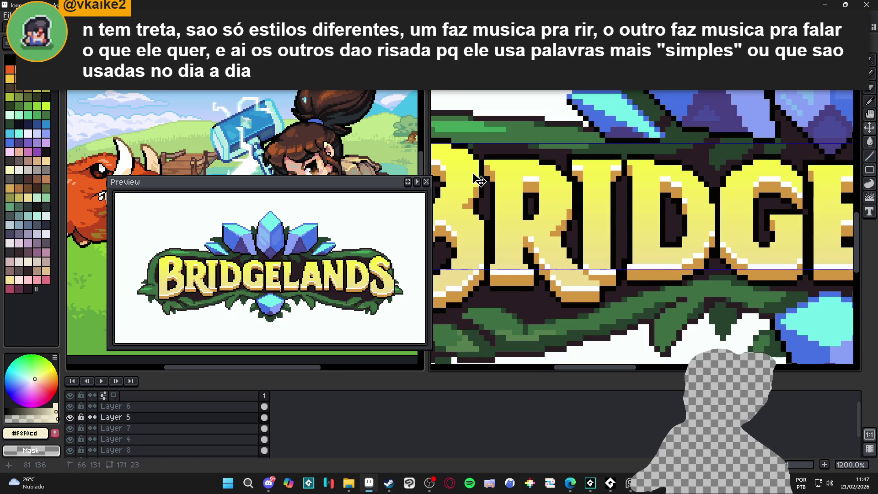
Pan to the start of BRIDGELANDS, make Layer 6 active and sample the golden brown shade.
drag(565, 255, 705, 239)
click(73, 406)
click(73, 407)
click(172, 407)
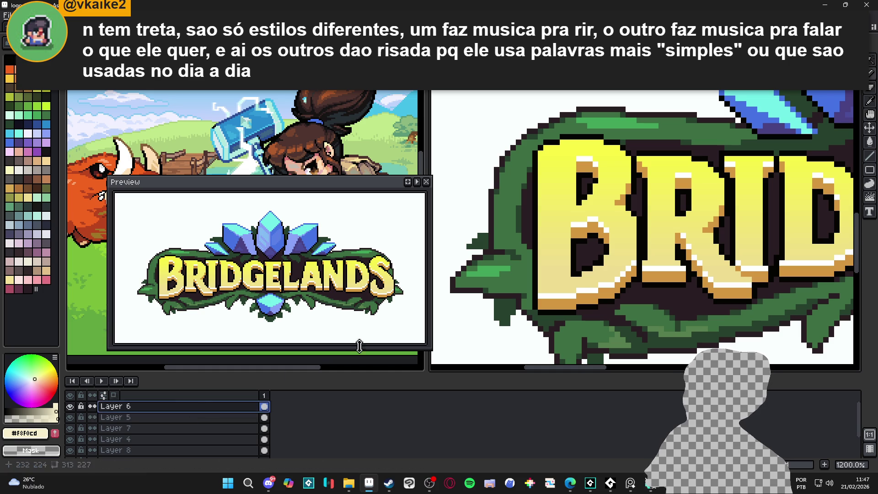
scroll(583, 257, up, 1)
alt+click(583, 243)
scroll(557, 185, down, 3)
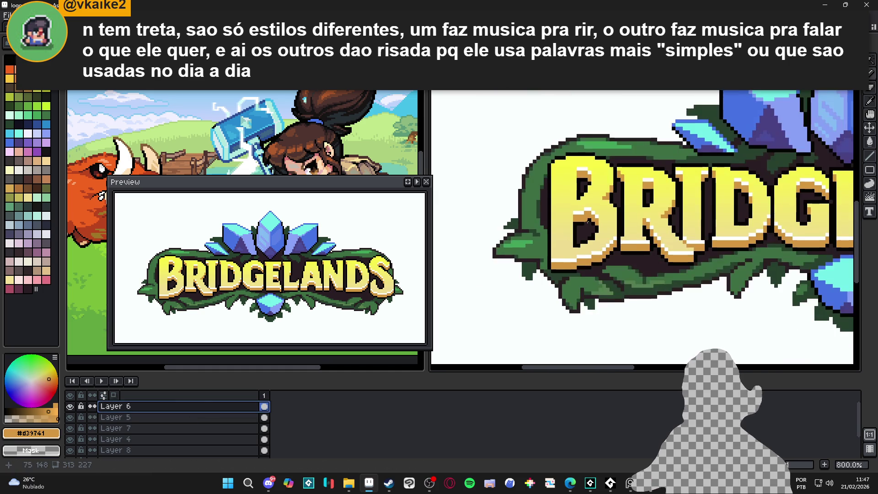
scroll(556, 185, down, 3)
scroll(594, 219, right, 2)
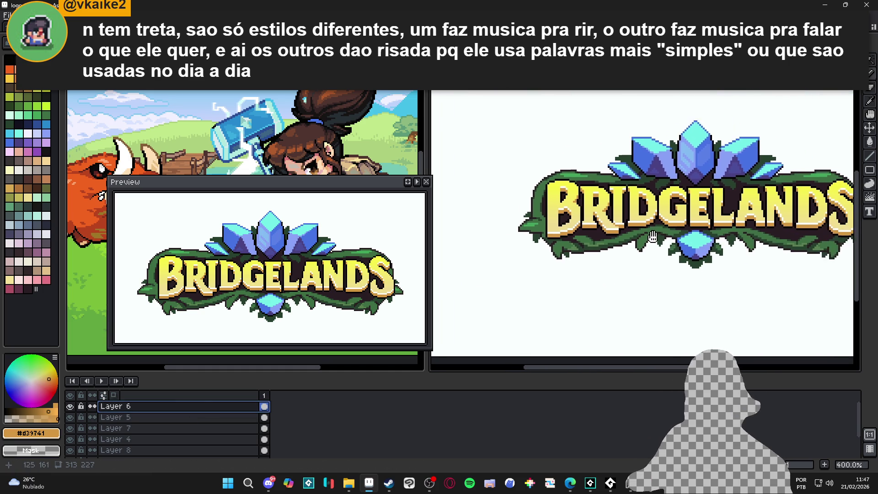
Toggle Layer 8 and Layer 6 visibility to compare the letters, then save.
ctrl+click(649, 265)
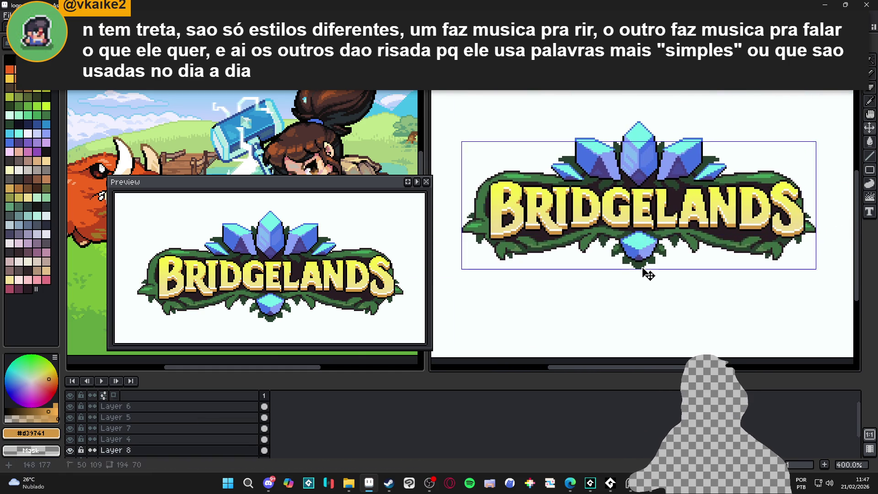
click(71, 450)
click(71, 450)
click(72, 406)
click(73, 406)
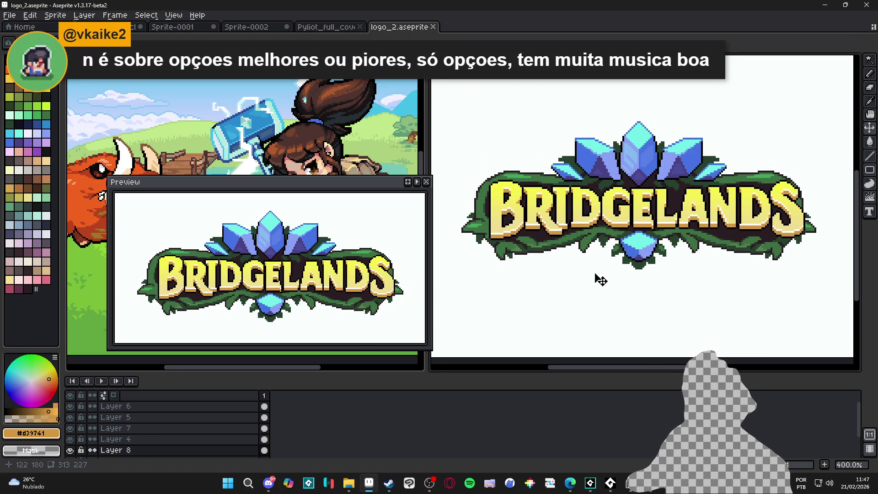
scroll(600, 280, down, 1)
key(ctrl+s)
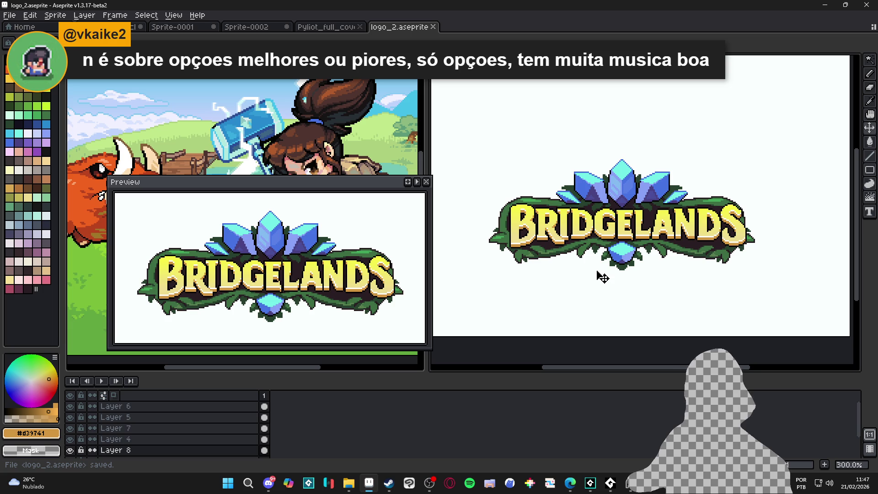
scroll(527, 232, up, 6)
On Layer 6, add one white pixel extending the B's highlight.
ctrl+click(505, 232)
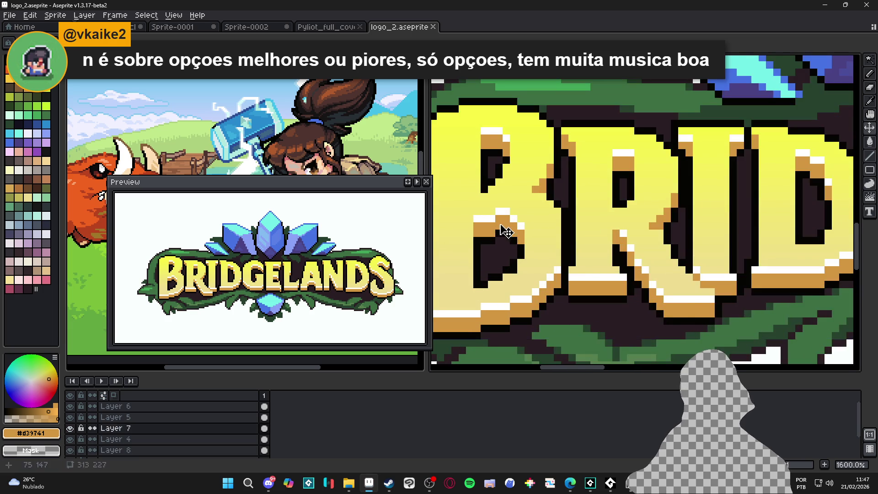
scroll(507, 232, up, 2)
ctrl+click(487, 215)
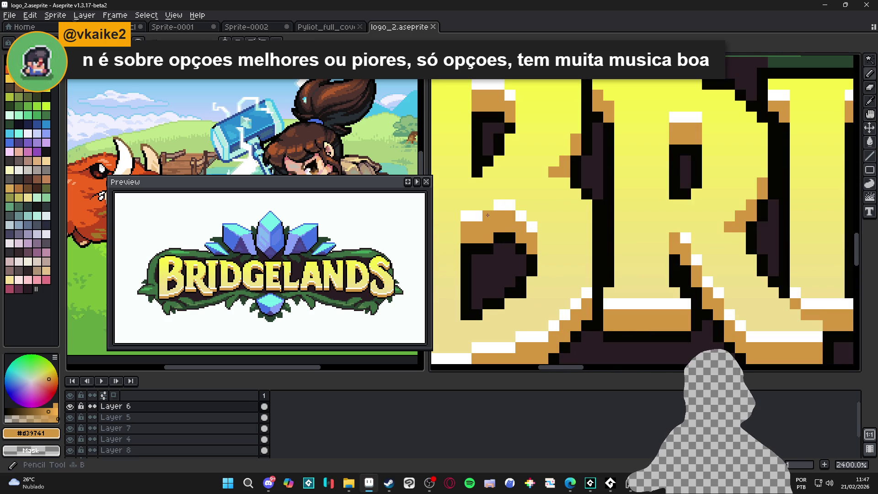
right_click(487, 204)
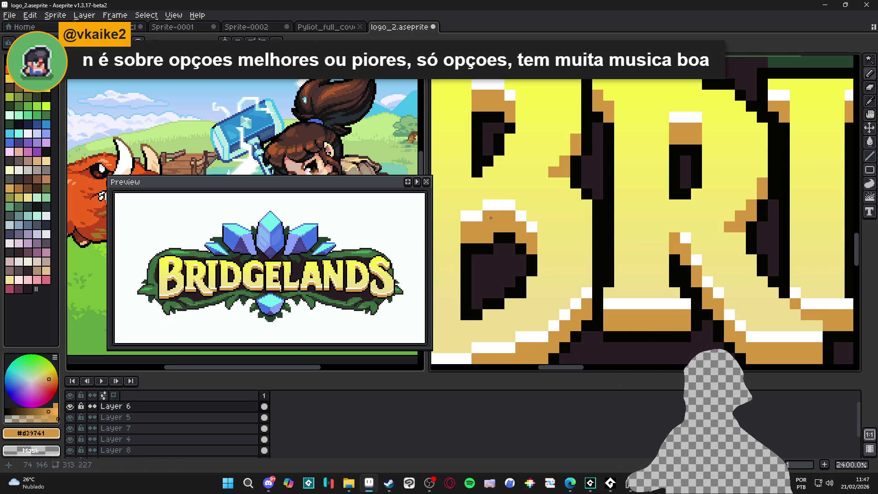
scroll(491, 217, down, 7)
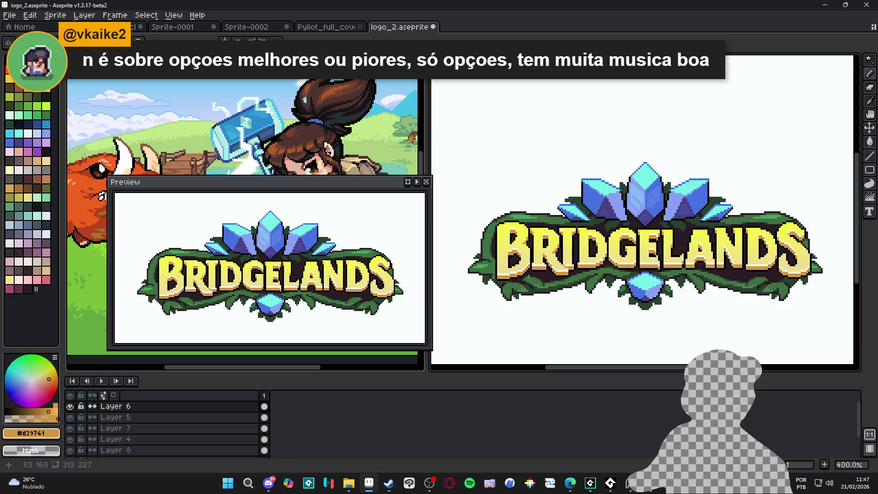
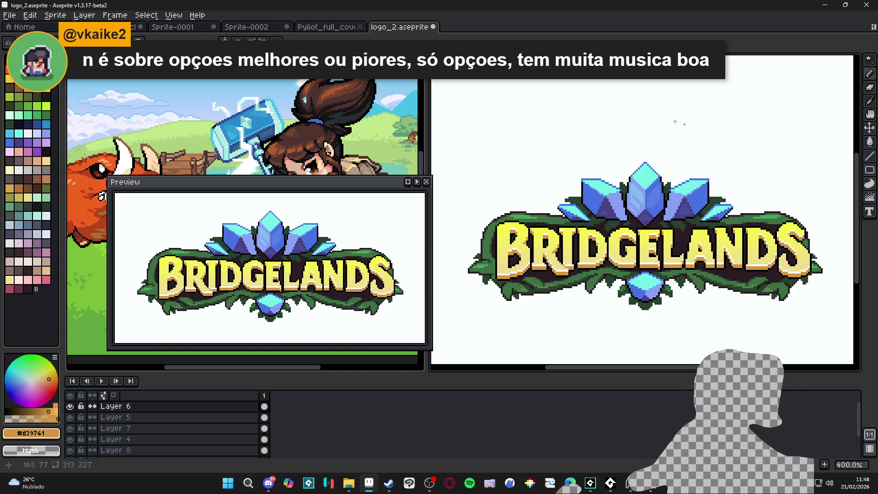
On Layer 8, paint leaf green with a 2px pencil along the leaf's upper-left and top edges.
scroll(495, 261, up, 1)
ctrl+click(494, 238)
scroll(493, 238, up, 3)
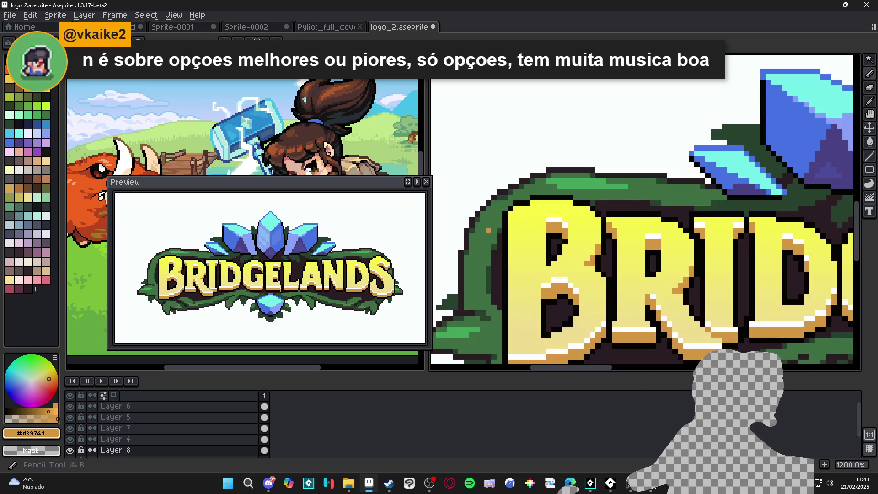
alt+click(482, 235)
scroll(481, 234, down, 3)
scroll(480, 234, up, 2)
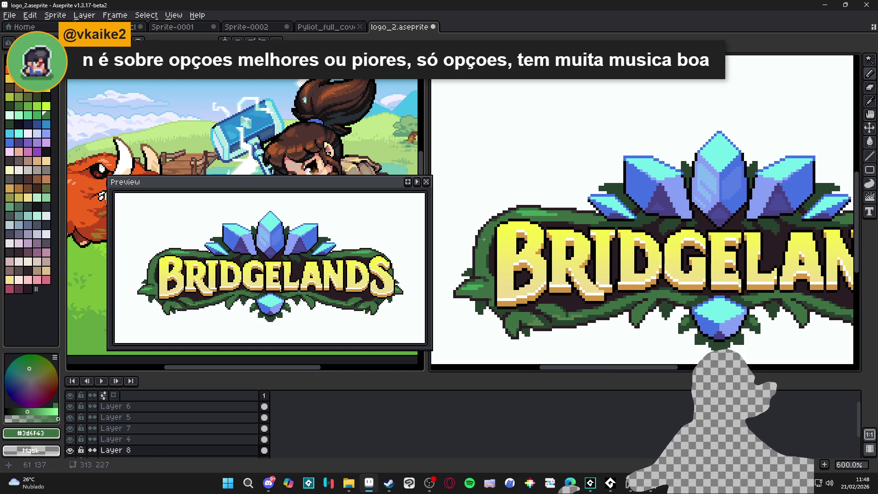
key(plus)
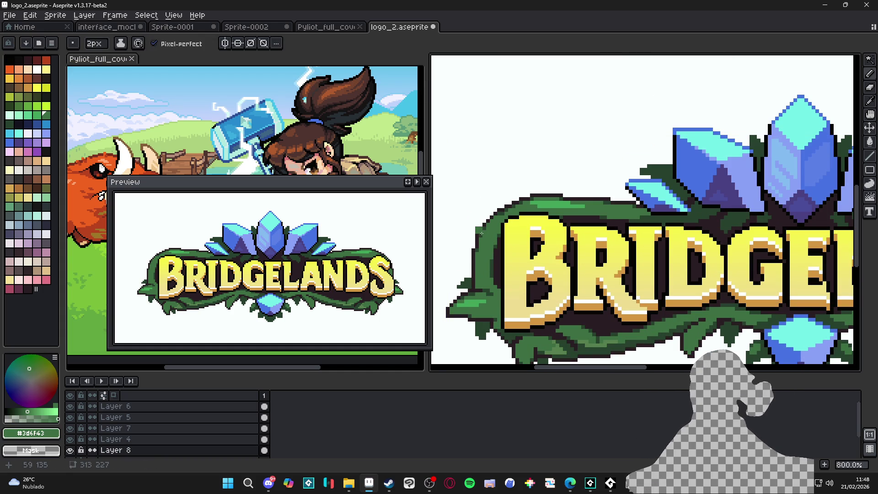
mouse_move(485, 235)
mouse_down()
mouse_move(462, 222)
mouse_move(489, 223)
mouse_up()
scroll(485, 225, down, 3)
scroll(480, 226, up, 5)
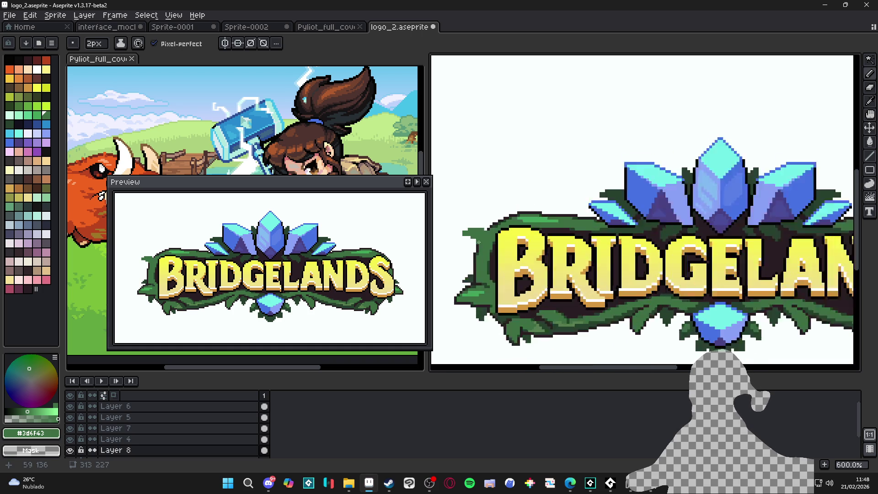
mouse_move(481, 218)
mouse_down()
mouse_move(495, 223)
mouse_move(463, 213)
mouse_move(465, 221)
mouse_up()
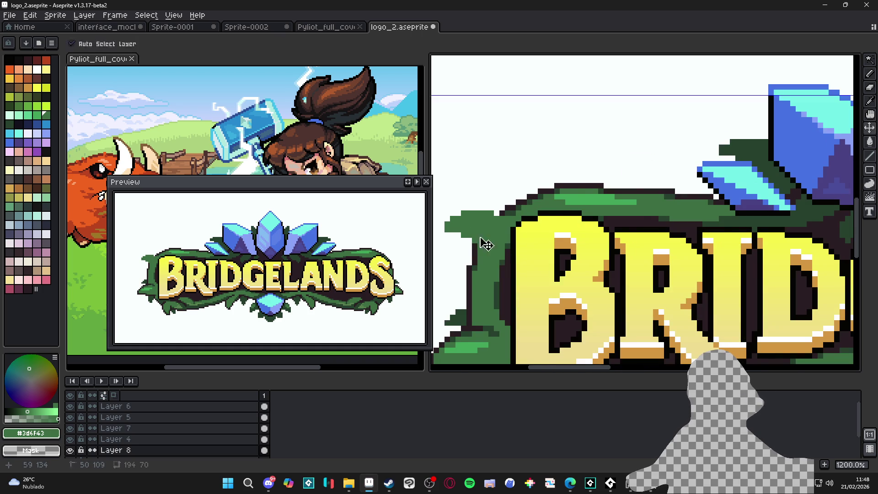
Draw a 1px dark outline run along the leaf edge, extending it one pixel further left.
key(minus)
scroll(481, 242, up, 3)
alt+click(469, 253)
mouse_move(478, 253)
mouse_down()
mouse_move(487, 253)
mouse_move(484, 242)
mouse_move(447, 231)
mouse_move(440, 216)
mouse_move(484, 176)
mouse_move(539, 177)
mouse_up()
scroll(487, 253, left, 2)
shift+click(484, 176)
Undo the last pencil stroke and check the logo's spacing from the canvas edges.
scroll(543, 252, down, 5)
scroll(548, 252, down, 2)
drag(505, 229, 545, 231)
key(v)
key(ctrl+z)
key(ctrl+z)
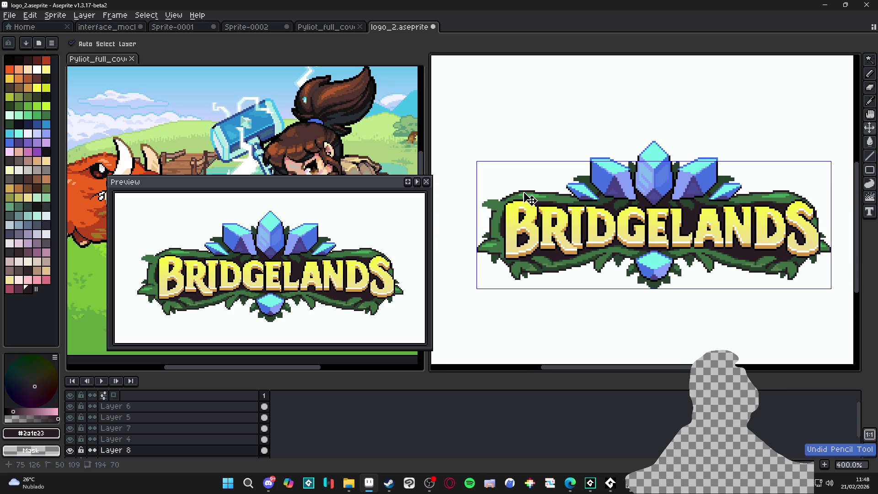
key(ctrl)
Return to the Pencil, turn on vertical mirror symmetry, and sample the leaf green.
key(b)
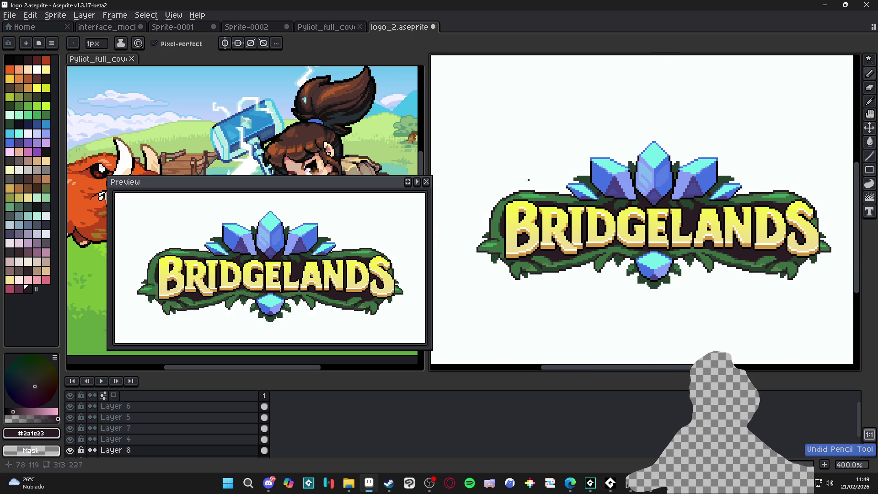
click(225, 43)
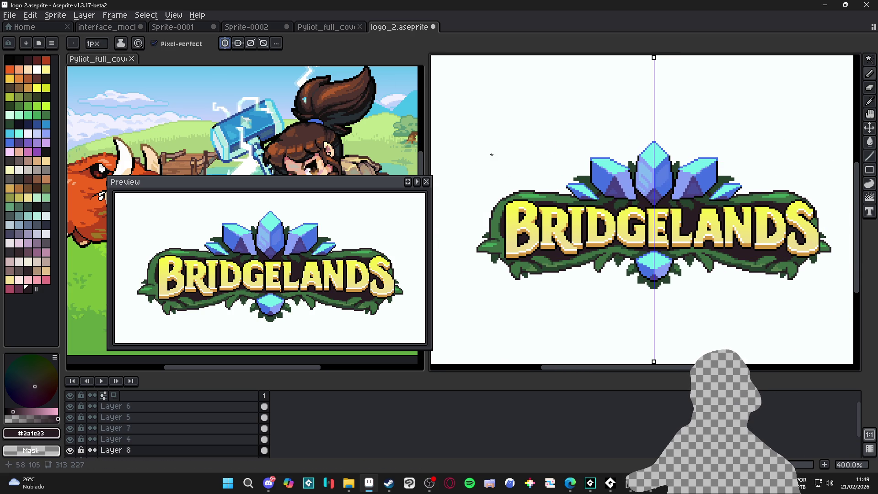
scroll(501, 227, down, 1)
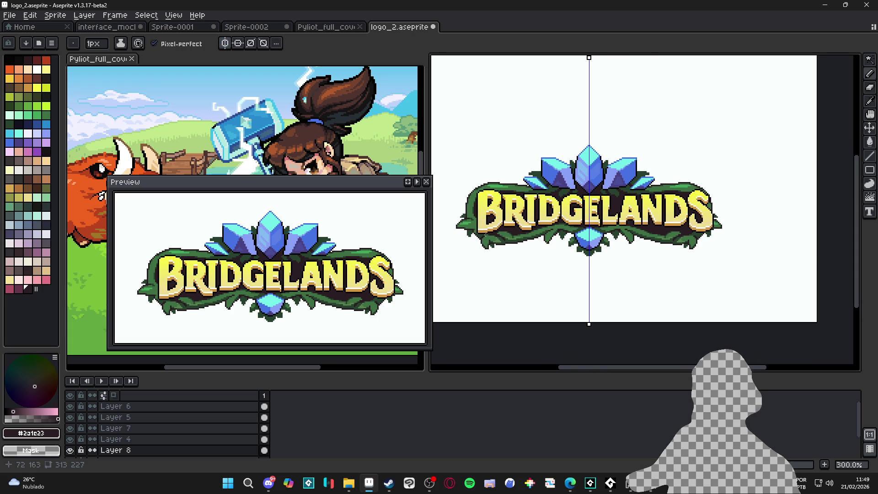
scroll(464, 230, up, 3)
scroll(469, 229, down, 1)
scroll(473, 226, up, 2)
alt+click(477, 225)
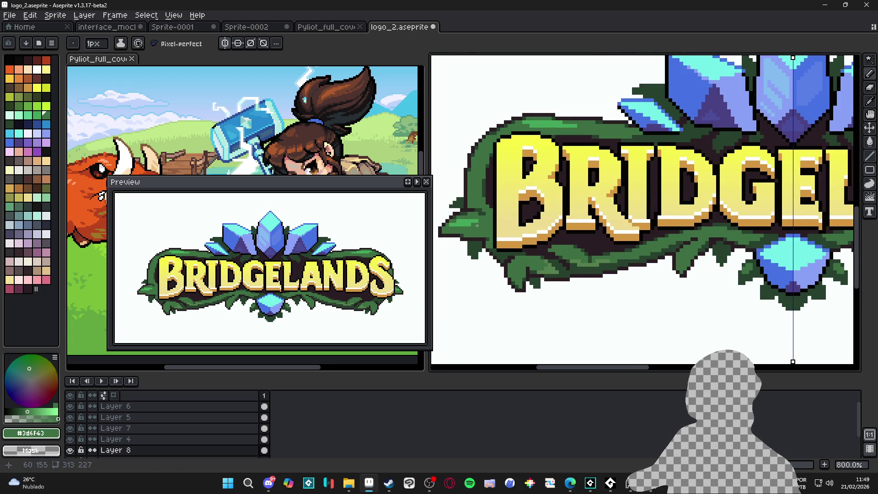
scroll(477, 222, up, 2)
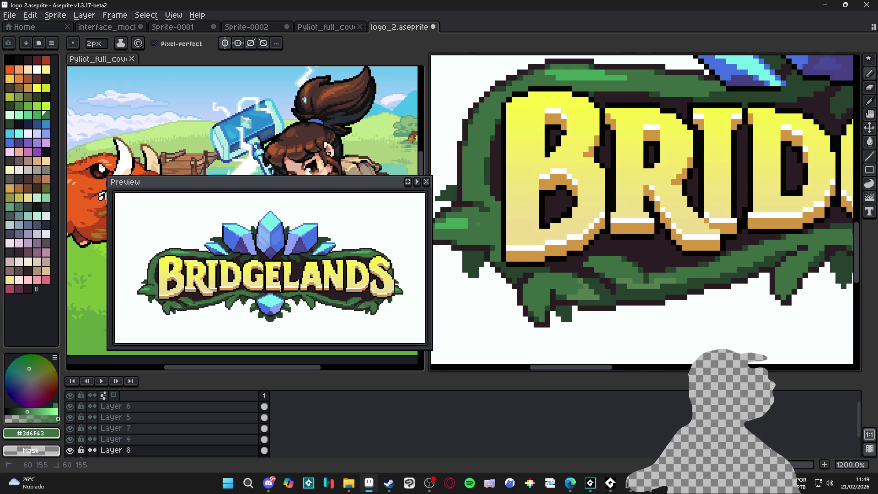
drag(464, 228, 500, 234)
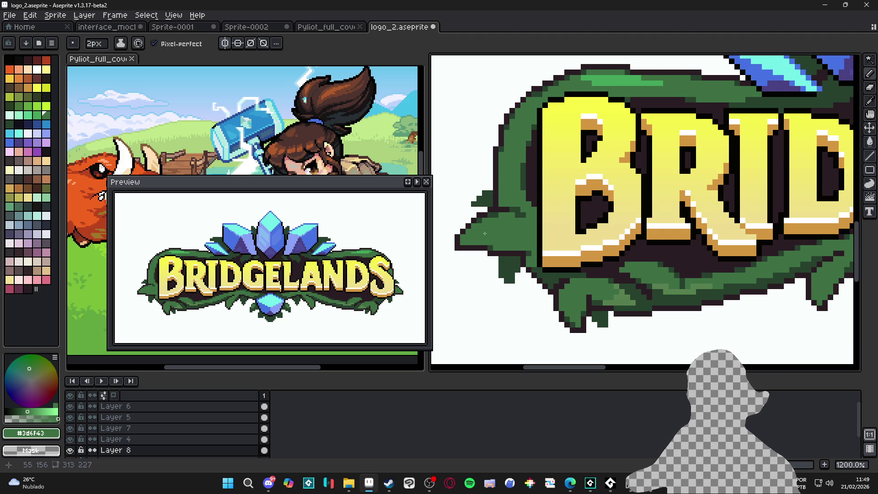
Retouch the leaf using the dark outline colour at 1px, the eraser and darker green, then save logo_2.aseprite.
alt+click(475, 222)
key(minus)
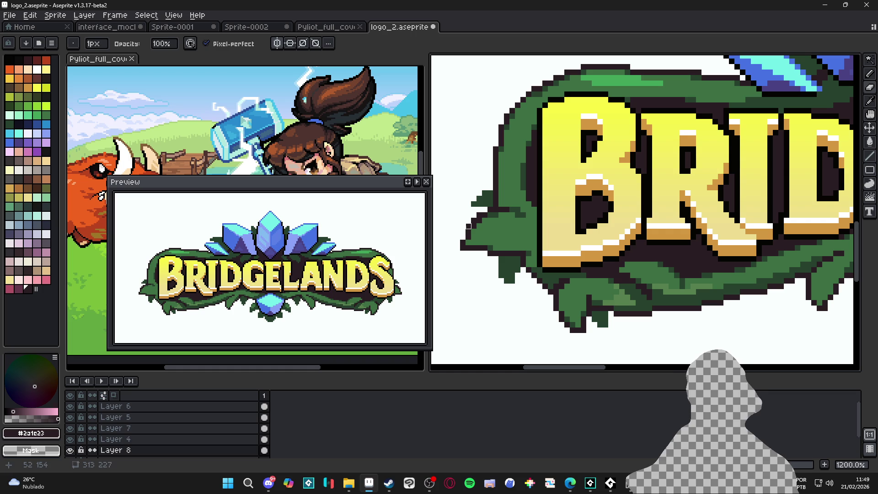
key(e)
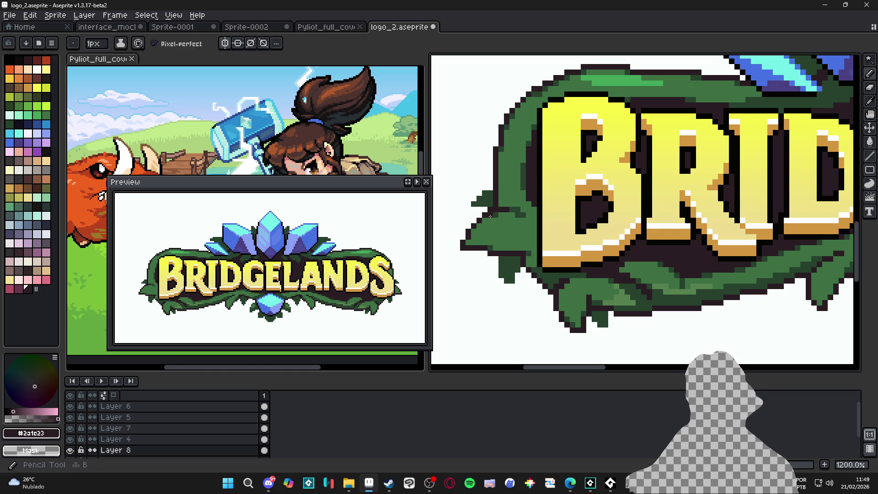
scroll(498, 242, down, 4)
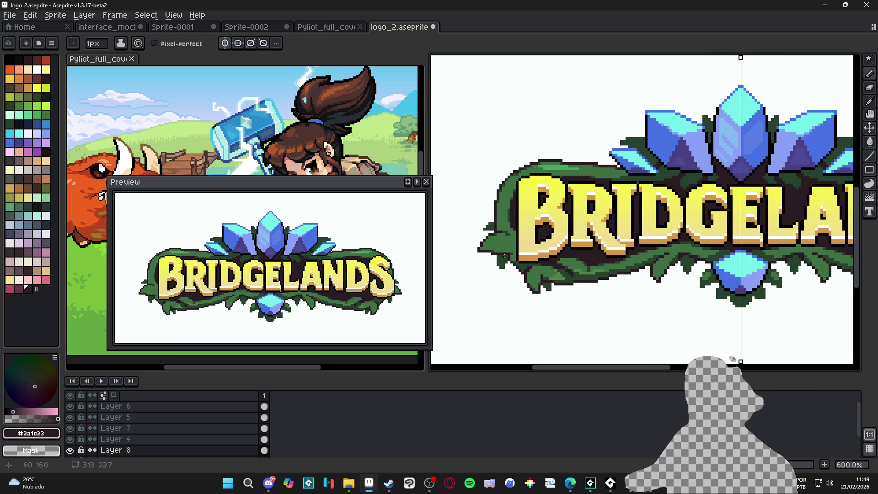
scroll(532, 254, down, 1)
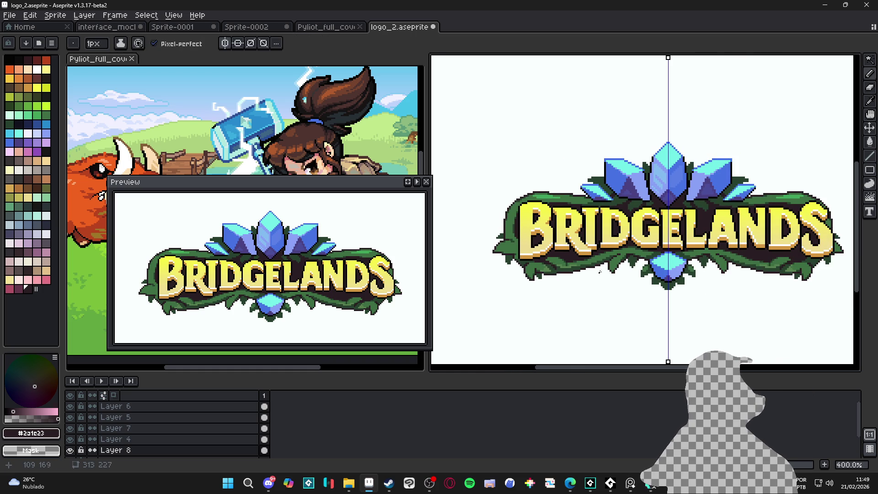
scroll(595, 270, right, 3)
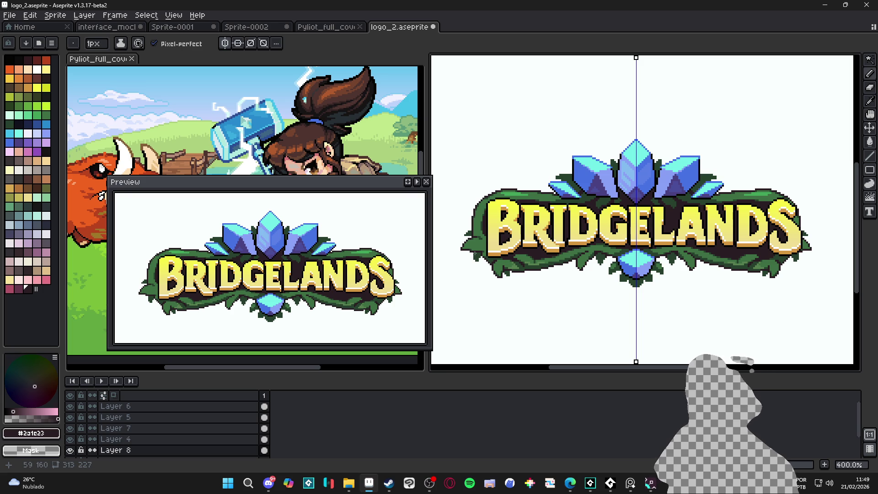
scroll(470, 242, up, 8)
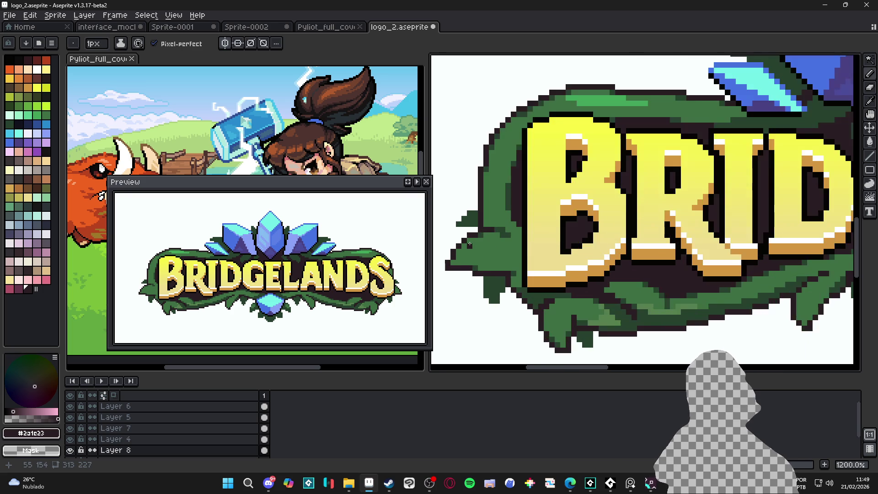
alt+click(478, 238)
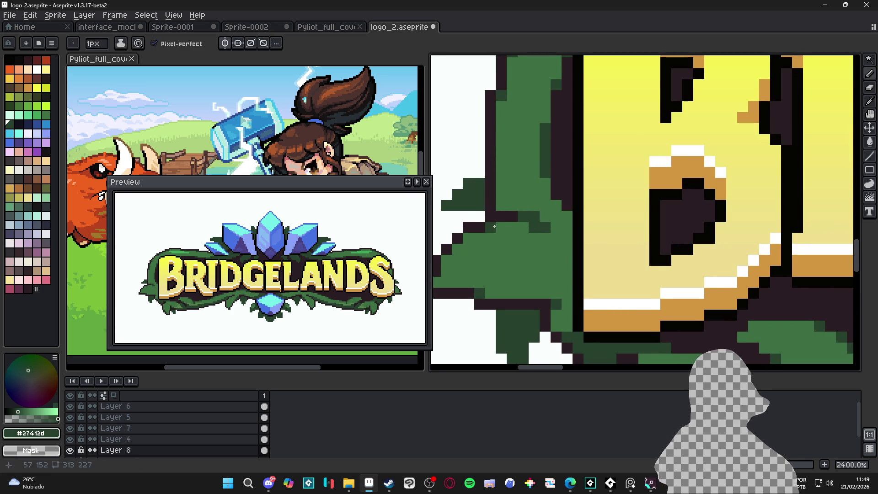
scroll(485, 234, down, 2)
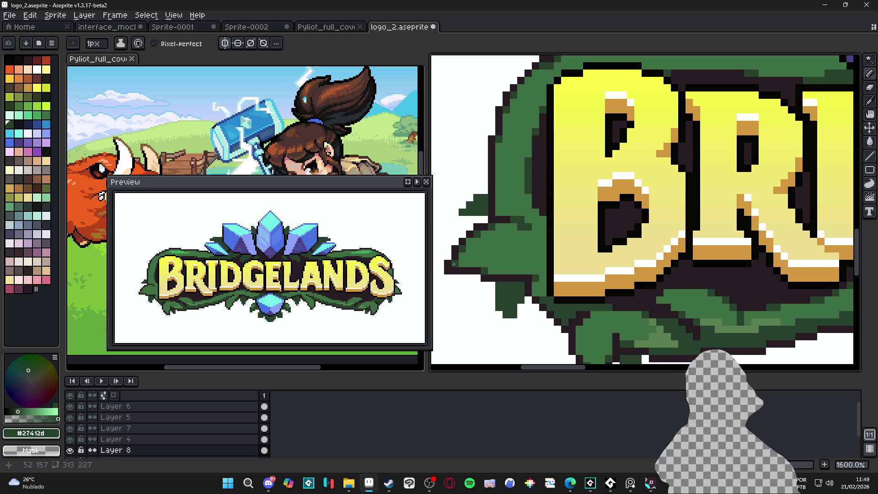
scroll(487, 264, down, 4)
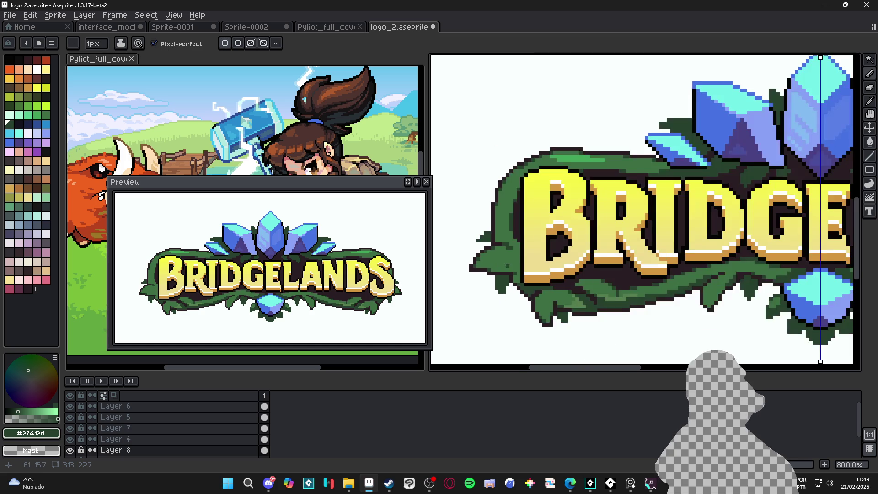
scroll(595, 303, right, 1)
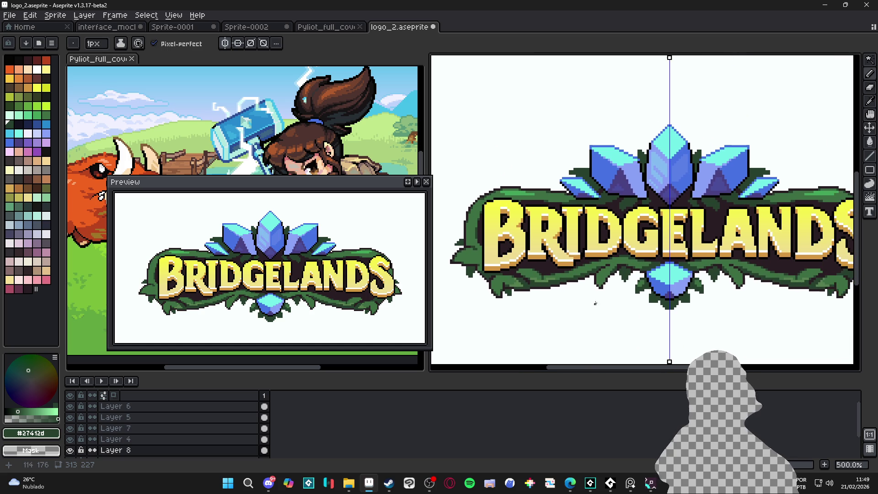
scroll(525, 284, down, 1)
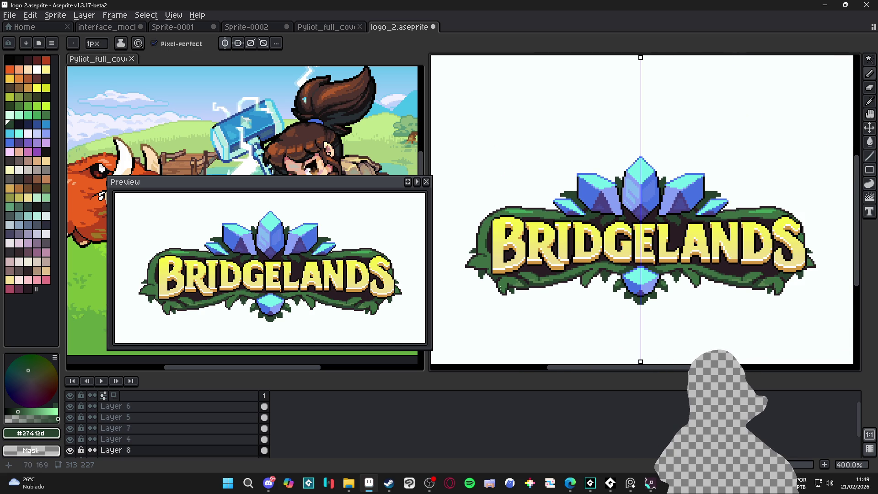
key(ctrl+s)
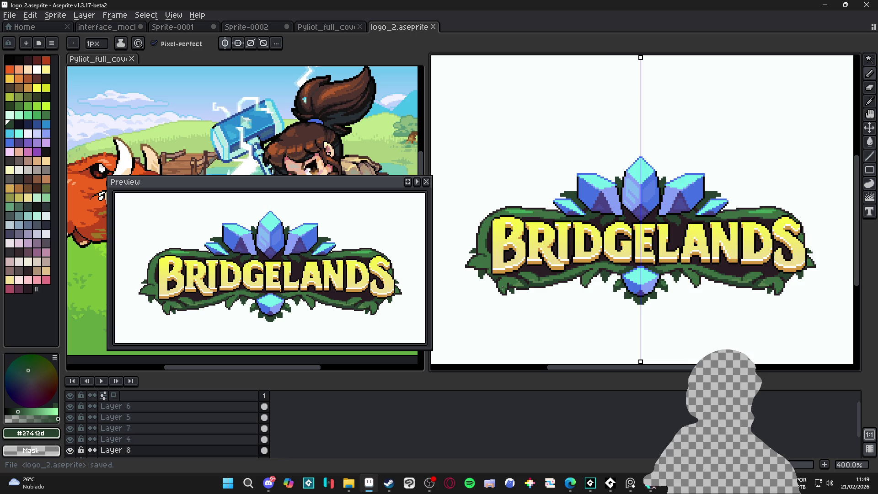
Sample the dark outline colour from the logo and save the file.
scroll(502, 288, down, 1)
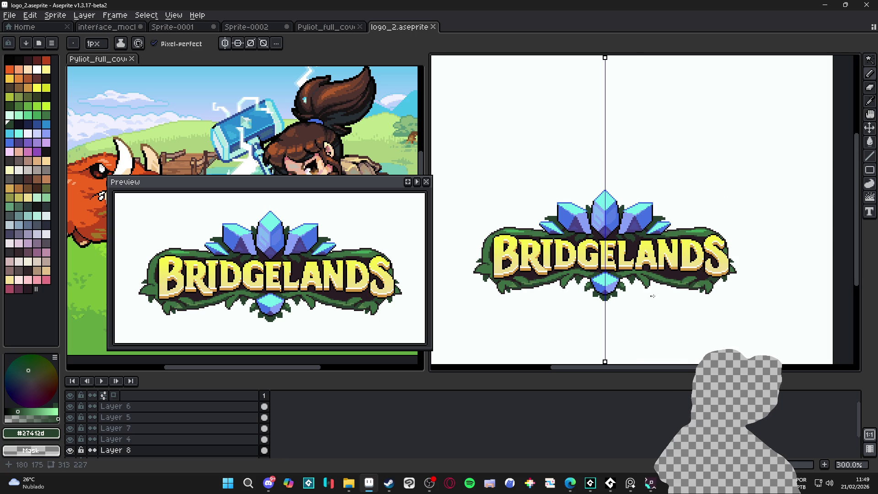
scroll(496, 288, up, 4)
scroll(495, 287, up, 2)
alt+click(489, 284)
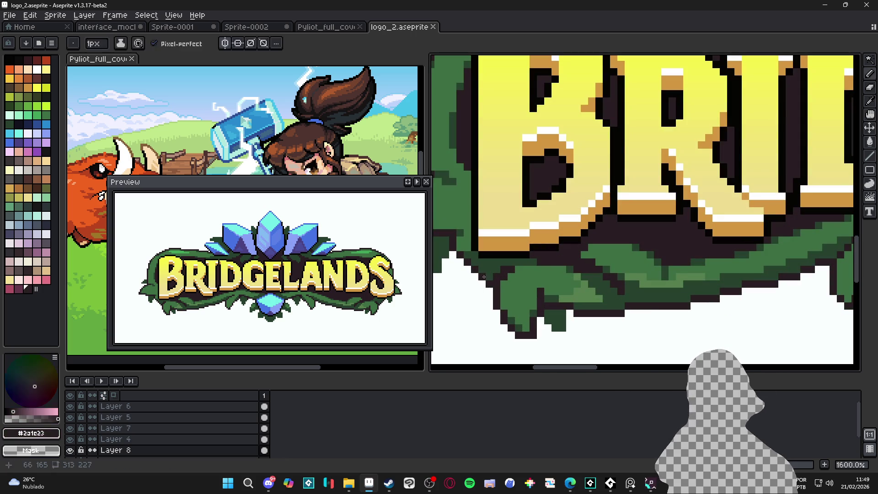
key(e)
scroll(489, 284, down, 1)
scroll(485, 277, up, 1)
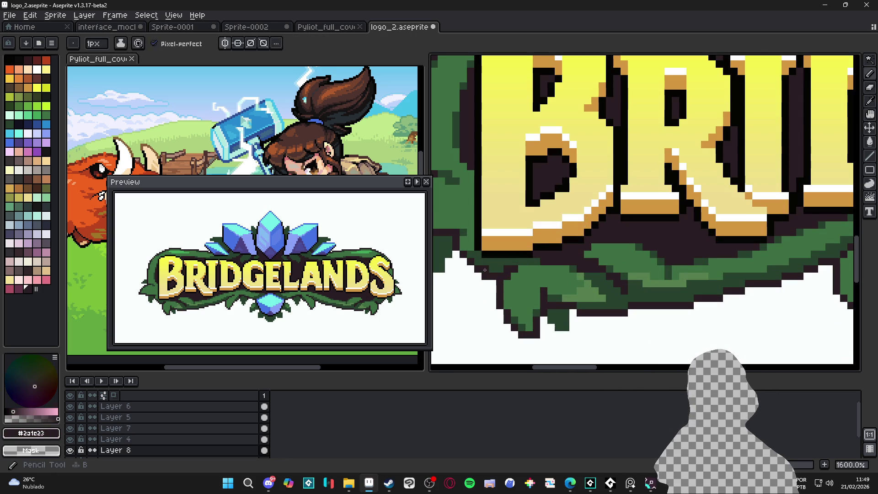
scroll(550, 321, down, 1)
scroll(550, 320, down, 3)
key(ctrl+s)
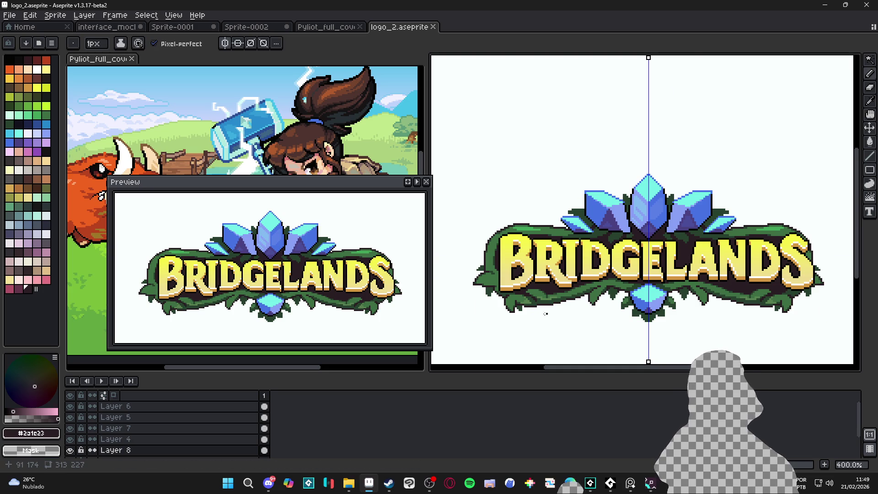
Fill the stepped gap at the left leaves with dark leaf green and save.
scroll(480, 266, up, 5)
key(e)
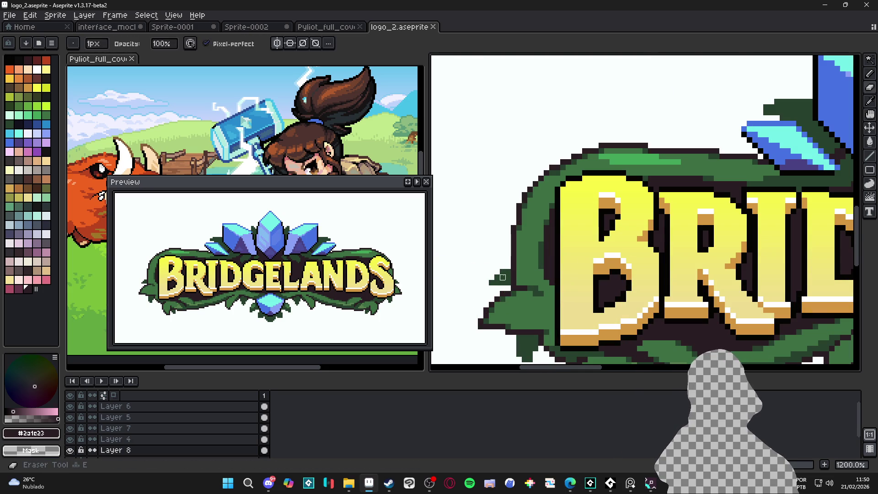
alt+click(504, 280)
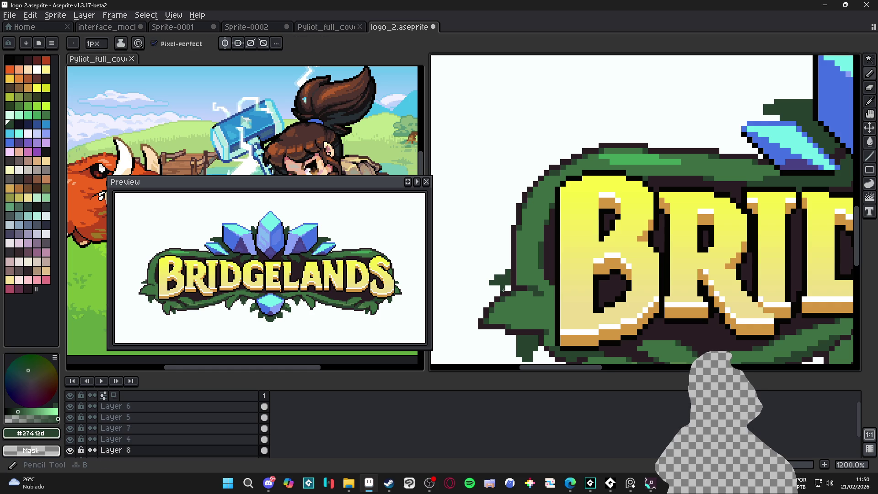
scroll(505, 290, down, 4)
scroll(510, 303, up, 4)
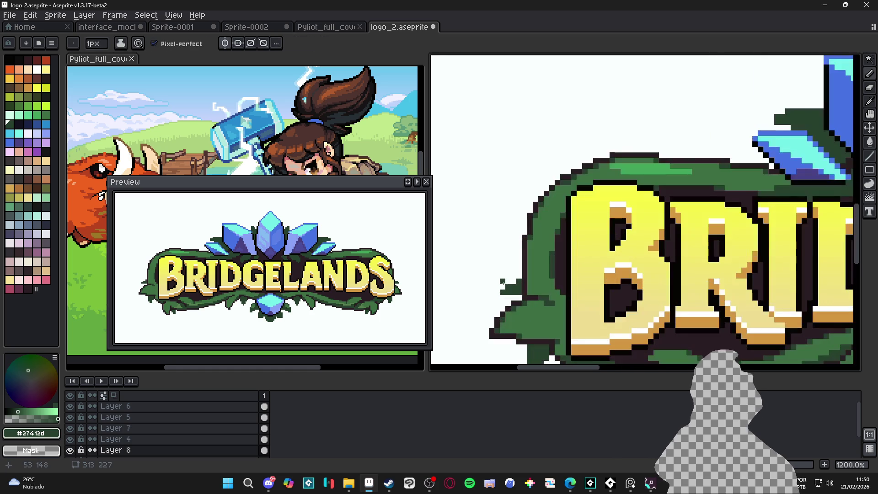
scroll(518, 283, down, 5)
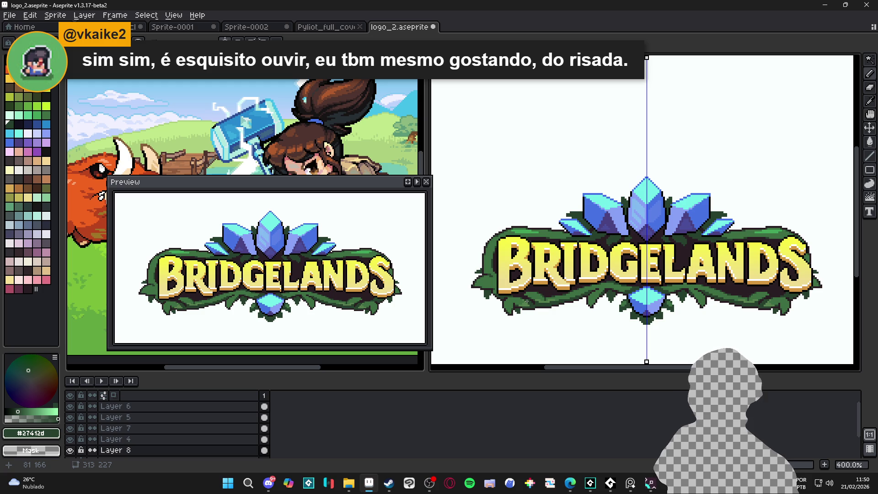
scroll(483, 276, up, 6)
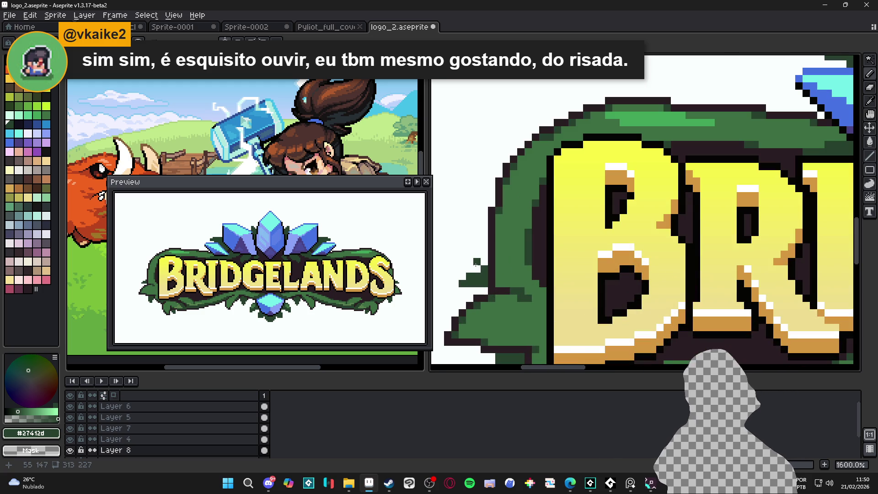
drag(477, 266, 461, 273)
key(ctrl+s)
Add a lighter green highlight pixel, sample the mid green, save, and close the preview window.
scroll(484, 261, down, 6)
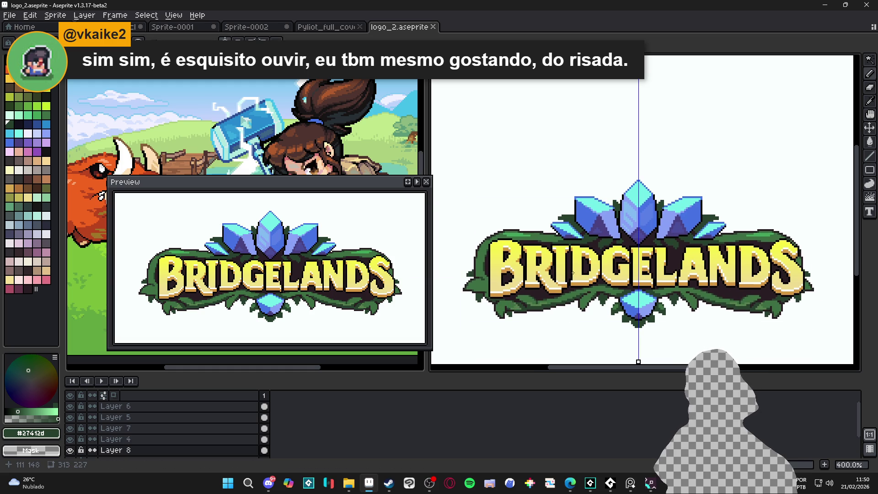
scroll(490, 265, up, 5)
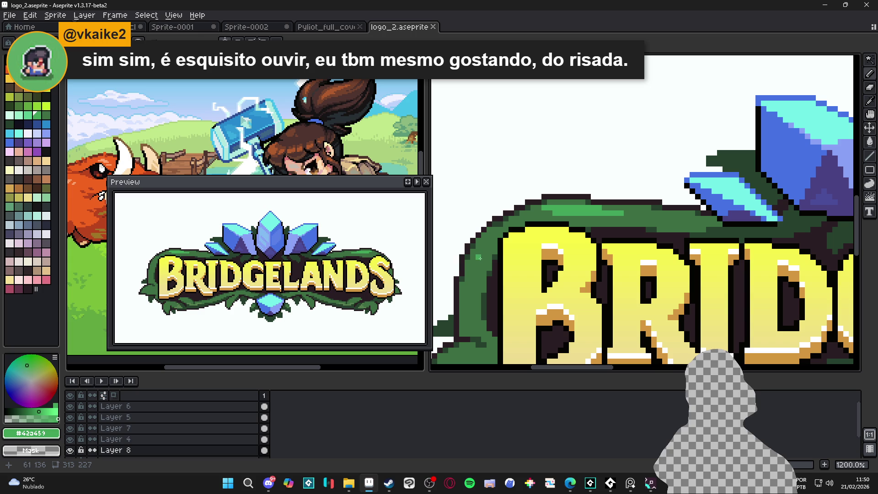
click(486, 252)
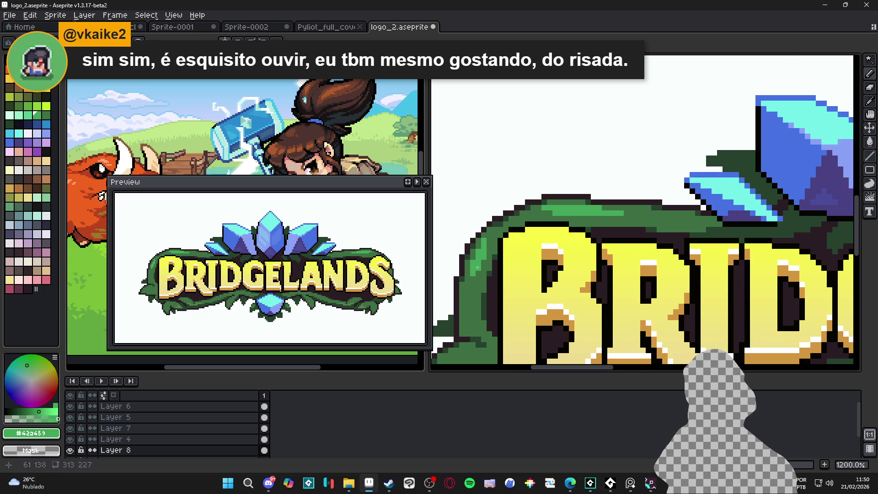
scroll(478, 279, down, 2)
scroll(477, 278, up, 2)
alt+click(491, 276)
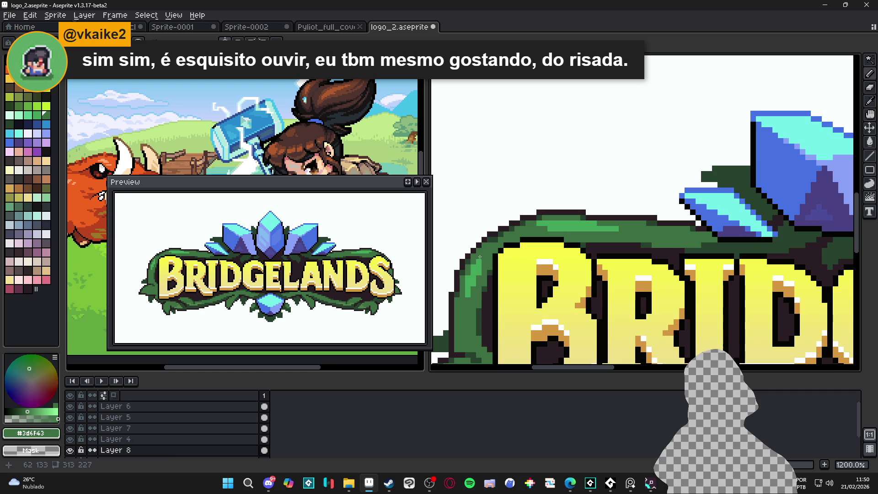
scroll(491, 276, down, 4)
scroll(494, 302, down, 1)
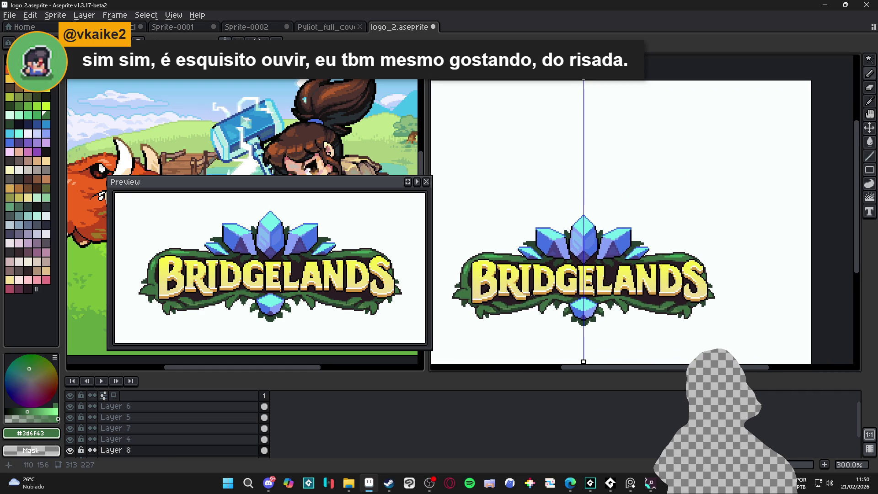
key(ctrl+s)
mouse_move(531, 310)
mouse_down()
mouse_move(524, 308)
mouse_move(583, 280)
mouse_up()
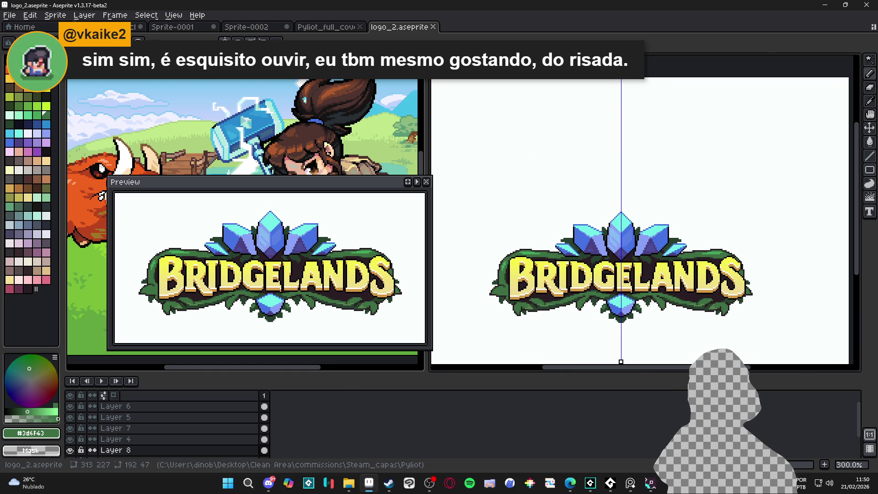
click(426, 181)
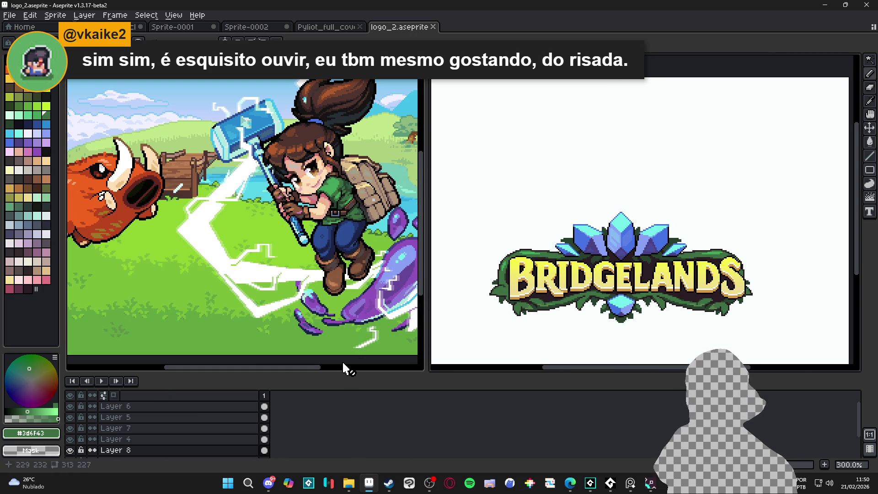
Enlarge the layers panel, then flatten the logo's layers and undo the flatten.
drag(350, 375, 350, 315)
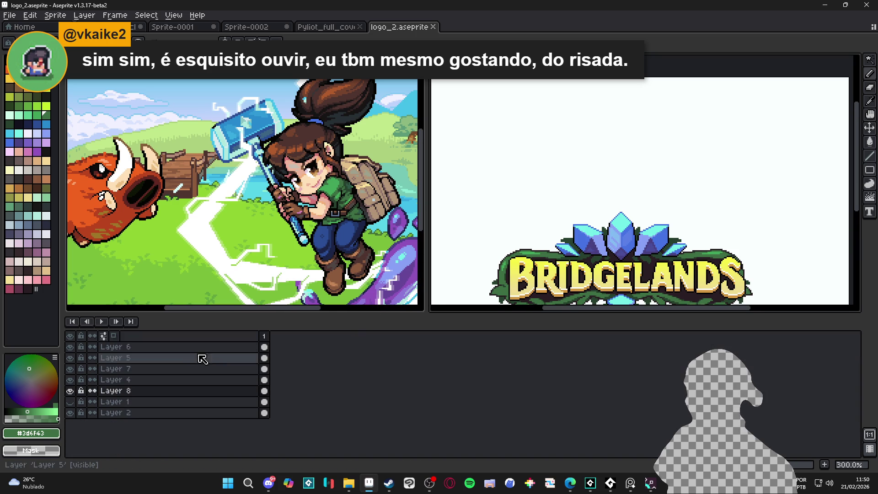
click(137, 347)
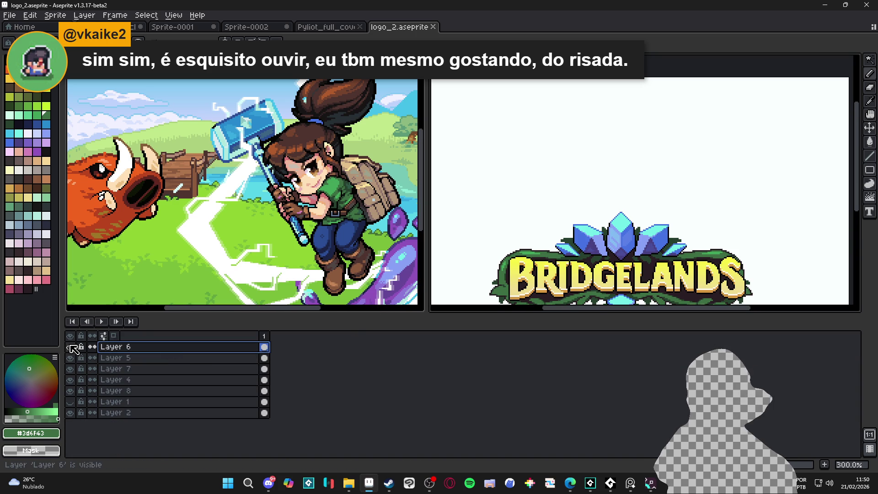
right_click(209, 351)
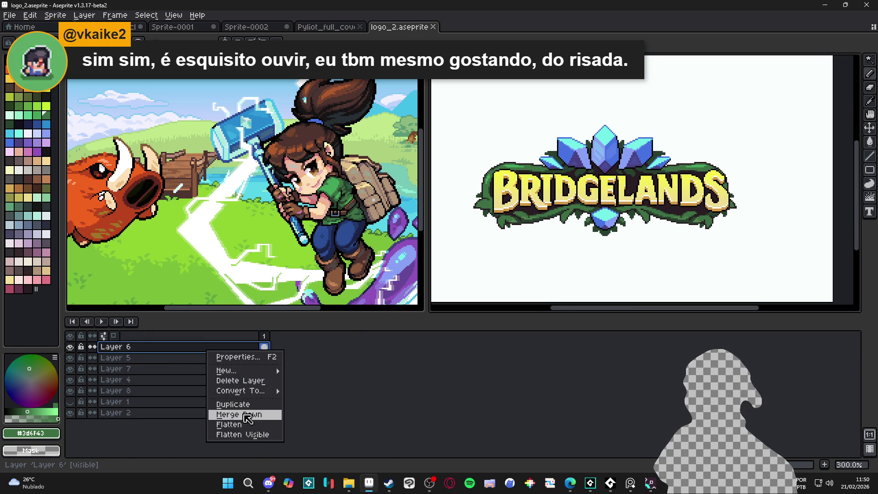
click(257, 425)
key(ctrl+z)
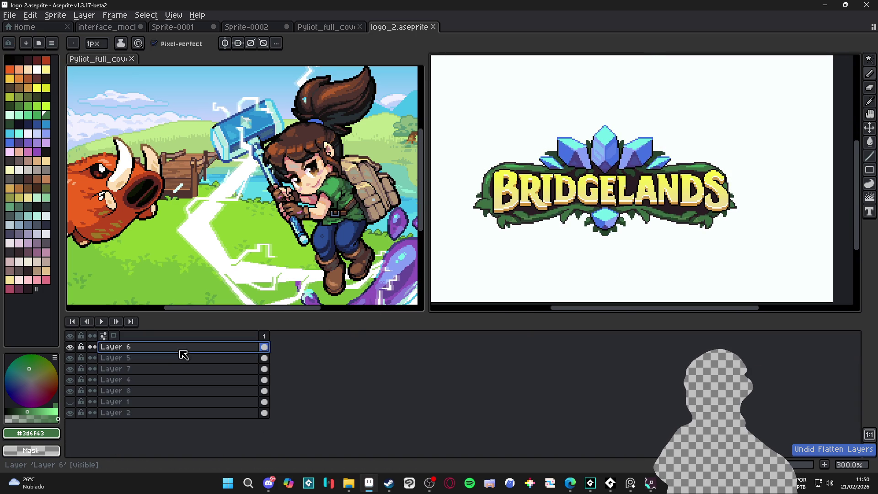
Merge Layers 6, 5, 7 and 4 down one after another into Layer 8.
right_click(181, 351)
click(223, 415)
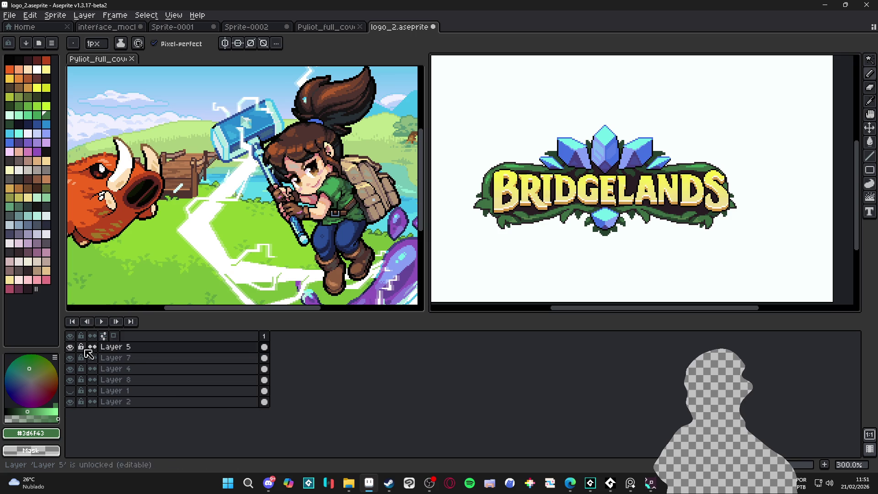
right_click(136, 351)
click(188, 412)
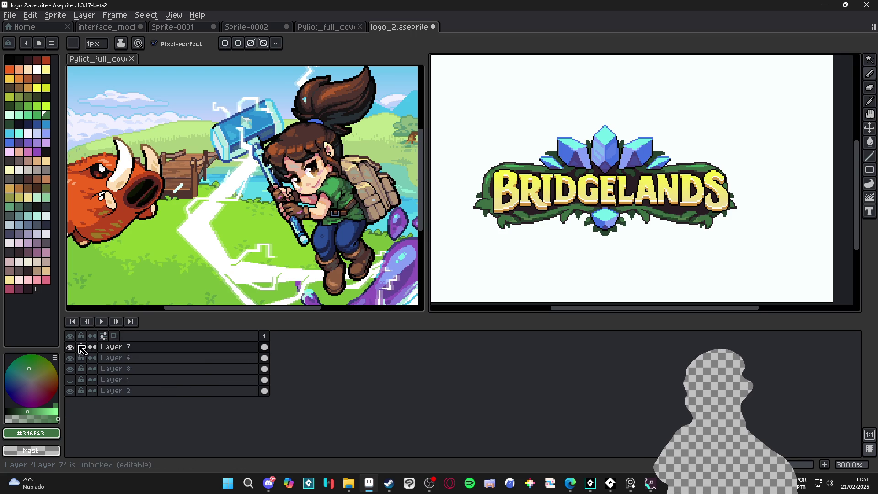
right_click(144, 355)
click(151, 416)
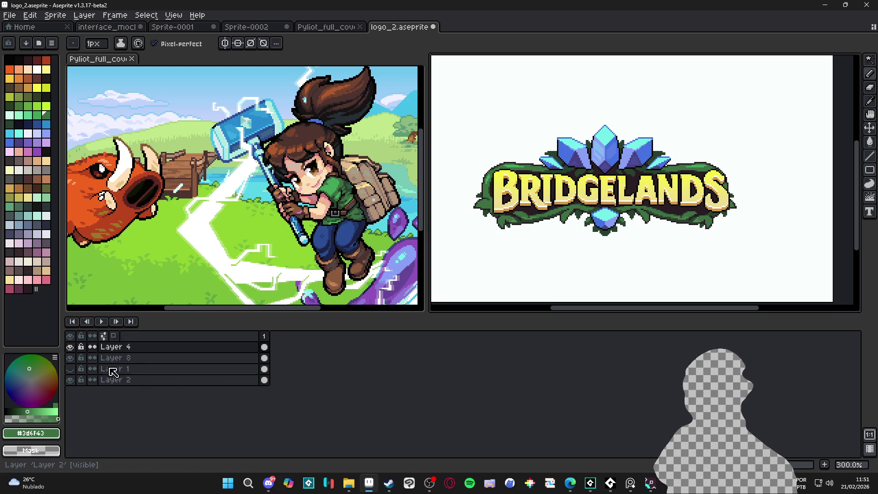
right_click(168, 352)
click(207, 415)
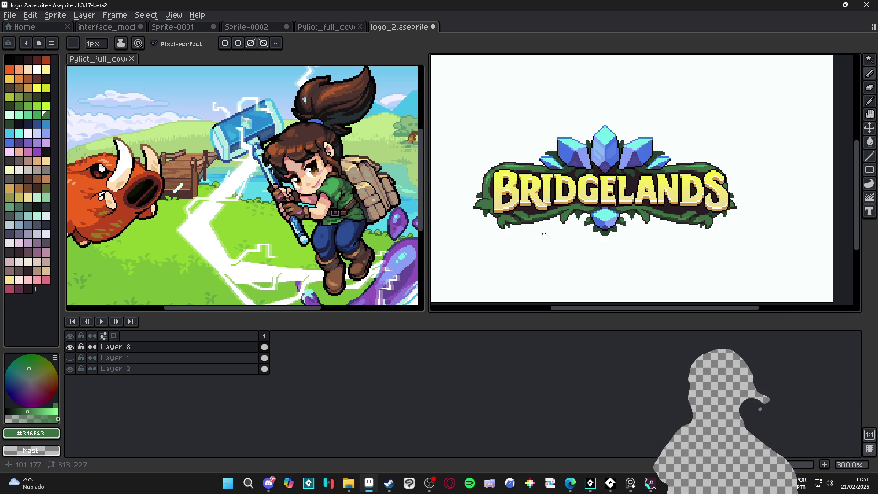
Centre the logo sprite, select the entire canvas, and undo the last change.
scroll(554, 227, down, 1)
drag(592, 196, 583, 195)
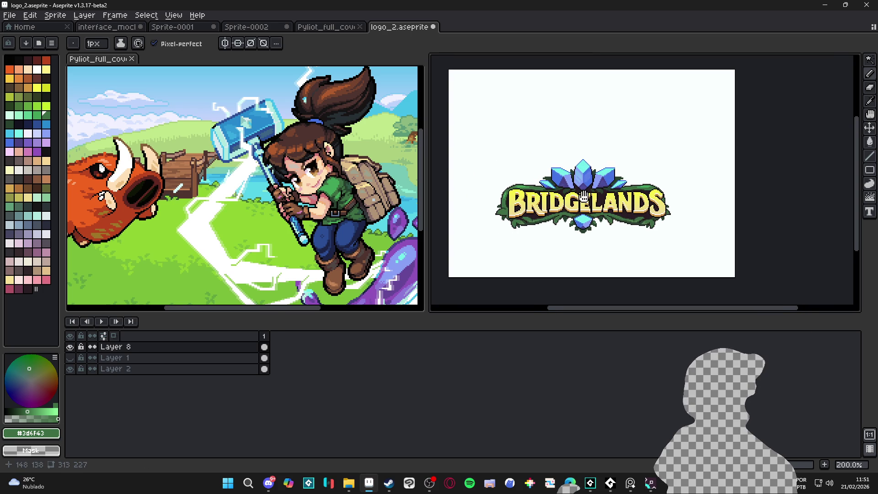
key(ctrl+a)
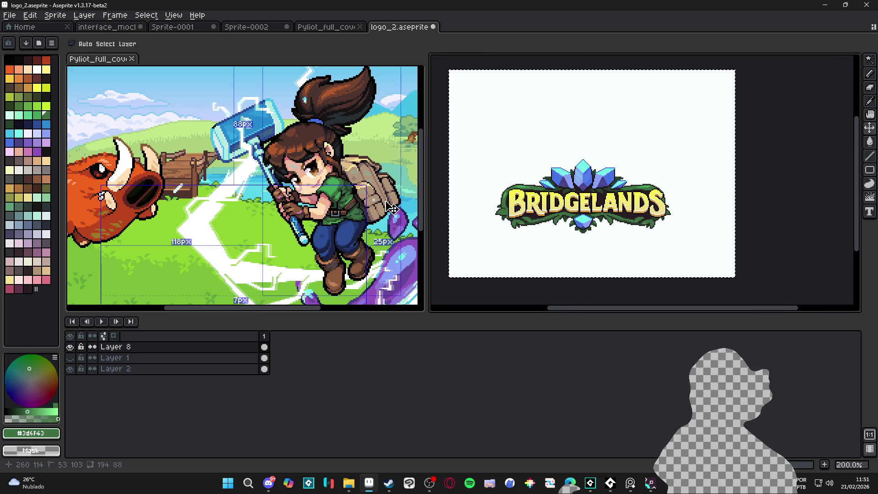
key(ctrl+z)
click(594, 209)
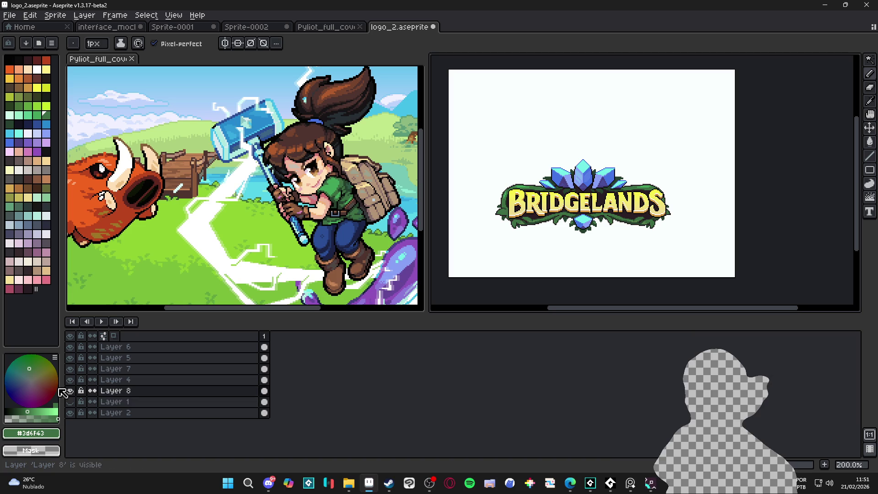
Toggle Layer 8 visibility to compare, then make the Pyliot cover document active.
click(70, 391)
click(70, 391)
click(69, 391)
click(70, 391)
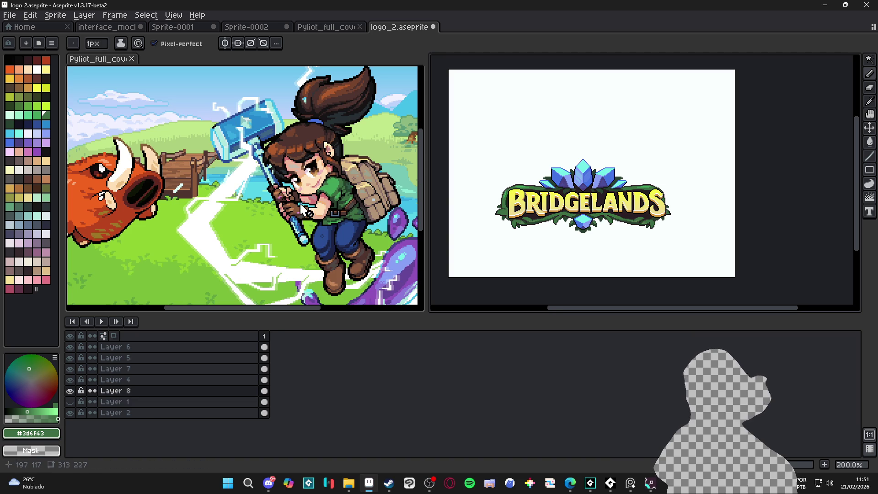
click(184, 270)
scroll(412, 241, down, 3)
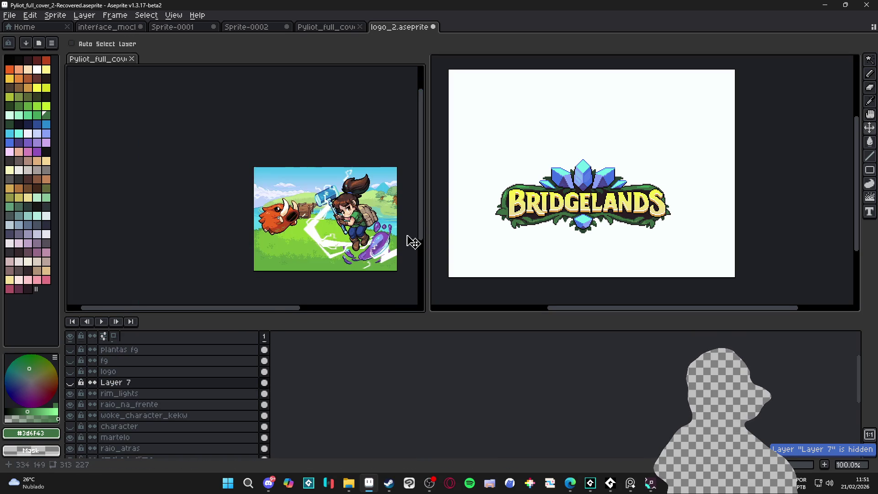
Add a new layer above the old logo layer and name it 'logo 2'.
scroll(369, 241, up, 1)
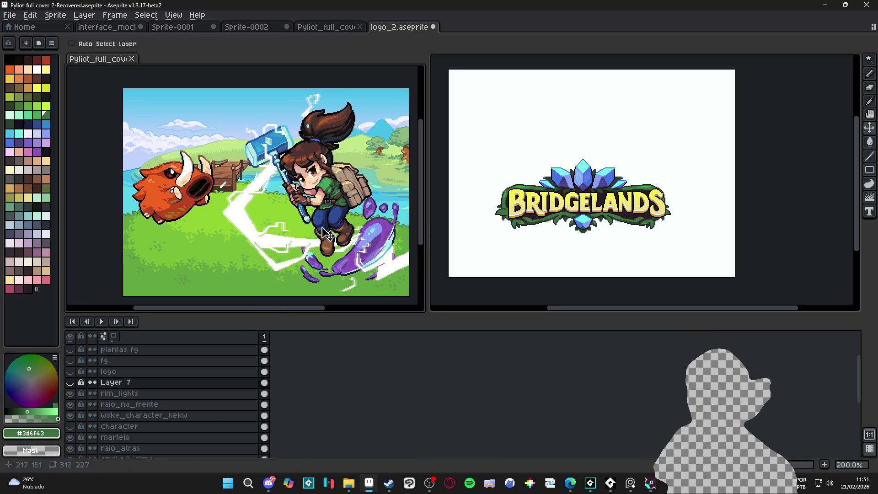
click(114, 371)
key(shift+n)
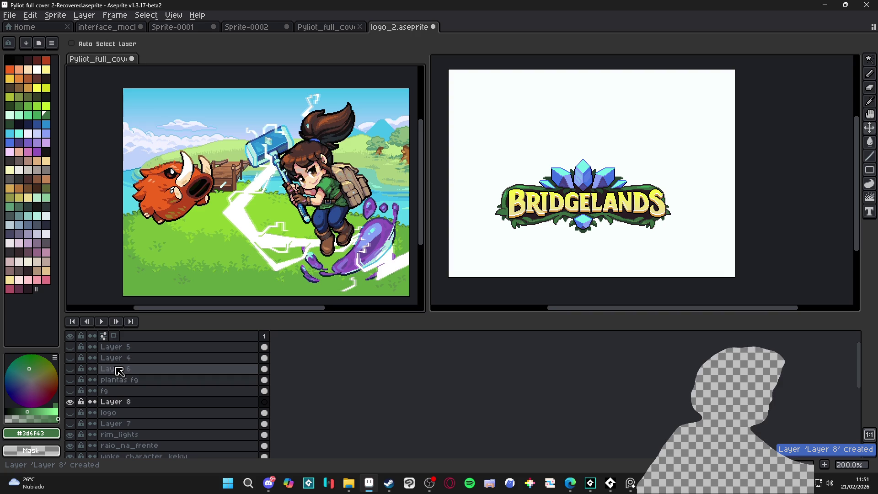
double_click(131, 402)
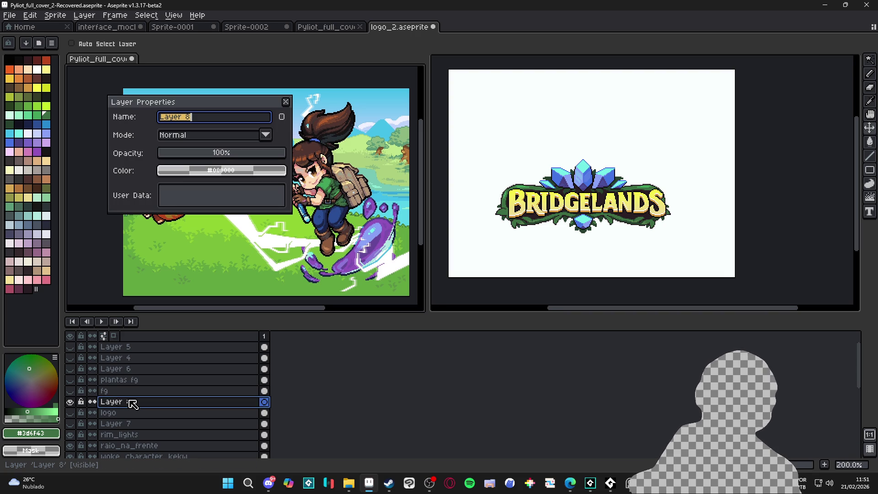
text(logo )
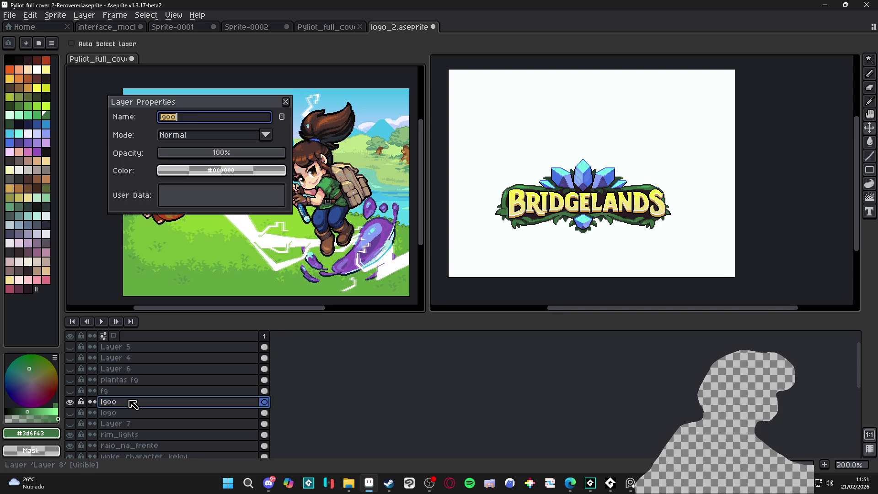
text(2)
key(Return)
Paste the BRIDGELANDS logo, drag it slightly down and right, and toggle the old logo's visibility.
key(ctrl+v)
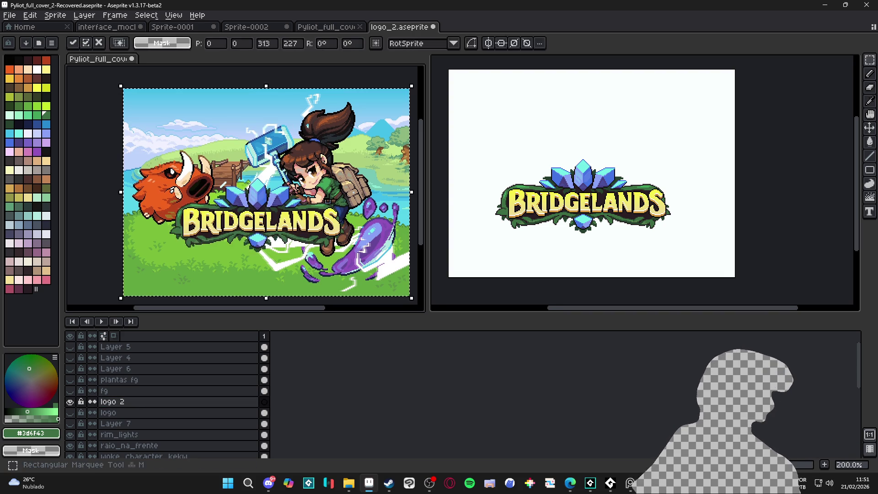
drag(297, 259, 305, 258)
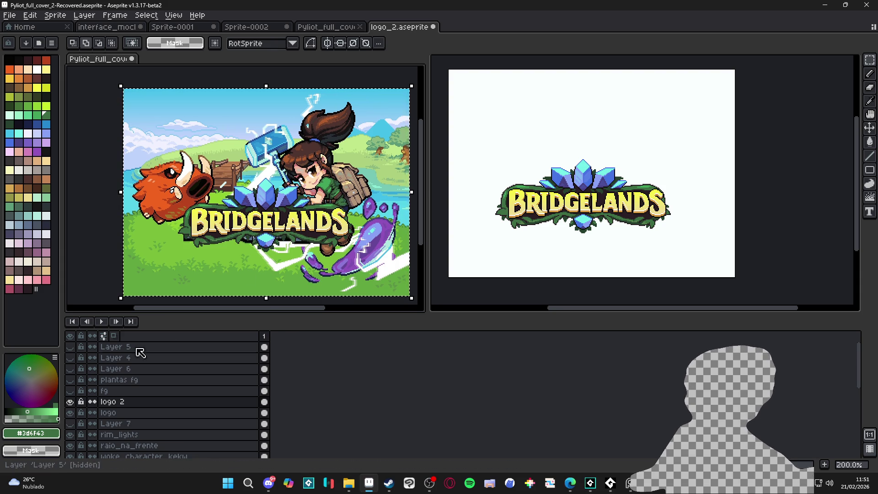
mouse_move(313, 233)
mouse_down()
mouse_move(313, 258)
mouse_move(311, 249)
mouse_up()
click(70, 412)
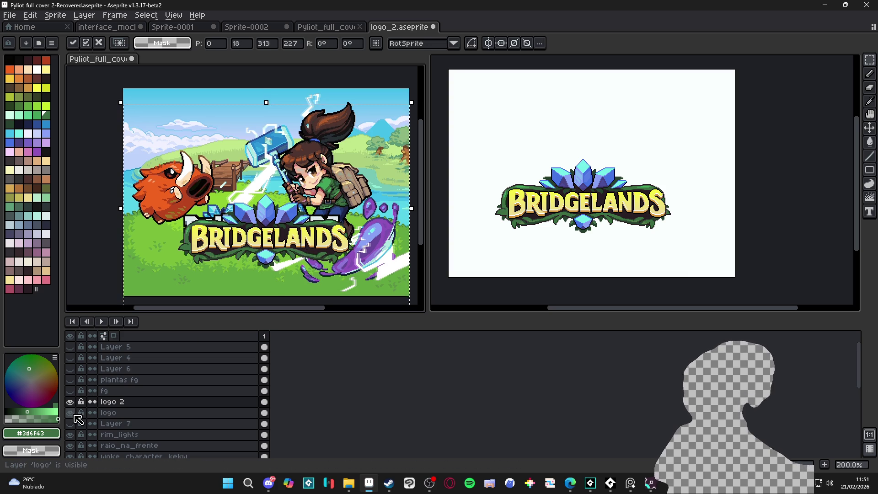
Commit the logo placement, widen the cover editor, and compare the new logo with the old white one.
key(Return)
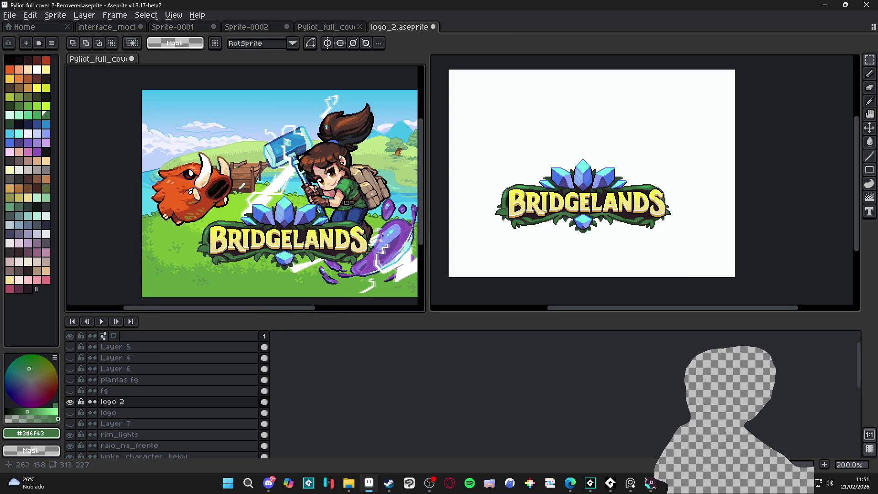
drag(426, 238, 512, 236)
drag(304, 244, 311, 245)
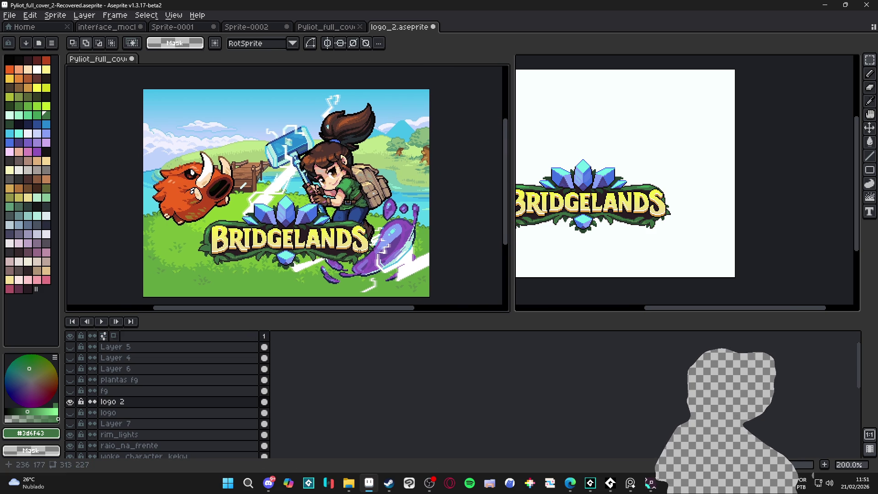
click(69, 401)
click(69, 412)
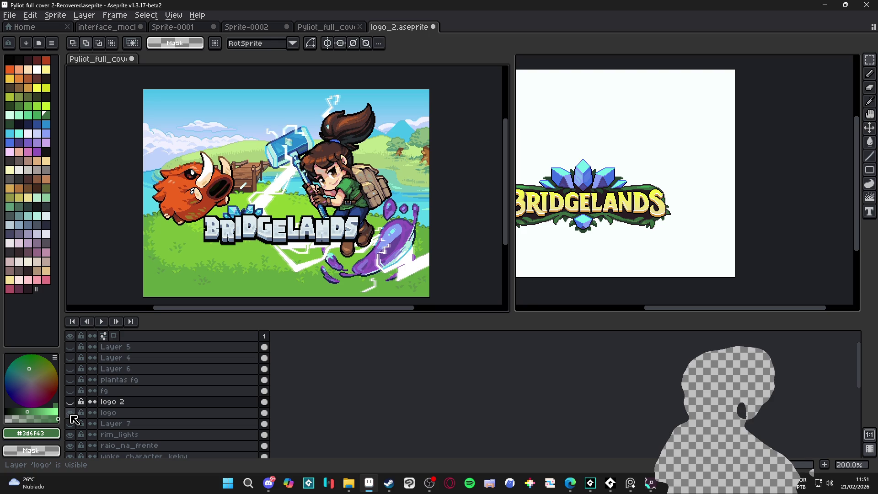
click(70, 412)
click(69, 401)
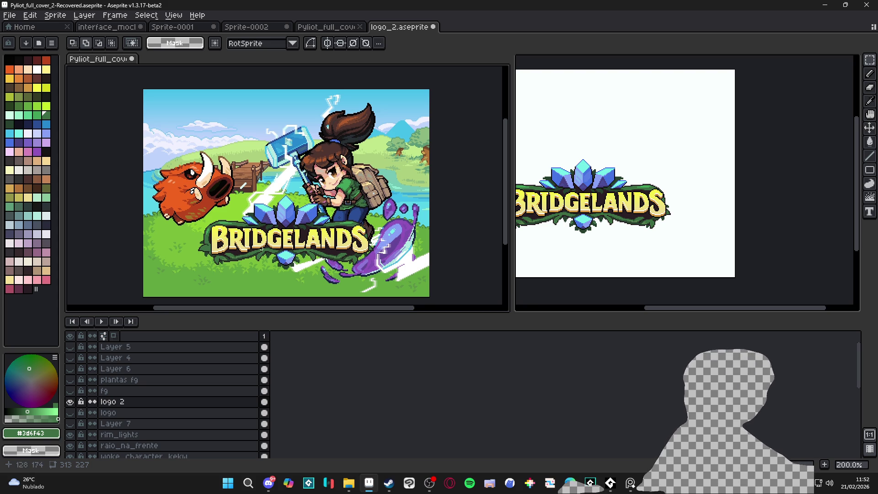
Show the fg rock and plantas fg layers, briefly preview Layers 6 and 4, and hide Layer 5.
click(70, 390)
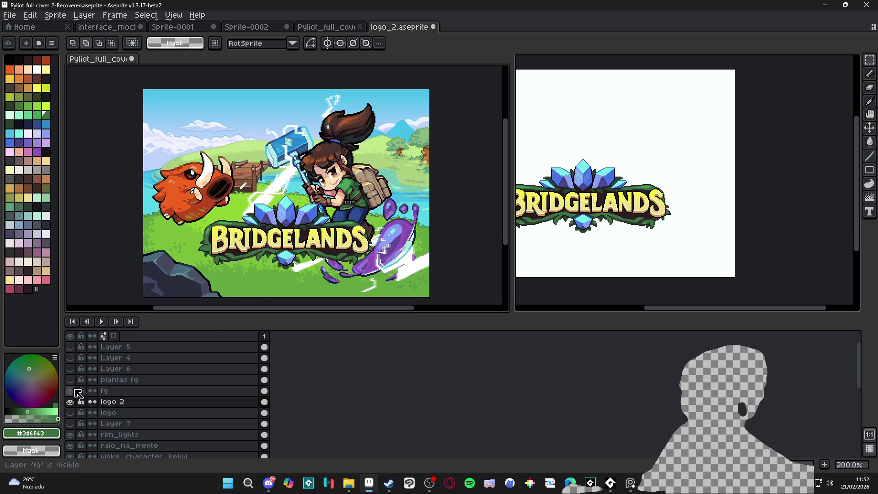
click(71, 380)
click(72, 370)
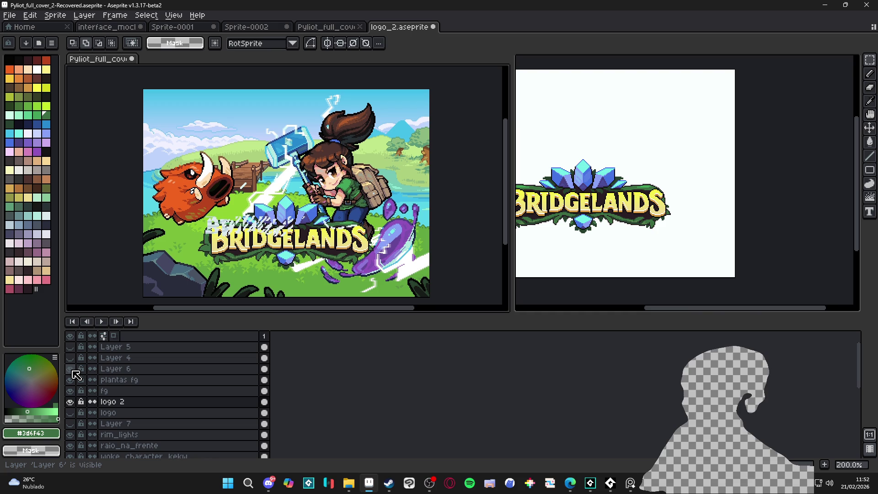
click(72, 370)
click(74, 362)
click(74, 361)
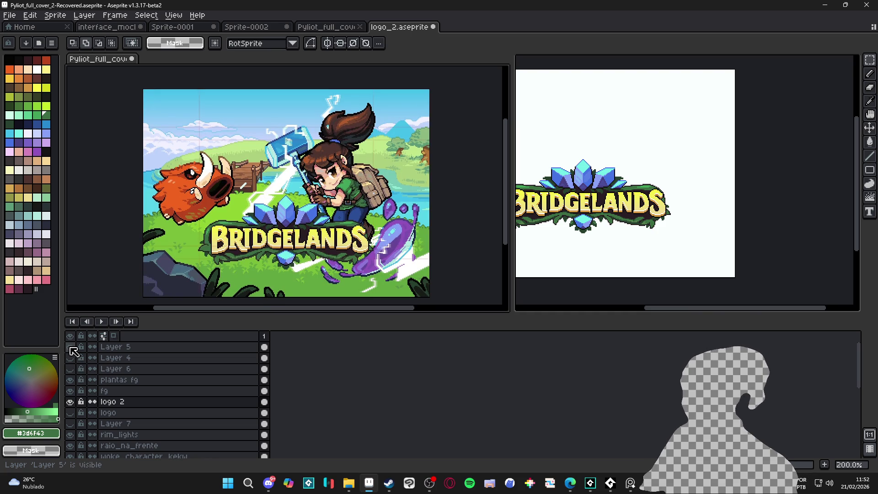
click(71, 348)
drag(279, 250, 314, 230)
Check the canvas size settings and try shifting the whole-canvas selection, then cancel the move.
key(v)
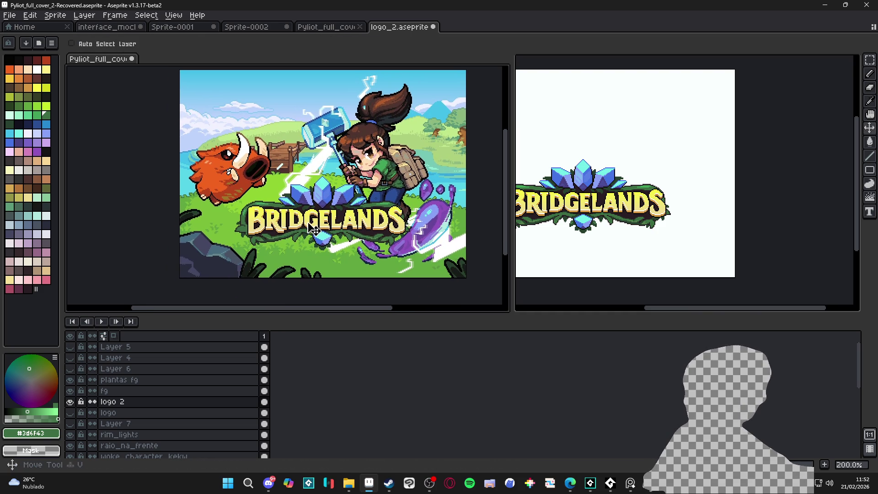
click(70, 402)
click(70, 402)
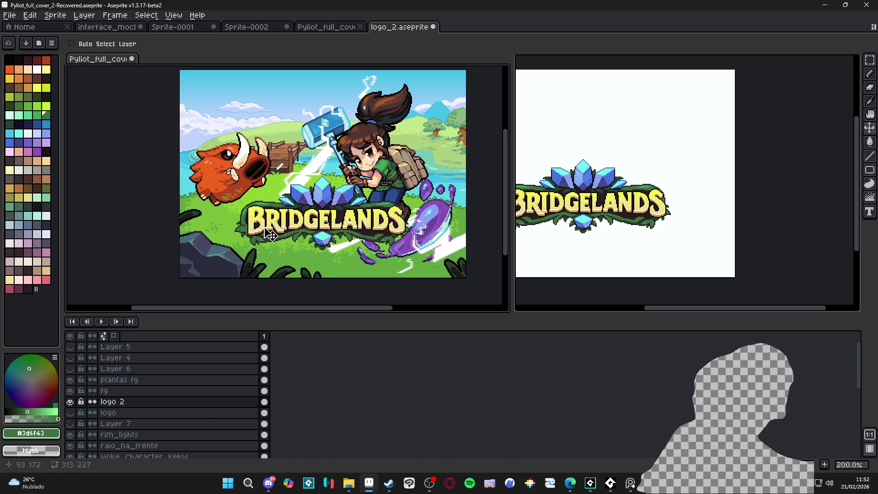
key(ctrl+alt+c)
click(843, 269)
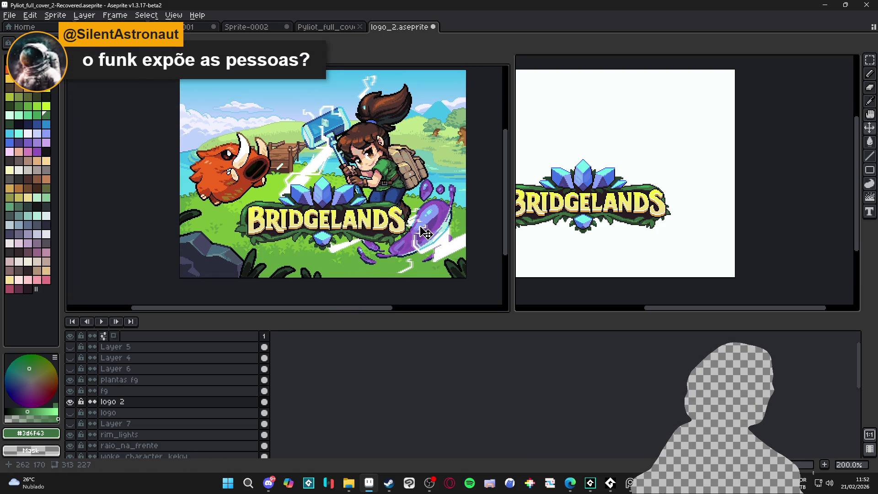
key(ctrl+a)
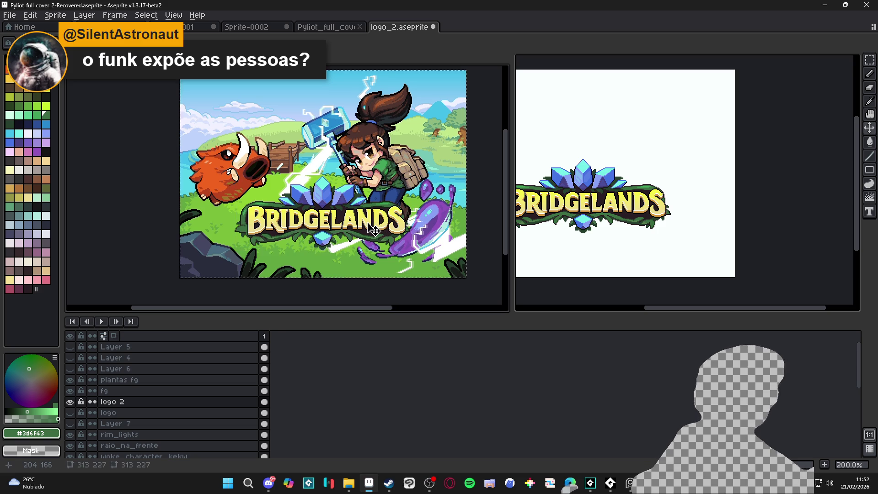
mouse_move(373, 230)
mouse_down()
mouse_move(373, 275)
mouse_move(373, 205)
mouse_up()
key(Escape)
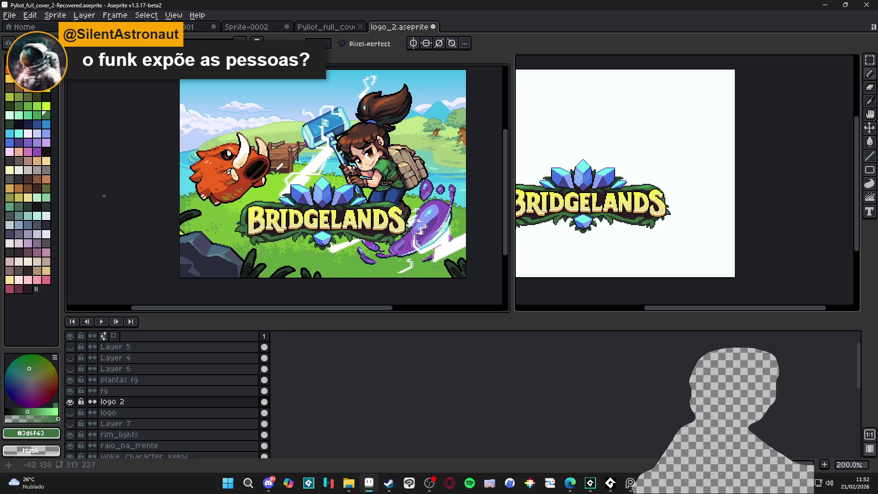
Switch the colour to black and add a new Layer 8 above the old logo layer.
key(x)
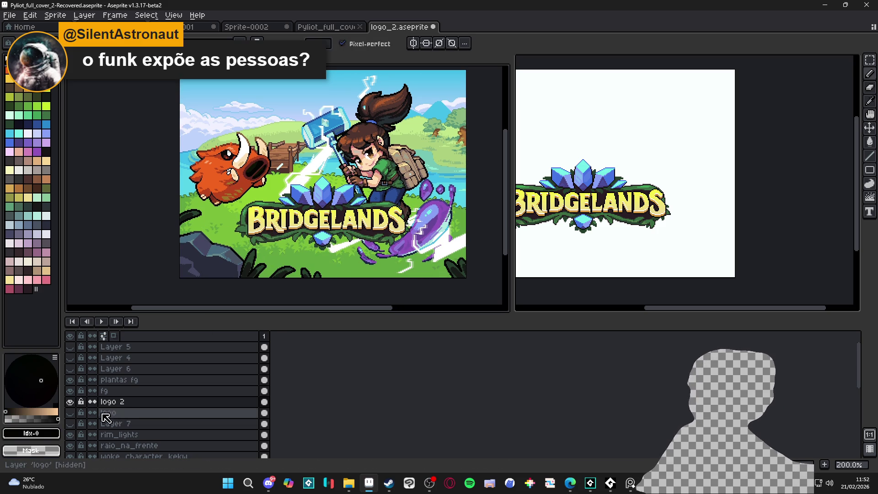
click(150, 413)
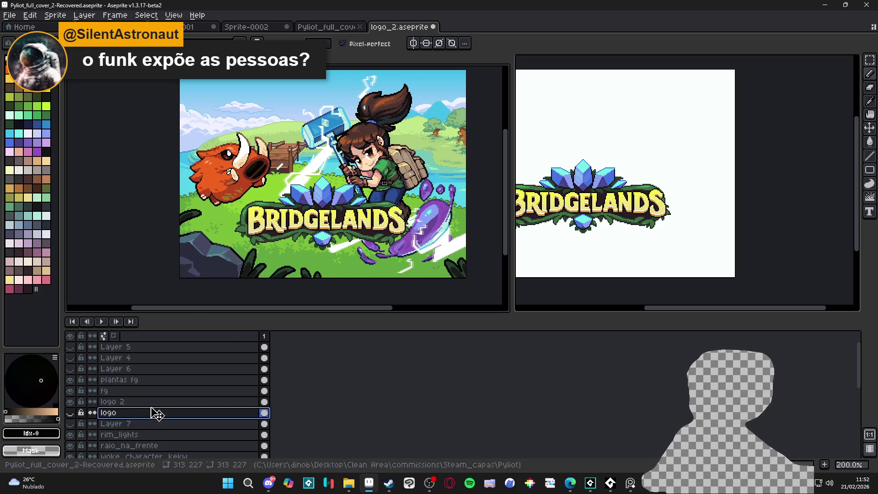
key(shift+n)
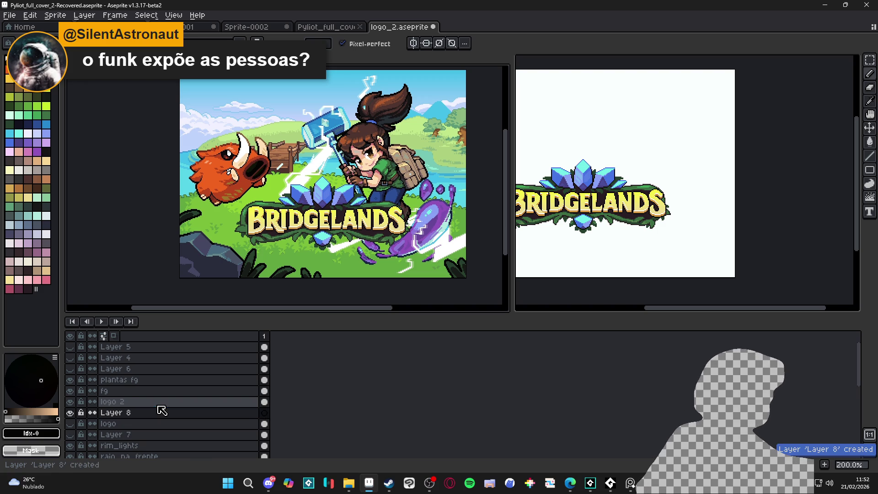
Drag a near-black offset silhouette behind the logo on Layer 8, then delete it.
click(30, 415)
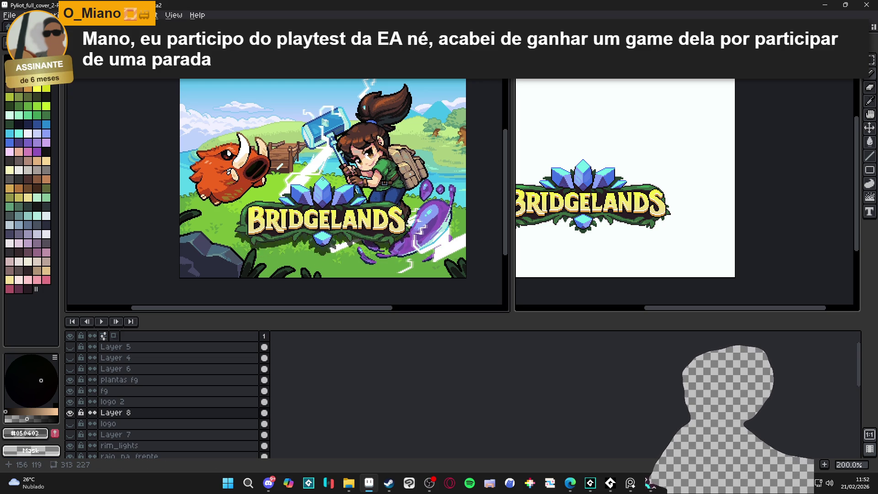
mouse_move(582, 159)
mouse_down()
mouse_move(673, 166)
mouse_move(702, 109)
mouse_up()
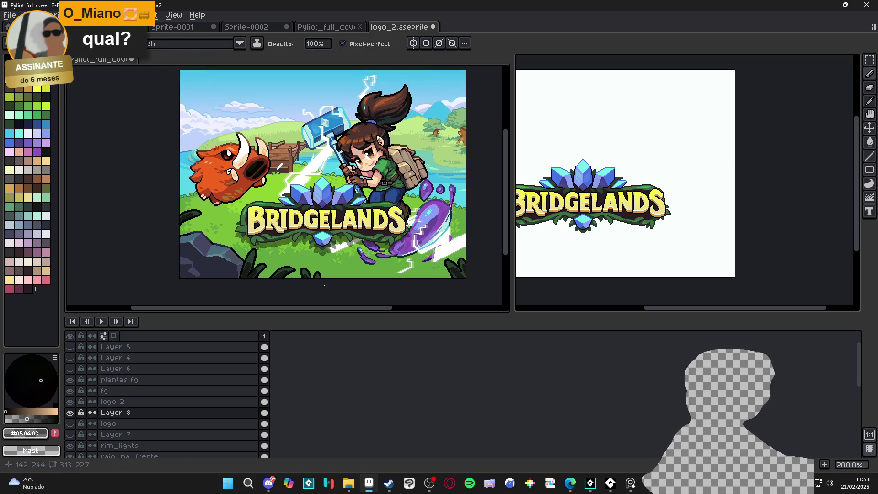
key(Delete)
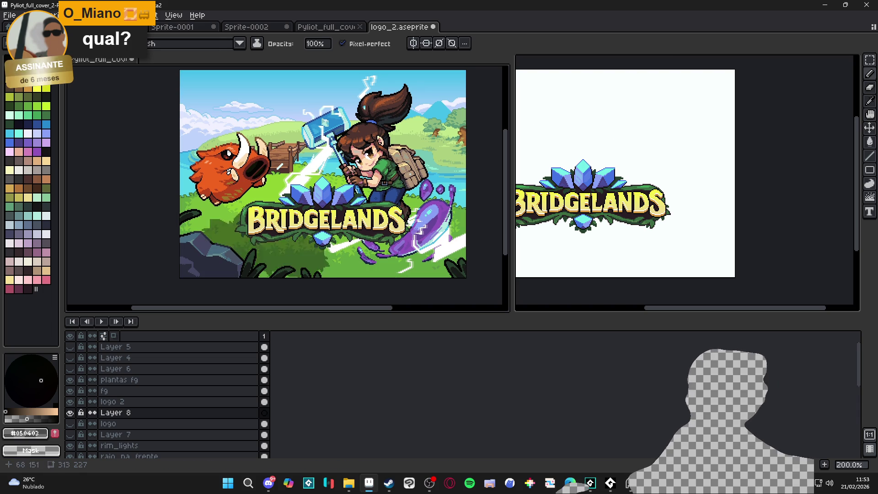
Toggle the logo and logo 2 layers to compare, then select Layer 8 with the Magic Wand.
ctrl+click(348, 224)
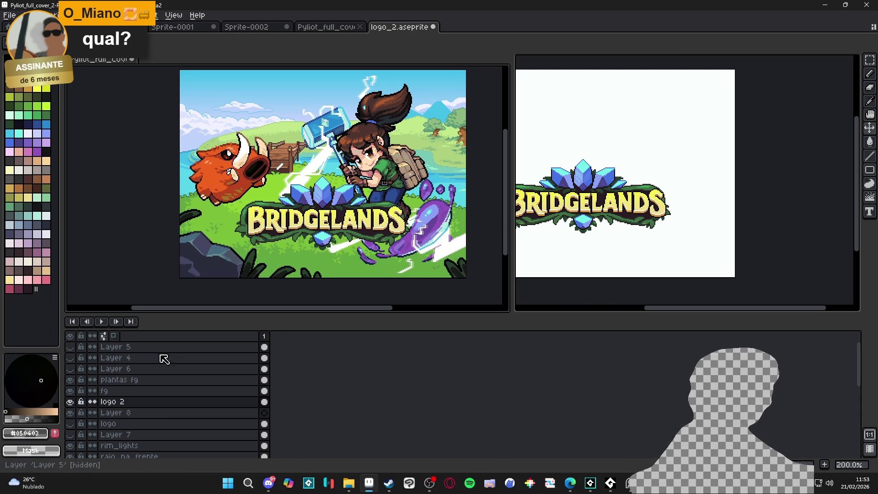
click(69, 423)
click(69, 423)
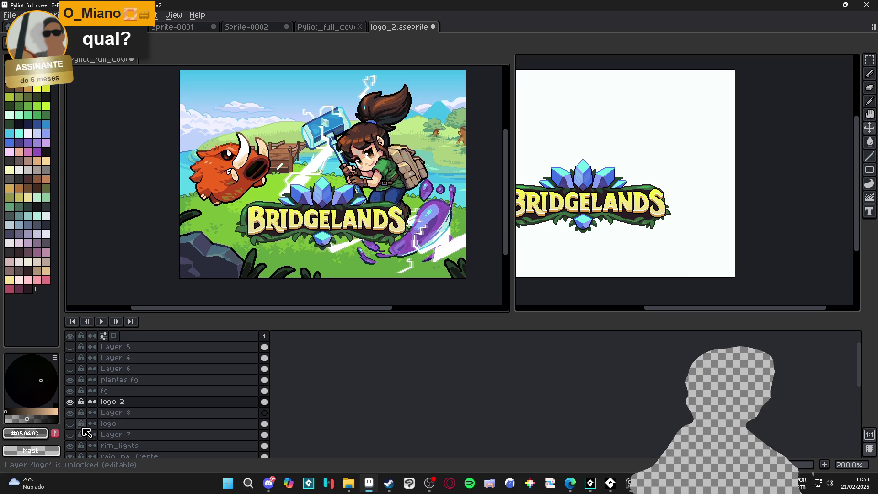
click(70, 424)
click(69, 424)
click(70, 402)
click(69, 401)
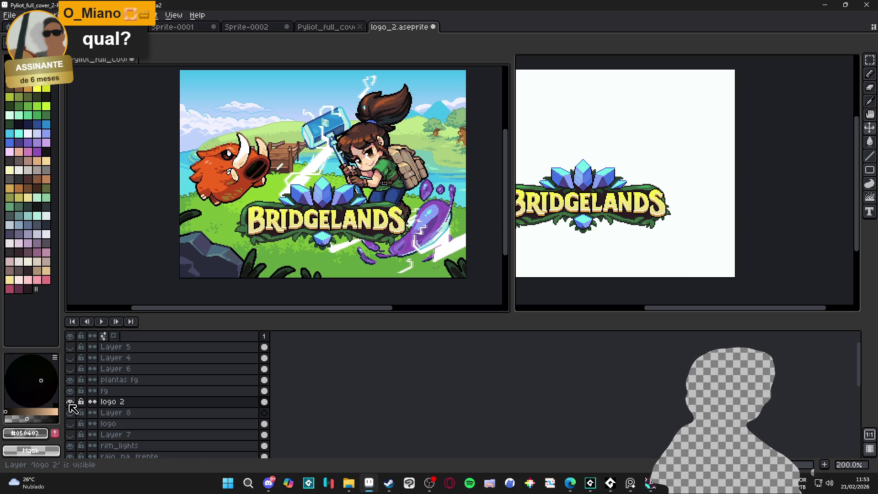
click(131, 414)
key(w)
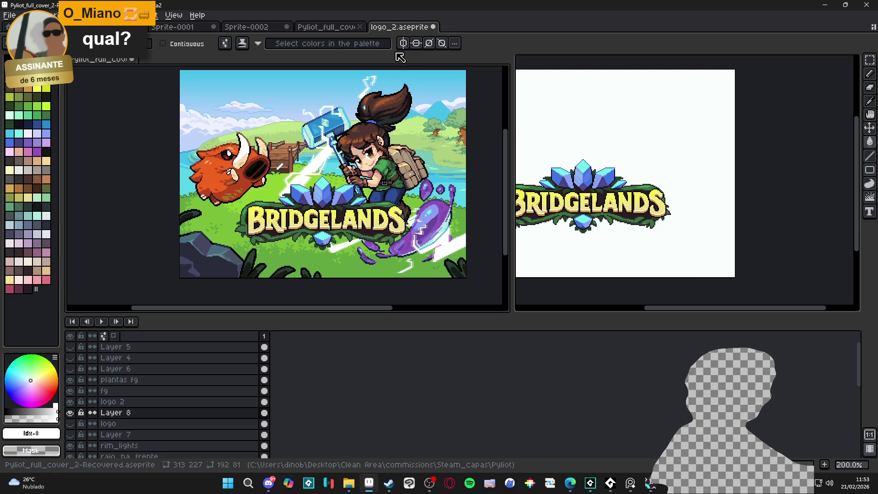
Apply the blur-17x17 Convolution Matrix kernel to the Layer 8 shadow.
key(F9)
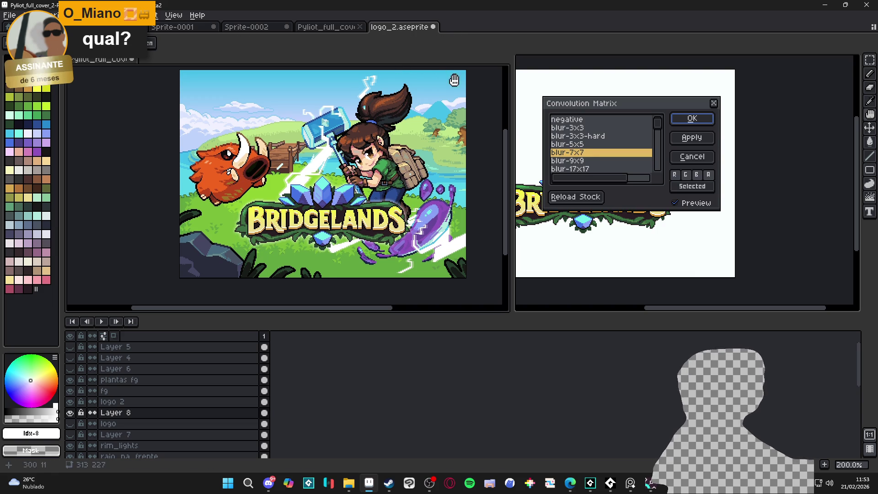
click(586, 163)
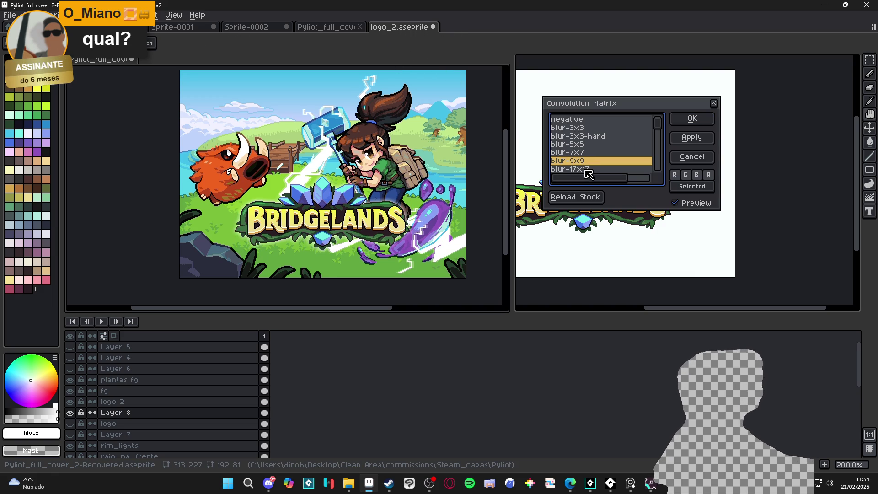
click(586, 169)
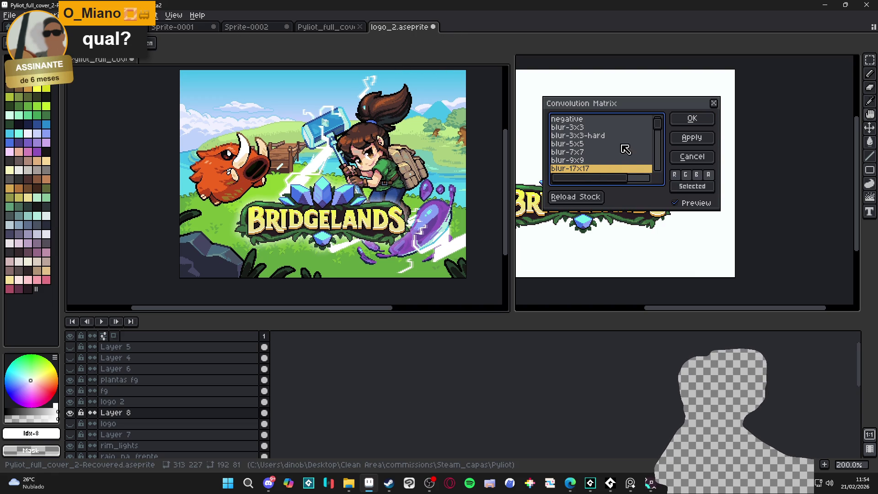
click(690, 120)
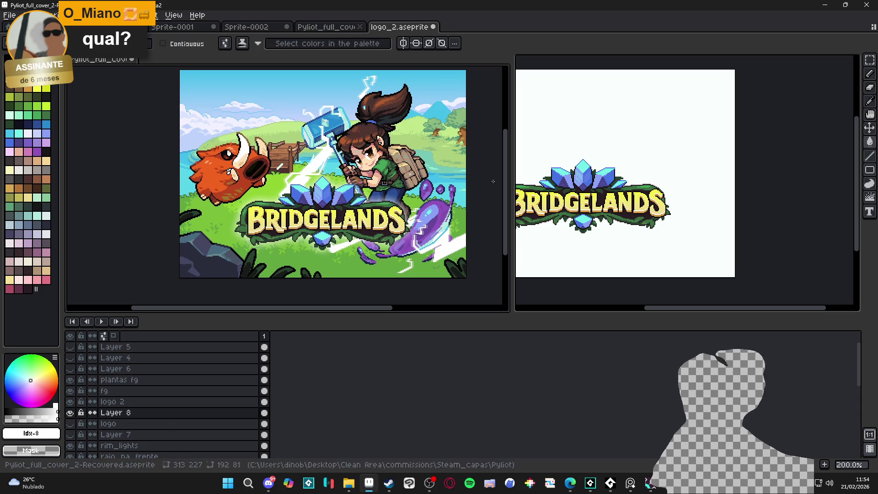
Check the blurred Layer 8, duplicate it, then undo the duplicate and the blur.
click(70, 412)
click(70, 412)
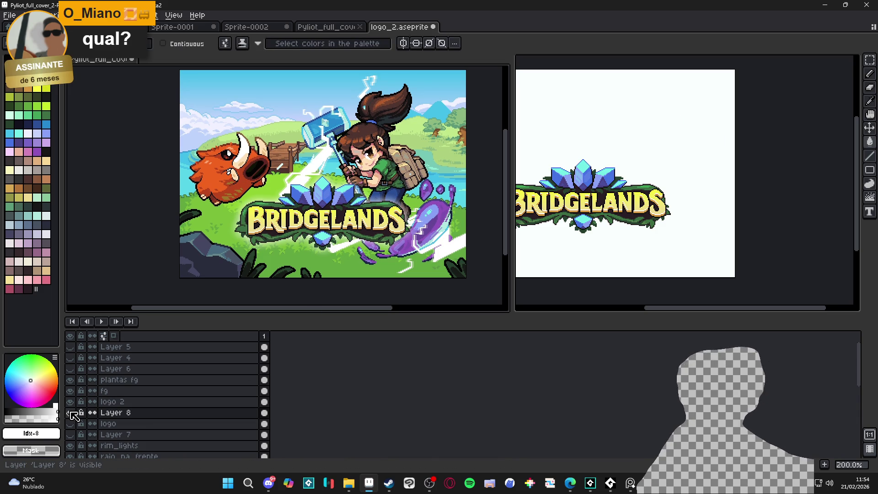
right_click(118, 414)
click(137, 433)
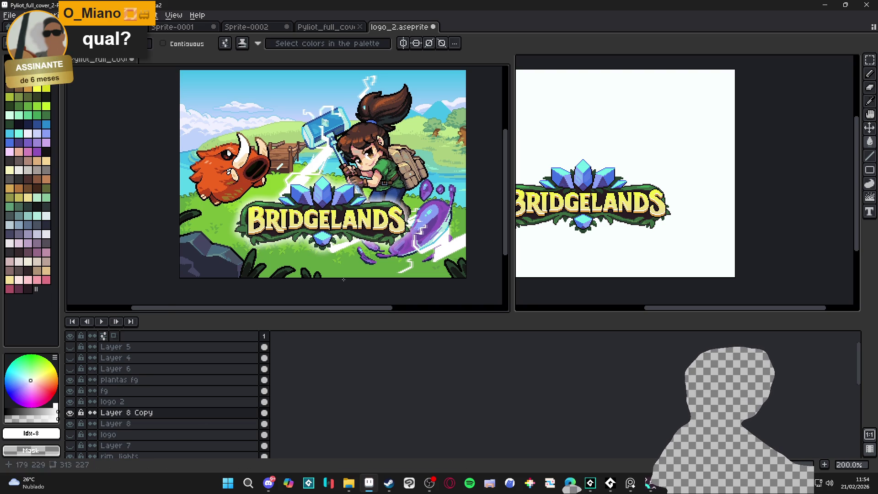
scroll(376, 263, up, 1)
scroll(375, 263, down, 1)
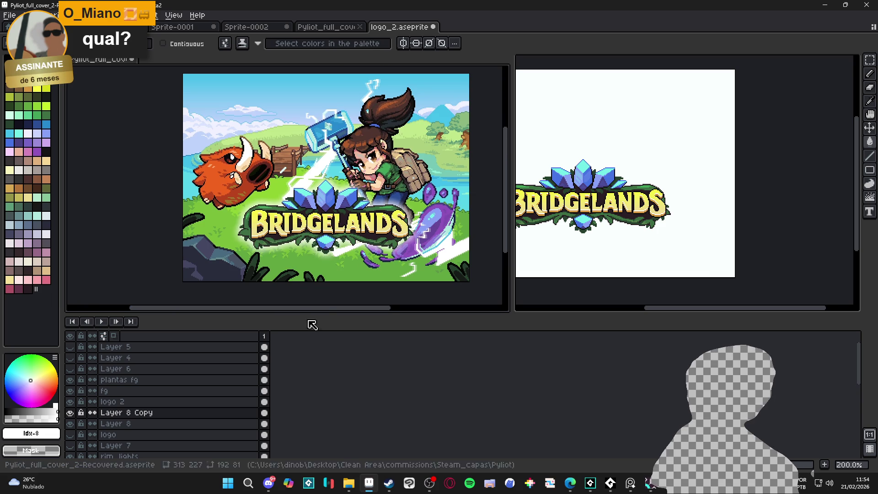
key(ctrl+z)
key(ctrl+z)
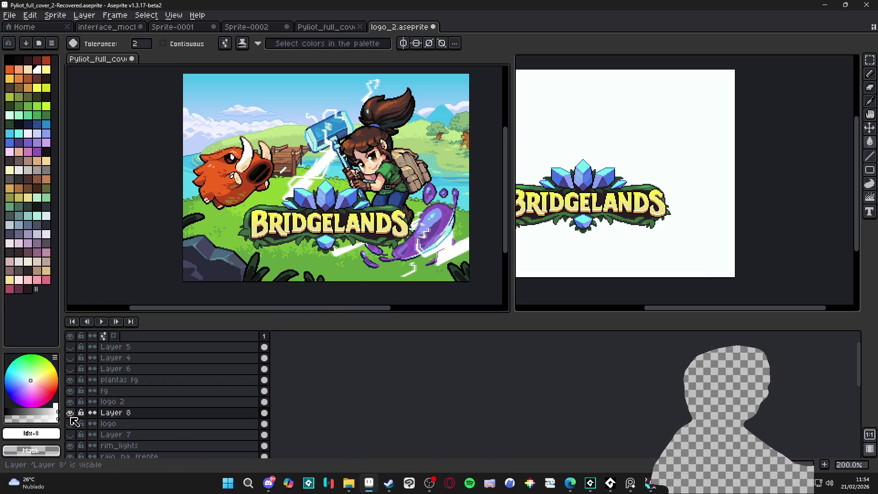
Choose the darkest palette colour (index 0) with the paint bucket and reopen the Convolution Matrix.
key(v)
key(w)
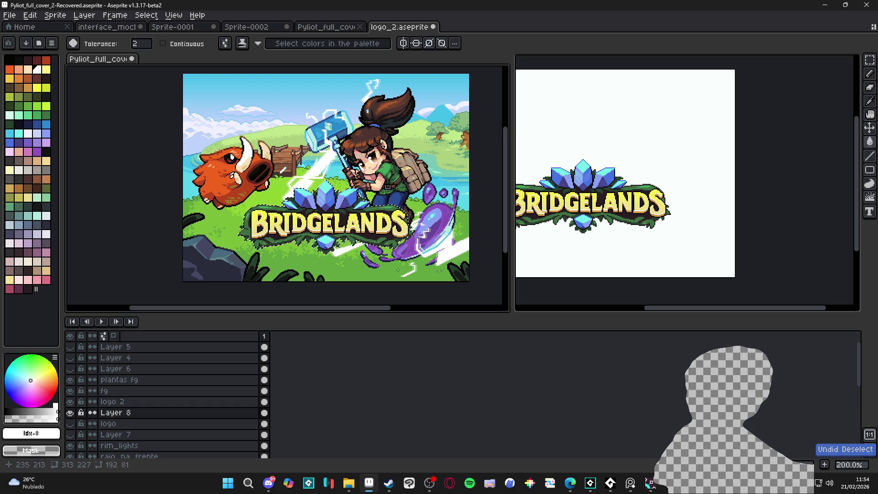
key(v)
key(w)
click(12, 64)
key(g)
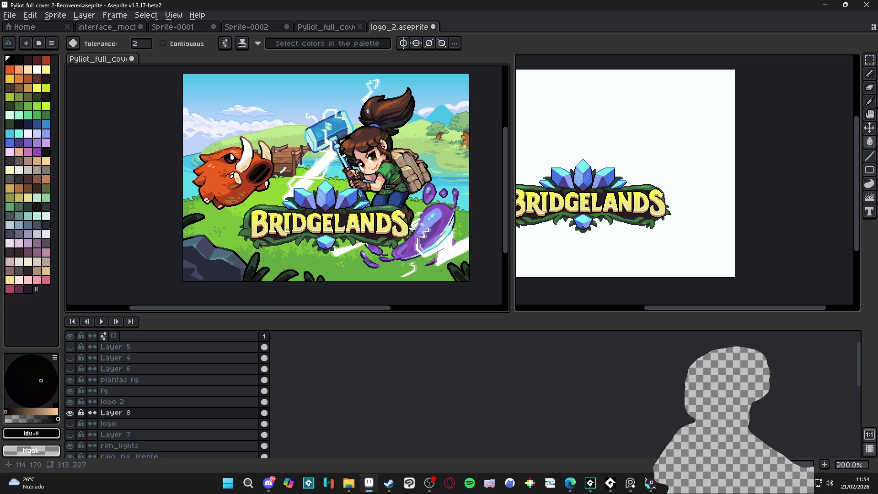
key(F9)
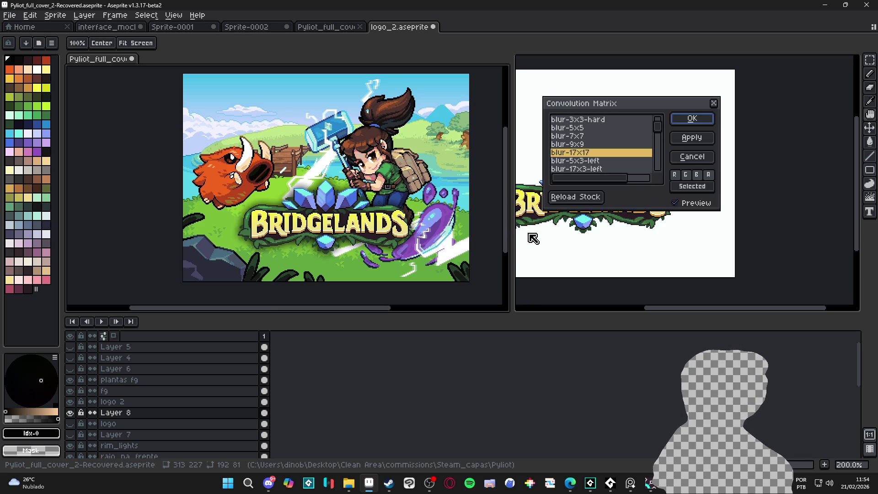
Try the blur-9x9 kernel on the shadow, then cancel and undo it.
click(596, 146)
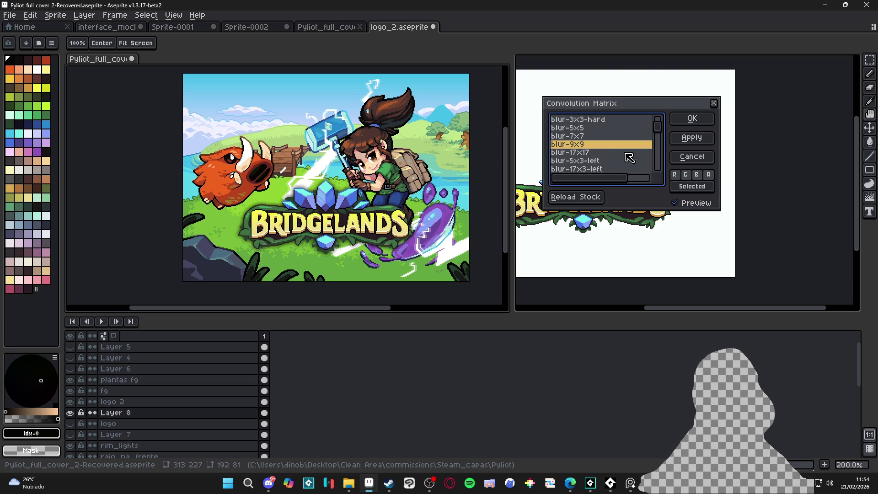
click(690, 138)
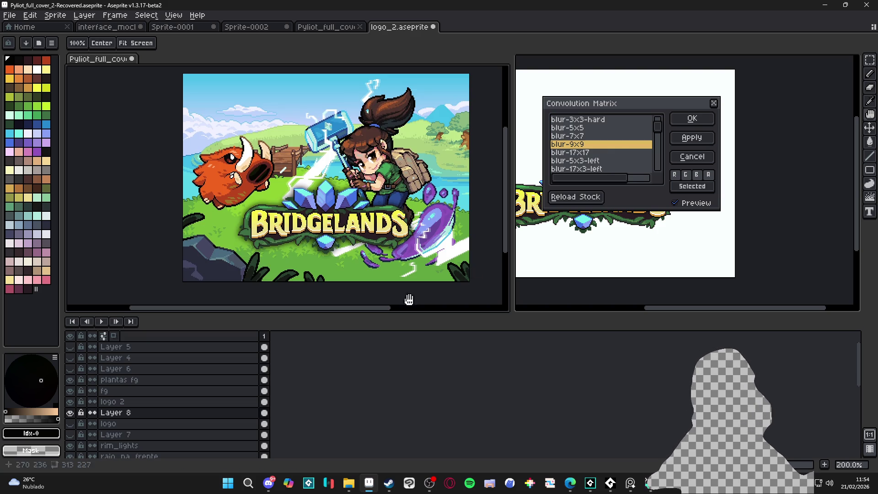
click(686, 159)
key(ctrl+z)
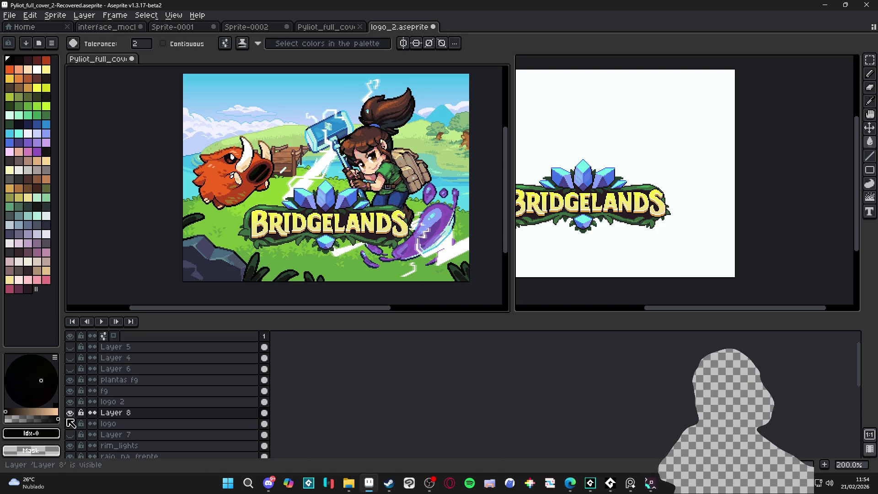
Toggle logo 2 repeatedly to compare with the shadow, then centre the logo in logo_2's view.
click(70, 402)
click(69, 402)
click(70, 402)
click(70, 402)
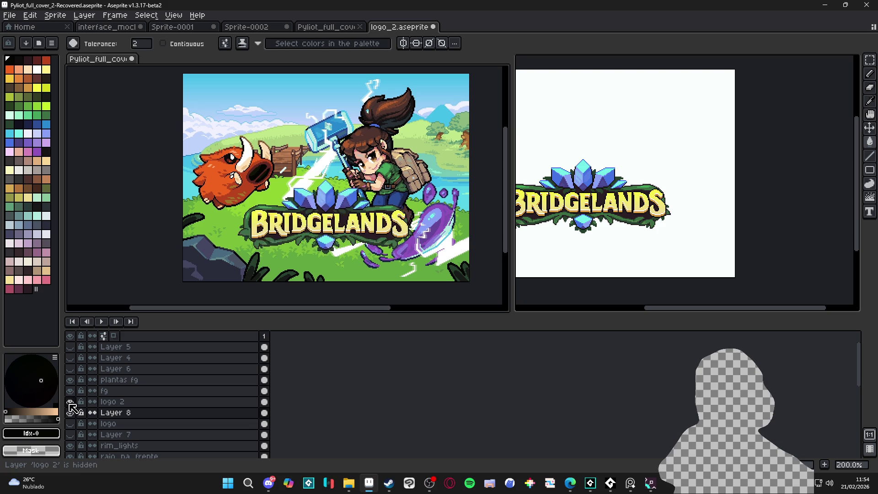
click(70, 402)
click(70, 402)
click(70, 402)
click(70, 403)
click(70, 403)
click(70, 403)
click(70, 403)
click(70, 403)
click(70, 402)
click(70, 402)
click(70, 402)
click(69, 402)
click(70, 402)
click(70, 402)
click(70, 402)
click(69, 402)
click(70, 402)
click(70, 403)
click(70, 402)
click(70, 402)
click(70, 402)
click(70, 403)
click(70, 402)
click(70, 402)
click(70, 402)
click(70, 402)
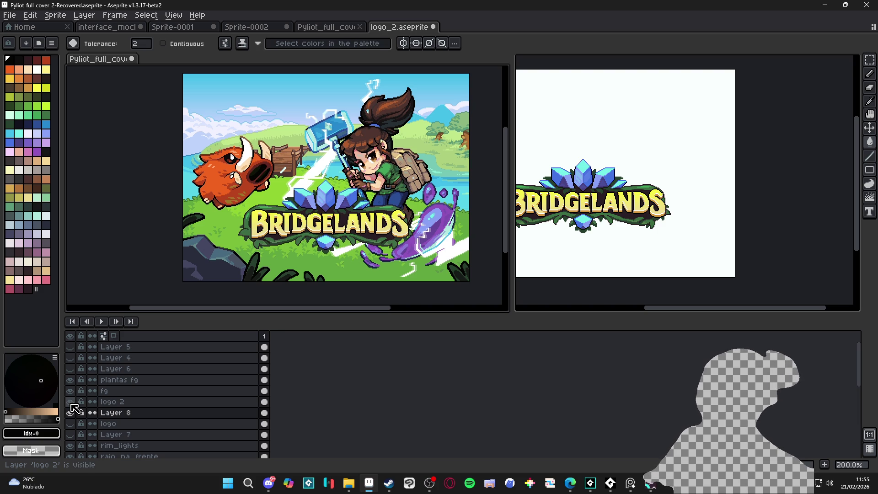
drag(626, 231, 705, 240)
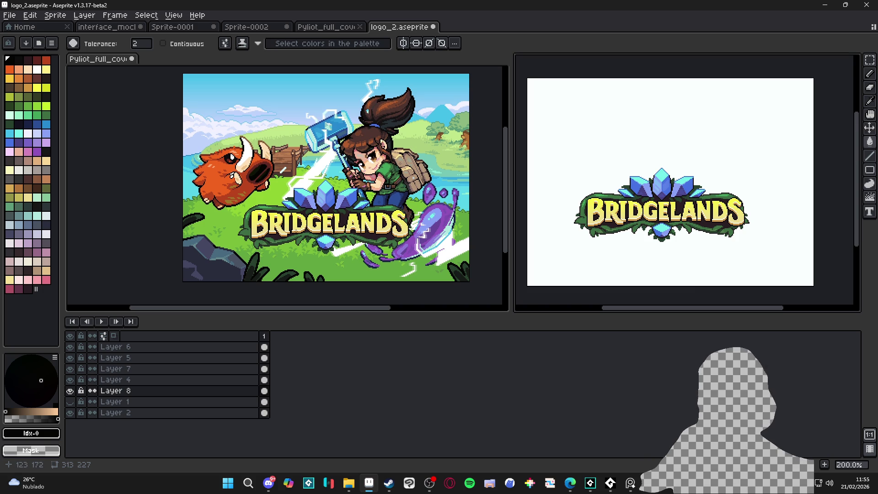
Return to the Pyliot cover and toggle Layer 8 and logo 2 to compare the shadow.
key(v)
click(294, 236)
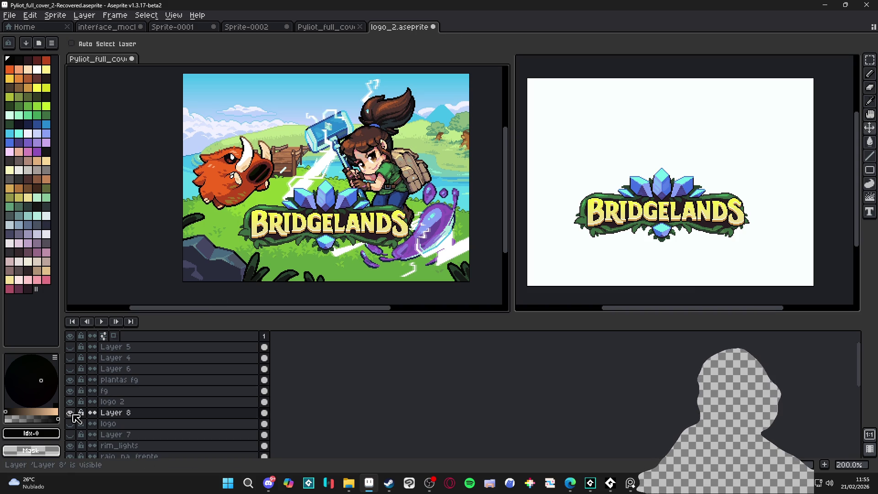
click(71, 413)
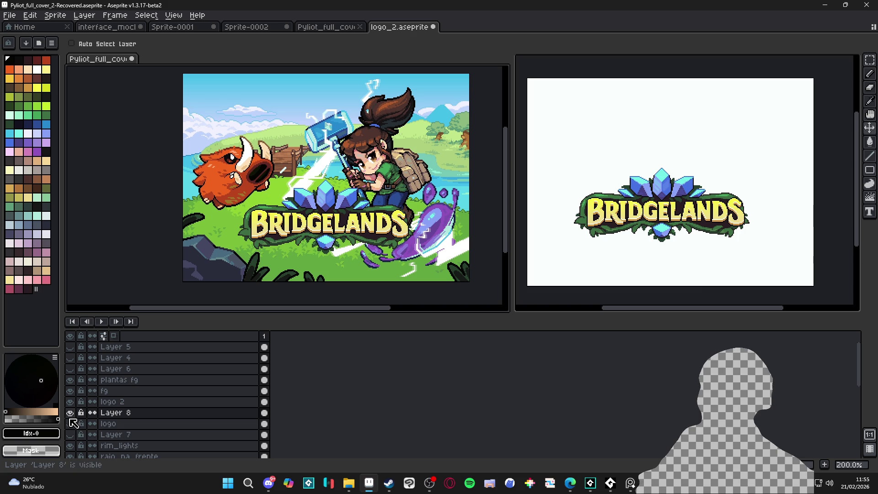
click(70, 412)
click(70, 413)
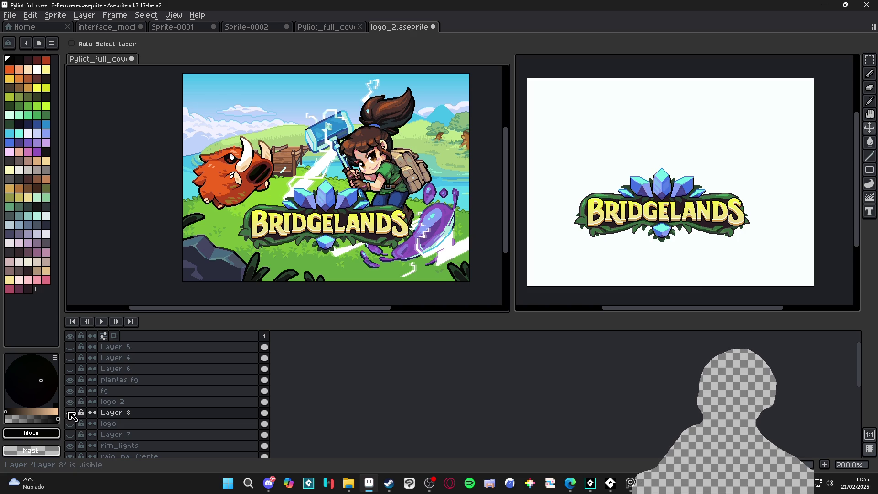
click(71, 407)
click(71, 410)
click(71, 406)
drag(71, 402, 73, 412)
click(71, 412)
click(71, 414)
click(71, 413)
click(70, 413)
On logo 2, set white as the drawing colour and bring up the Outline settings.
click(72, 402)
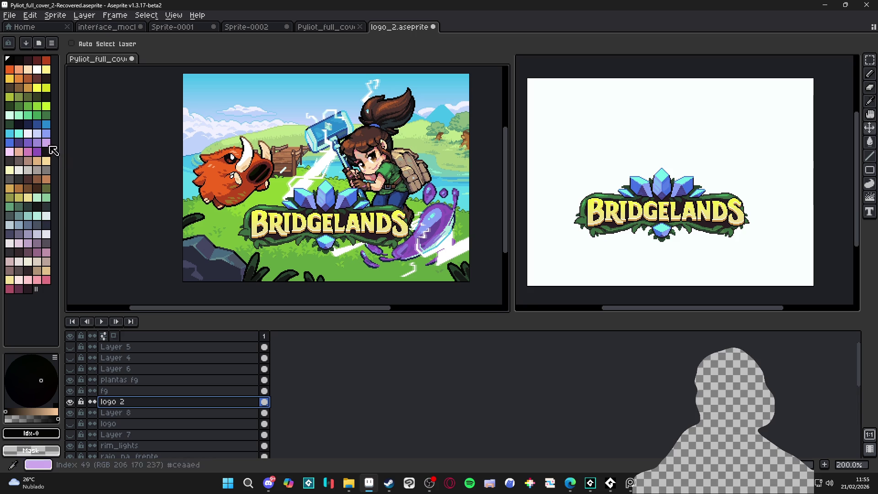
click(37, 70)
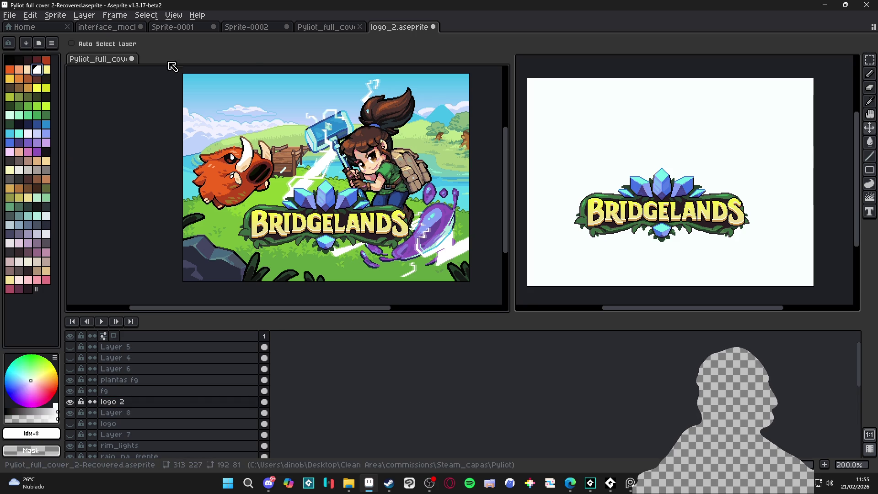
key(shift+o)
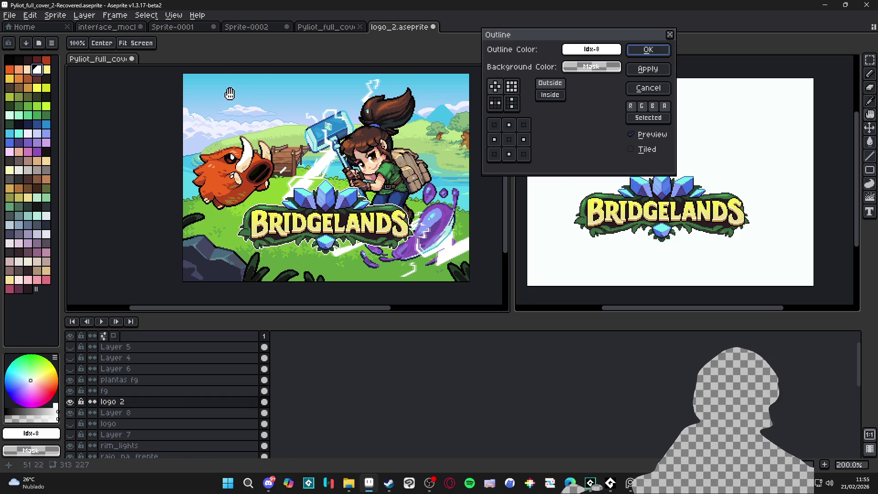
Apply a white outline to the logo 2 layer.
click(655, 50)
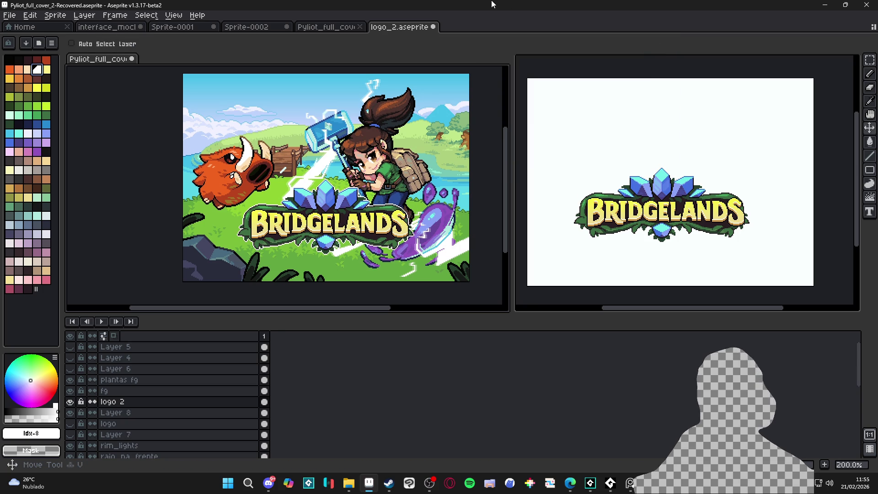
key(shift+o)
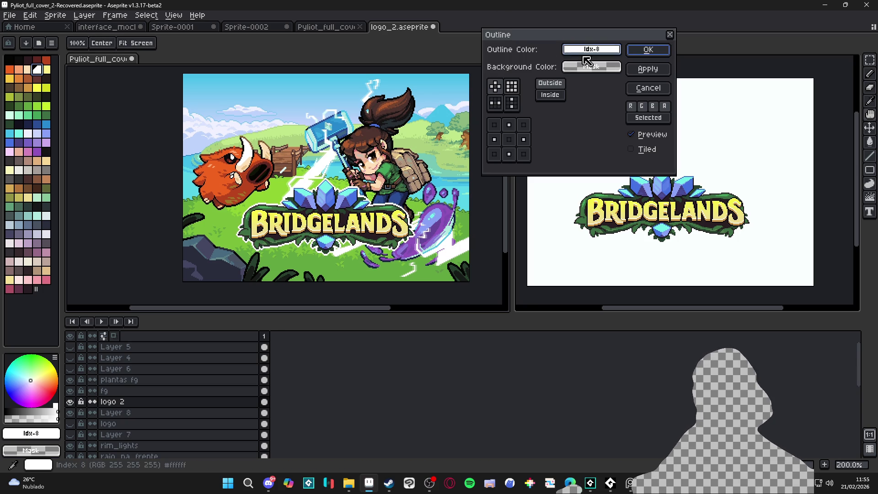
click(642, 52)
Toggle Layer 8 and logo 2 to inspect the silhouette, then select Layer 8 for editing.
click(70, 412)
click(70, 412)
click(69, 401)
click(70, 402)
click(70, 401)
click(70, 401)
click(70, 401)
click(70, 412)
click(73, 414)
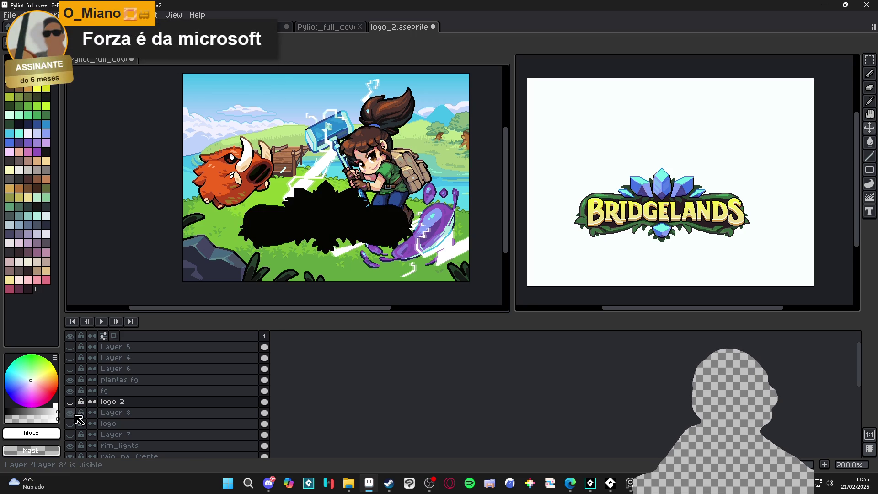
click(70, 402)
click(117, 412)
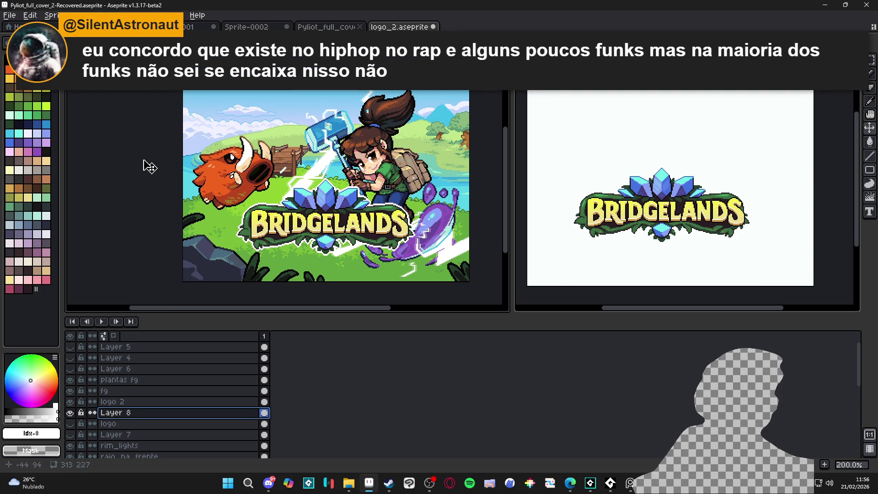
Drag the Layer 8 silhouette 6 px down beneath the BRIDGELANDS logo.
click(327, 234)
drag(327, 233, 327, 239)
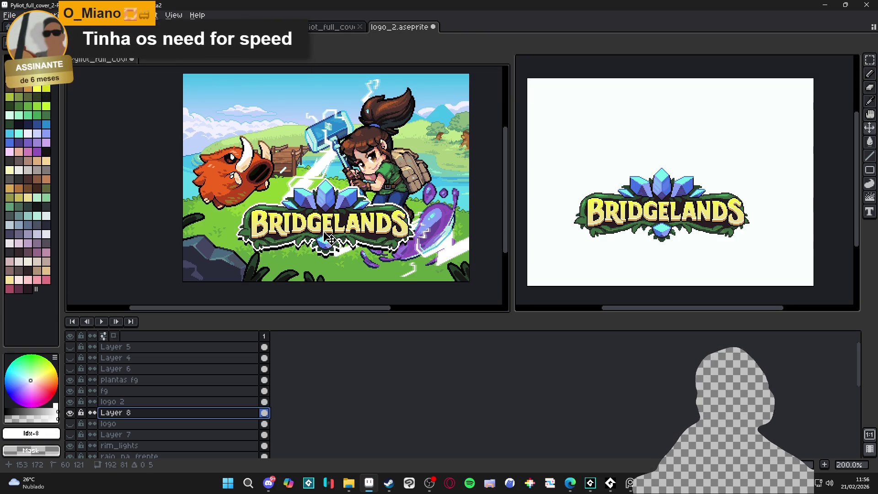
drag(328, 238, 327, 238)
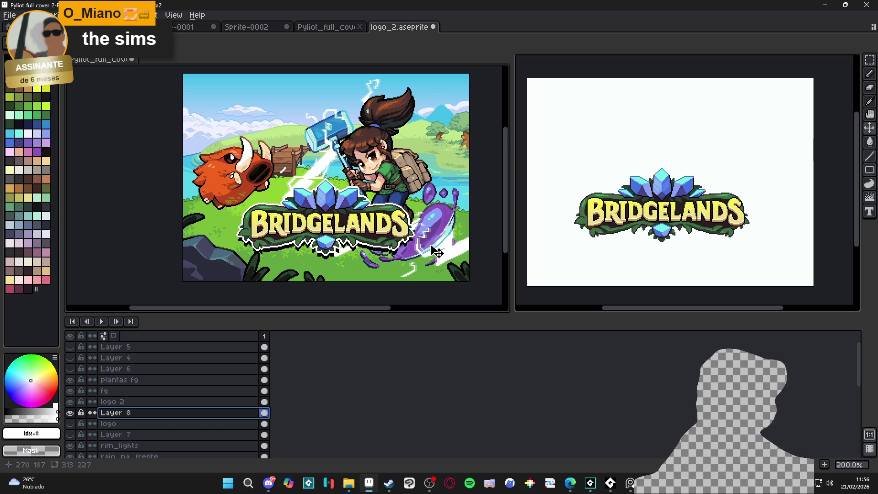
Preview the blur-9x9, 7x7 and 5x5 kernels on the shadow and apply blur-7x7.
key(F9)
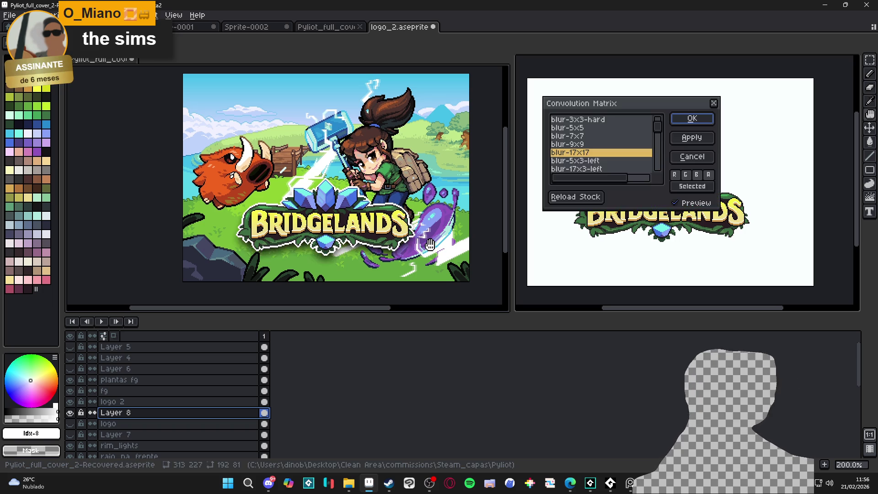
click(584, 144)
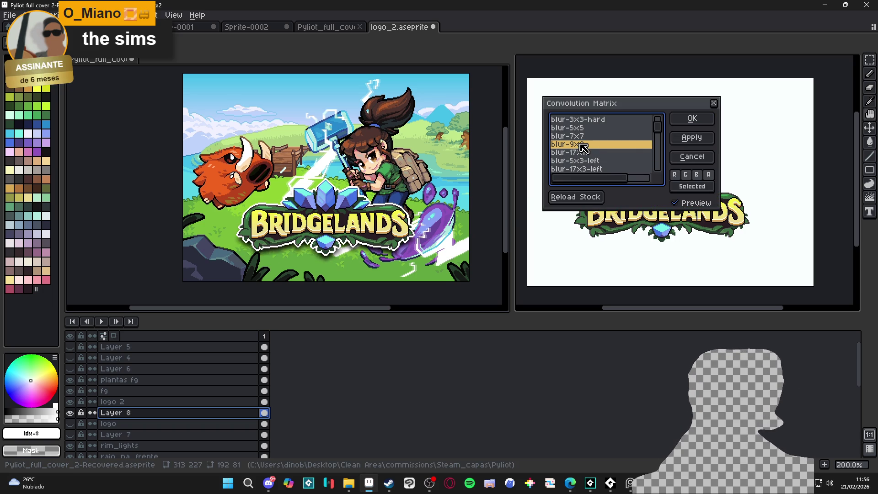
click(584, 136)
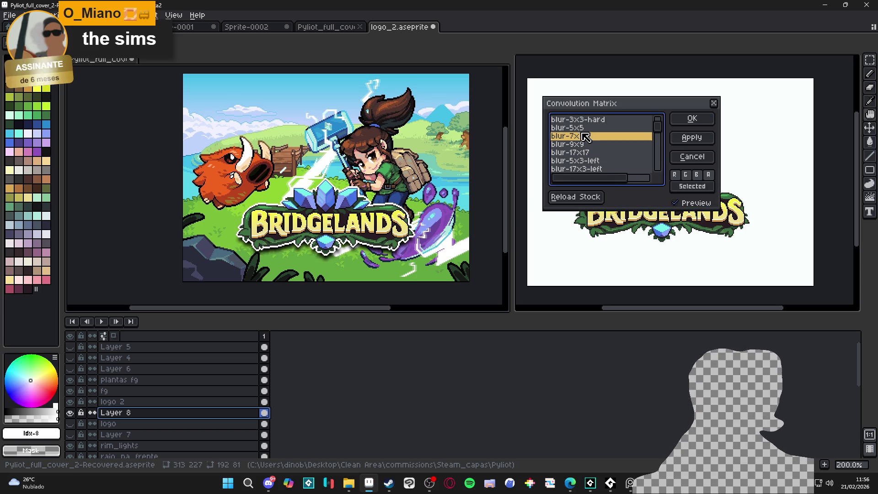
click(583, 130)
click(578, 137)
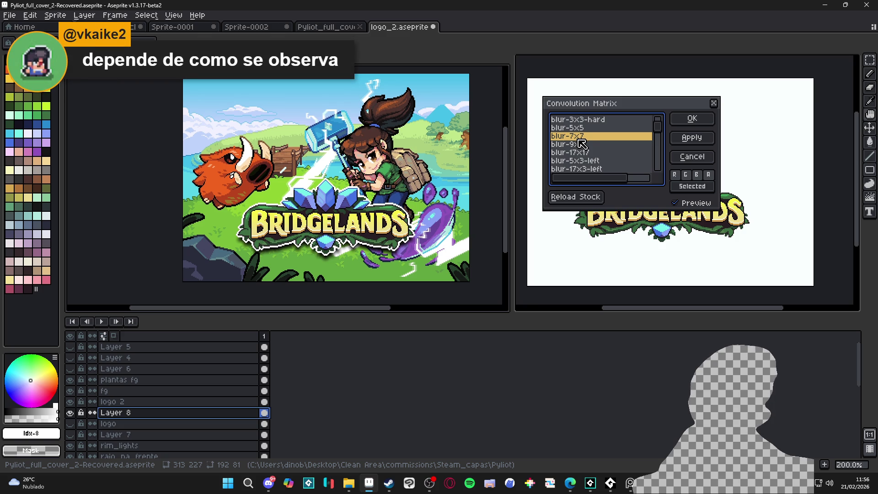
click(686, 123)
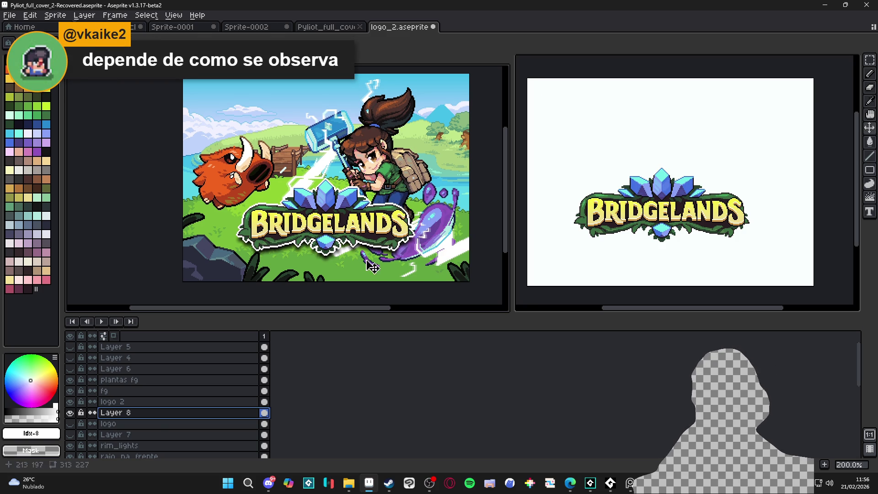
Open Layer 8's properties, move the dialog aside, and leave opacity at 100%.
double_click(123, 414)
drag(222, 107, 656, 112)
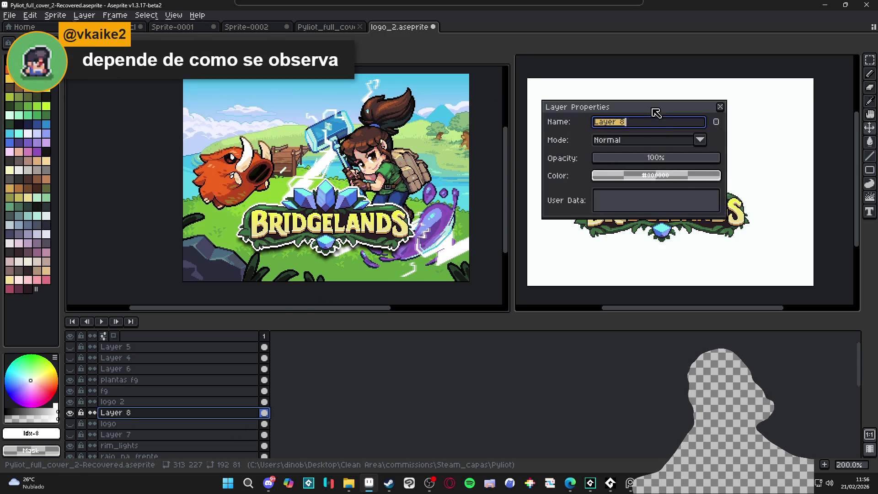
click(659, 161)
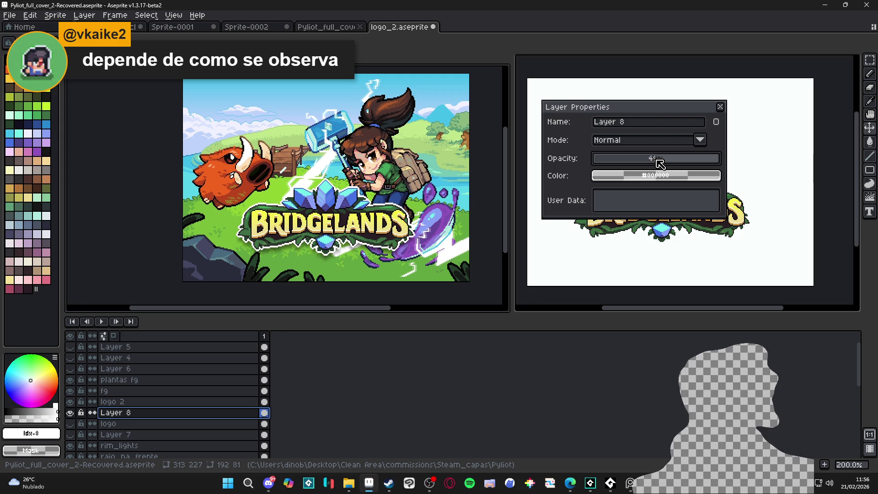
drag(659, 161, 716, 164)
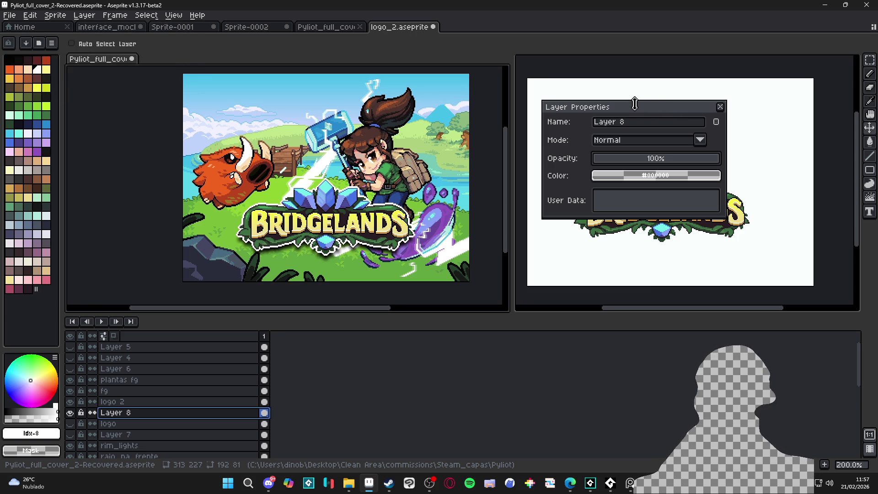
Resize and reposition the Layer Properties window, close it, and toggle Layer 8's visibility.
mouse_move(634, 105)
mouse_down()
mouse_move(638, 80)
mouse_move(644, 110)
mouse_move(650, 86)
mouse_up()
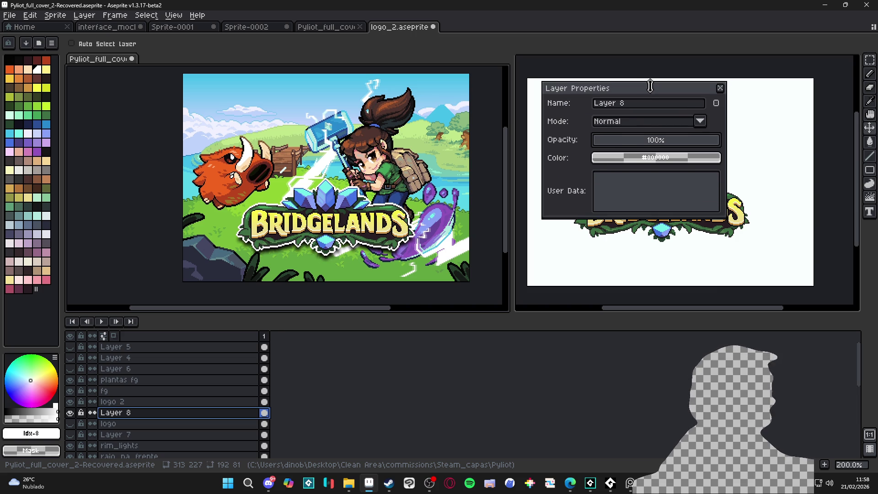
mouse_move(650, 87)
mouse_down()
mouse_move(658, 105)
mouse_move(684, 80)
mouse_up()
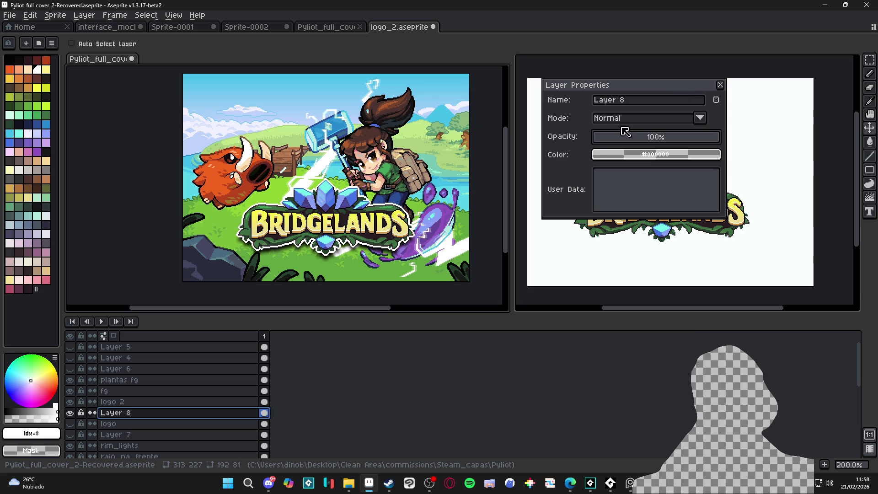
drag(543, 153, 527, 153)
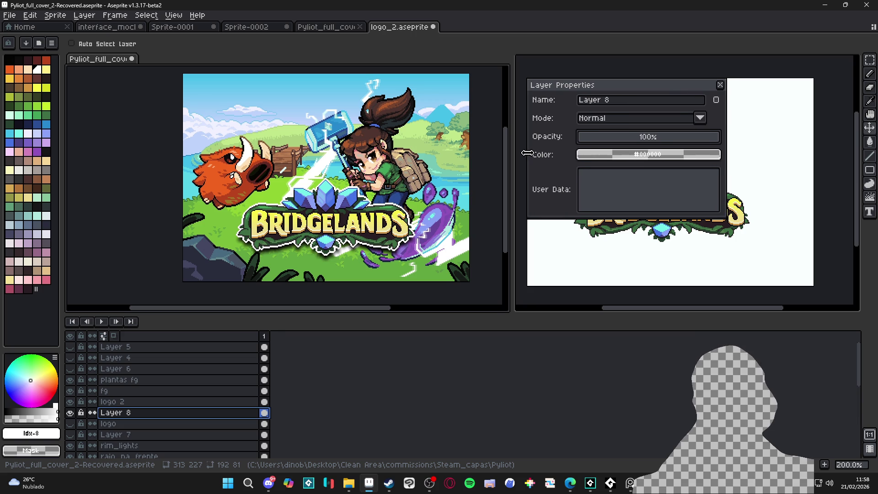
mouse_move(550, 218)
mouse_down()
mouse_move(548, 289)
mouse_move(550, 220)
mouse_up()
mouse_move(613, 80)
mouse_down()
mouse_move(607, 122)
mouse_move(623, 80)
mouse_move(613, 87)
mouse_move(617, 114)
mouse_move(604, 103)
mouse_up()
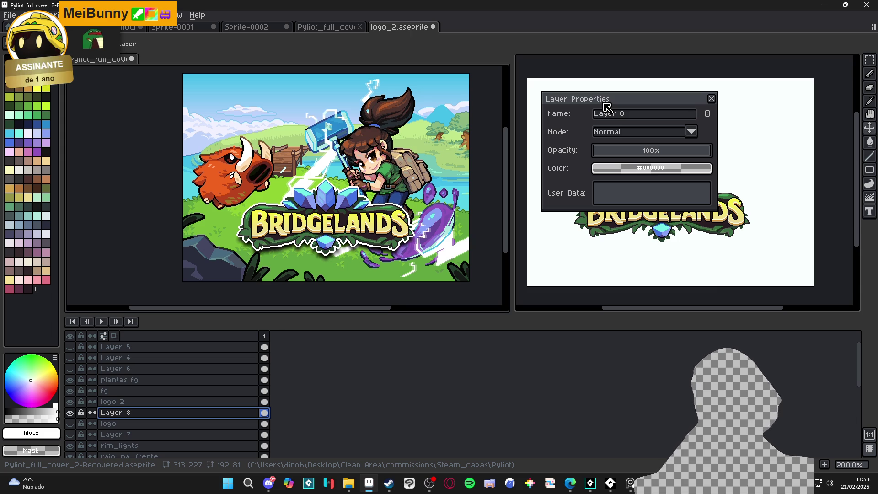
drag(658, 106, 681, 108)
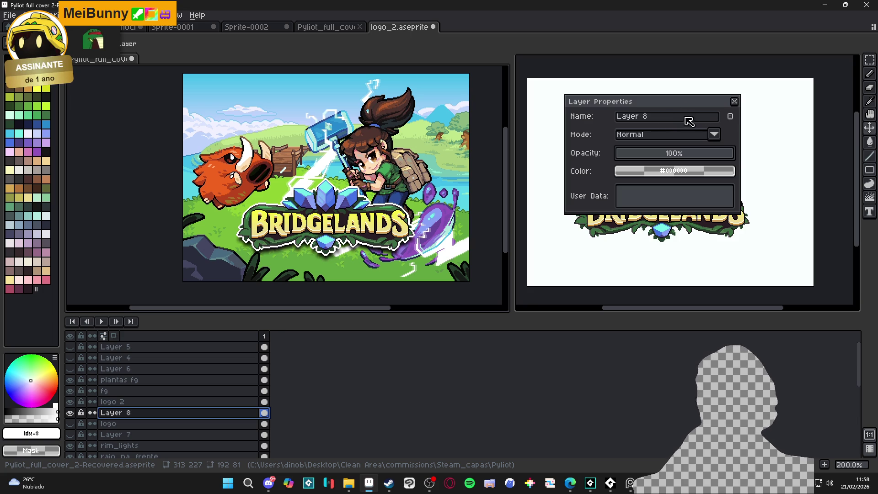
click(734, 101)
click(70, 412)
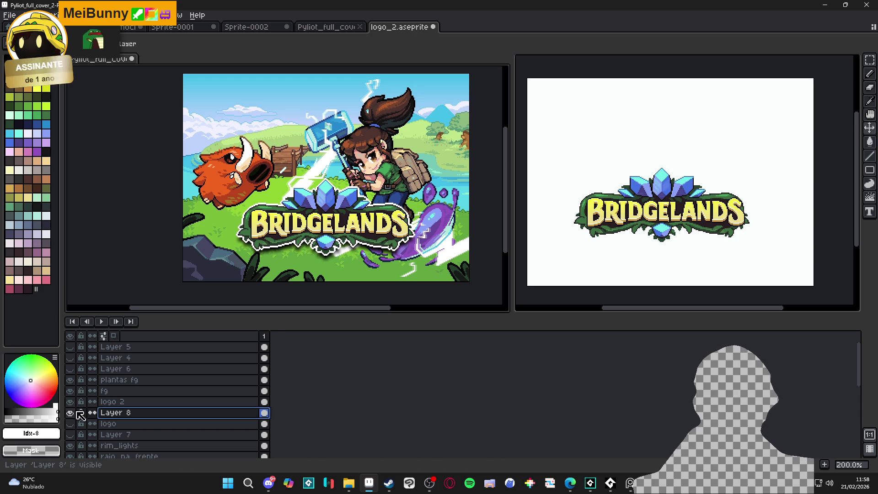
Unhide shadow Layer 8, try its opacity at about 45%, then return it to 100%.
click(70, 413)
double_click(139, 413)
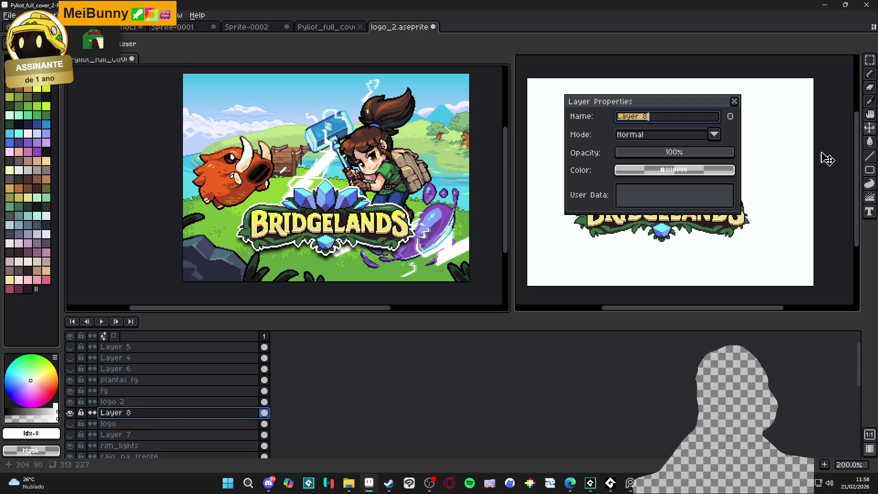
mouse_move(694, 160)
mouse_down()
mouse_move(672, 154)
mouse_move(731, 162)
mouse_move(675, 156)
mouse_move(722, 157)
mouse_move(707, 160)
mouse_up()
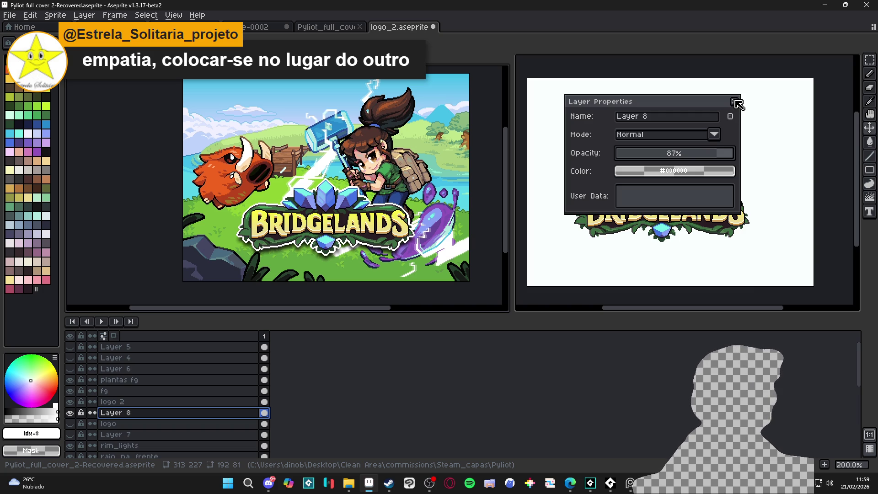
drag(730, 152, 740, 161)
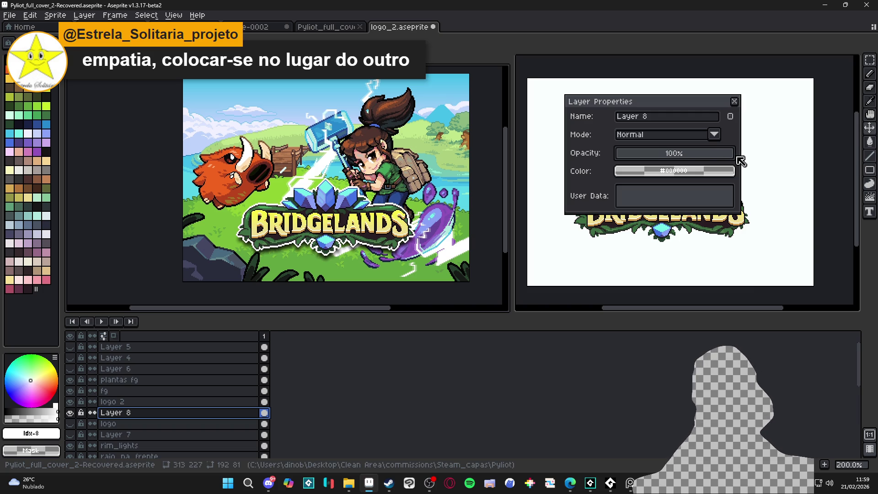